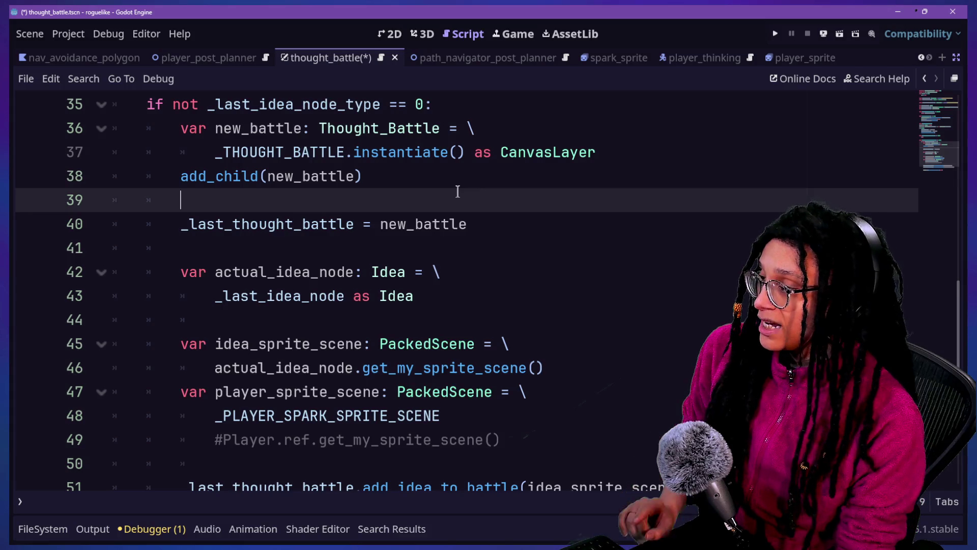
Delete the half-typed new_battle line on line 39 and jump to the Thought_Battle class script
text(new_)
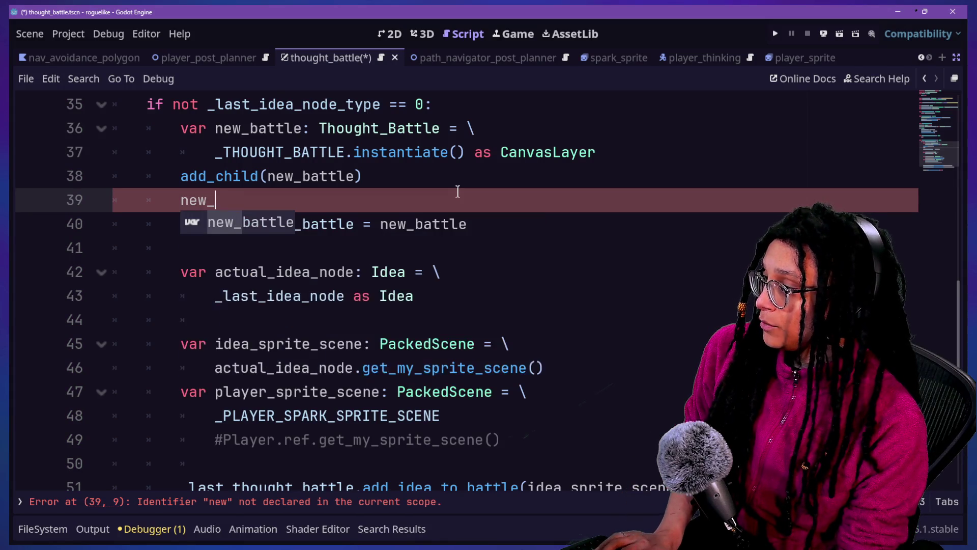
text(battle.posi)
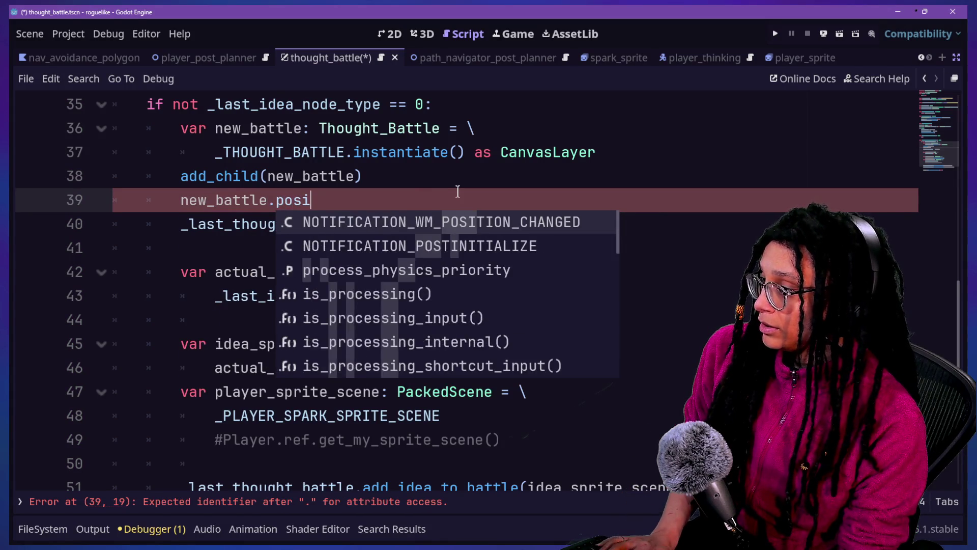
key(BackSpace)
key(BackSpace)
key(BackSpace)
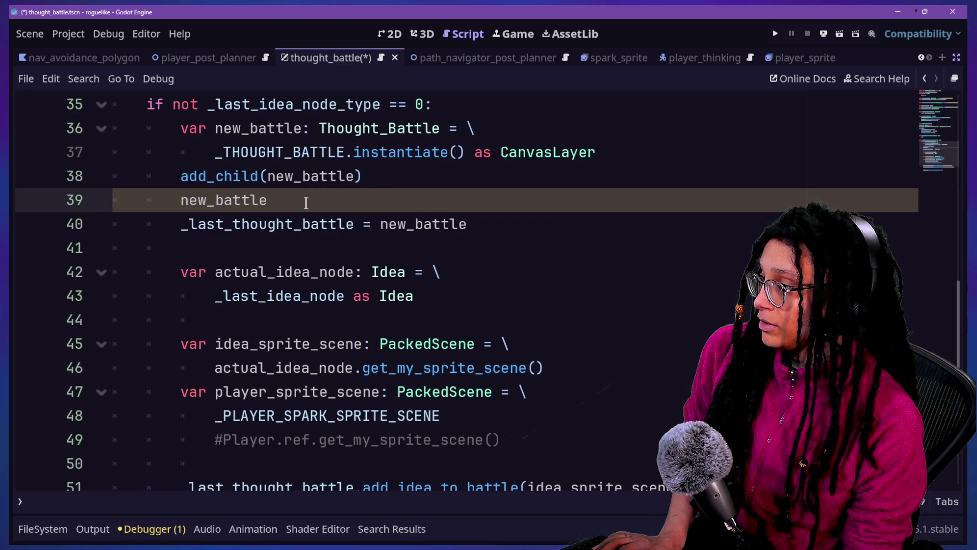
drag(378, 190, 386, 179)
key(BackSpace)
scroll(453, 203, up, 2)
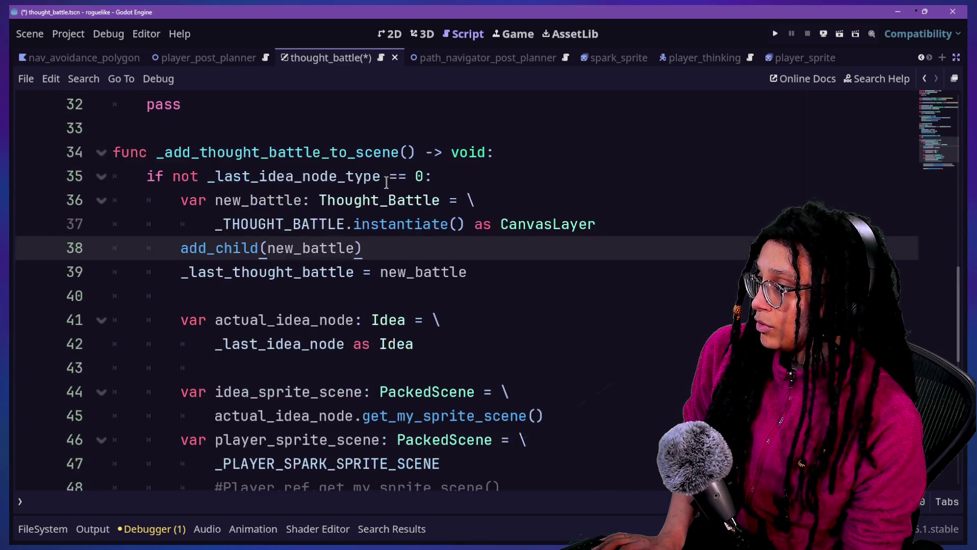
ctrl+click(359, 191)
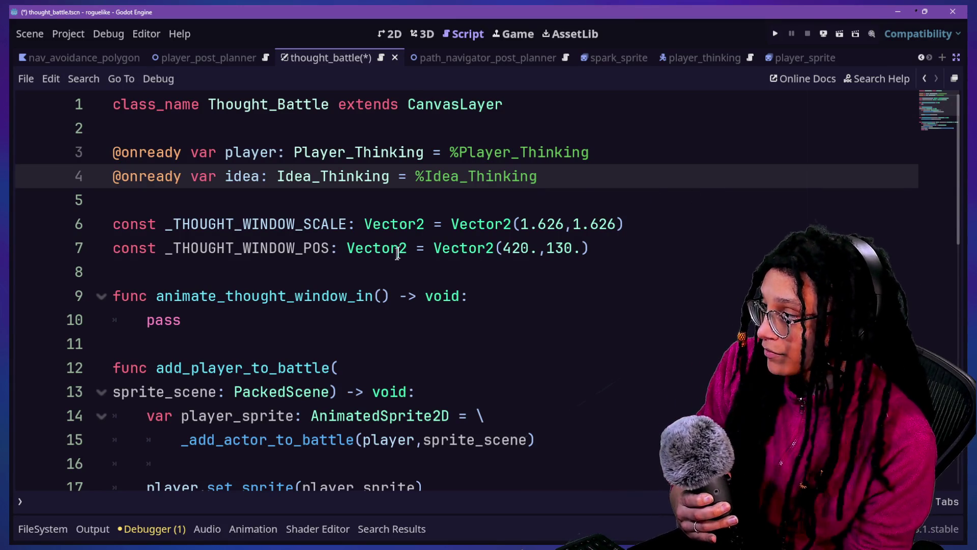
Rename SubViewportContainer to BrainWindow_SubViewportContainer and enable Access as Unique Name
click(956, 58)
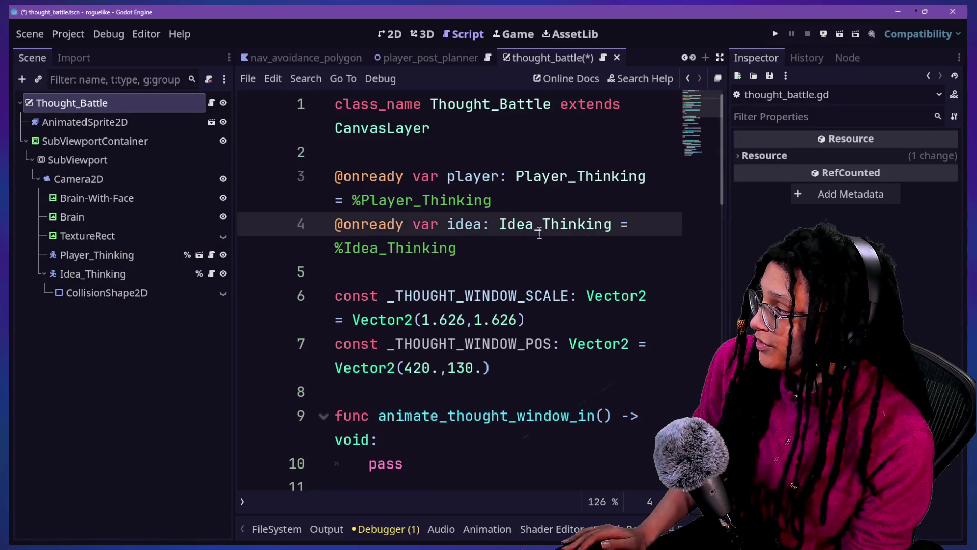
click(108, 141)
right_click(108, 141)
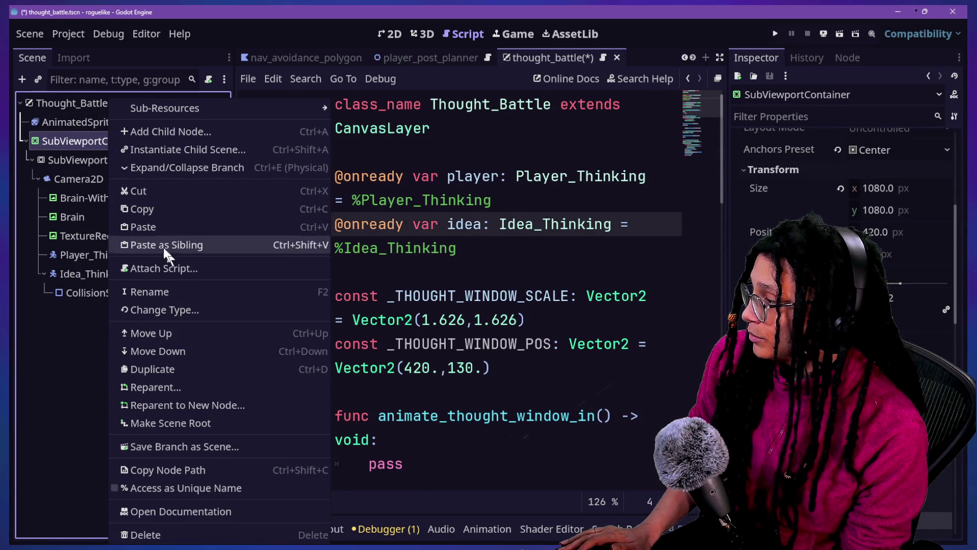
click(94, 138)
click(93, 137)
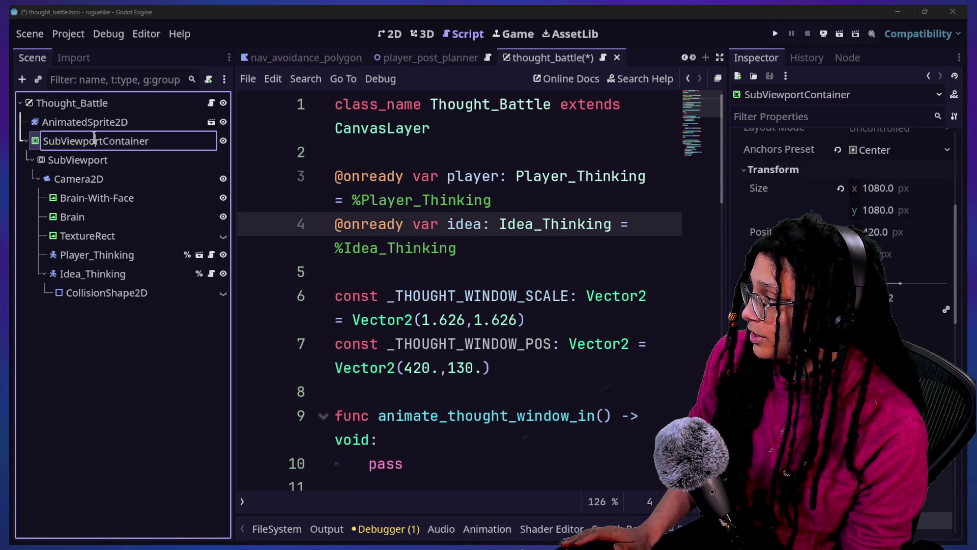
text(BrainWindow_)
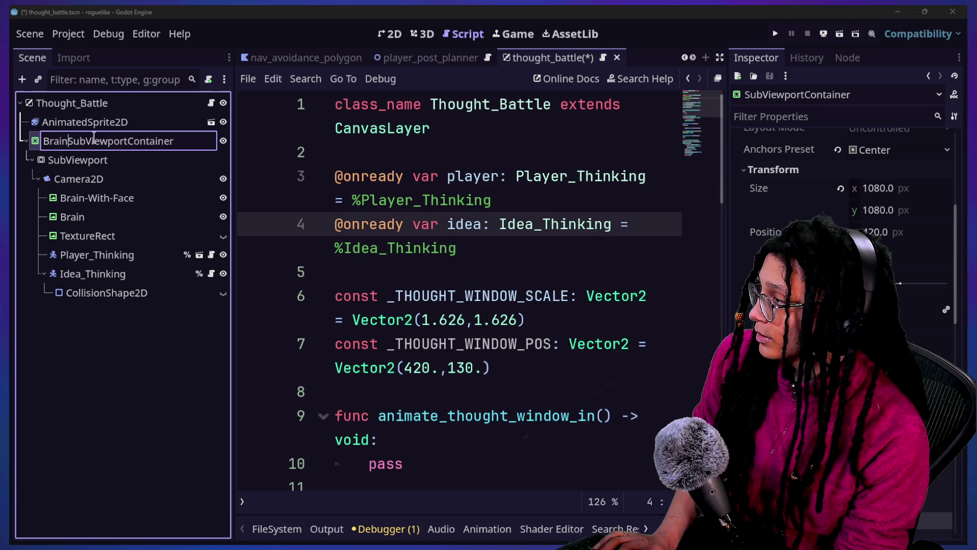
key(Return)
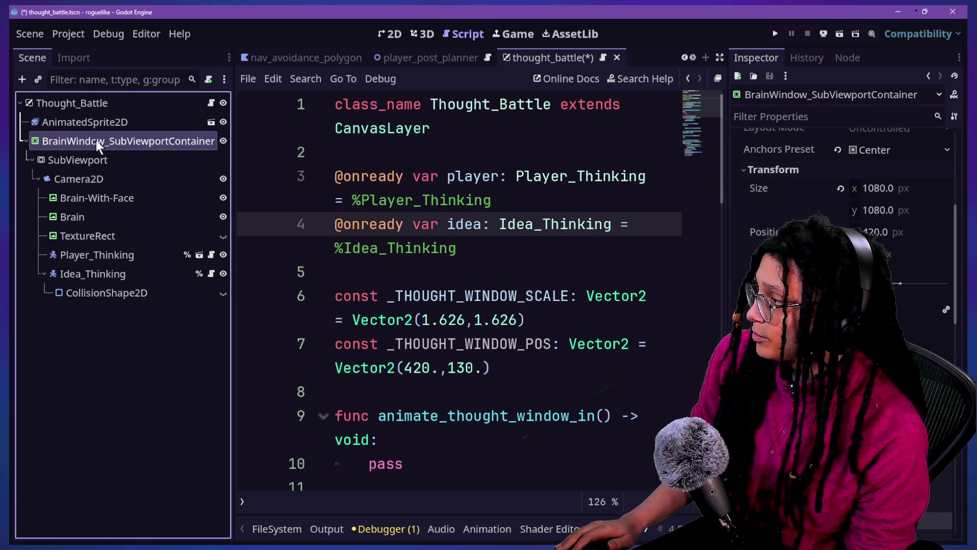
right_click(93, 139)
click(190, 483)
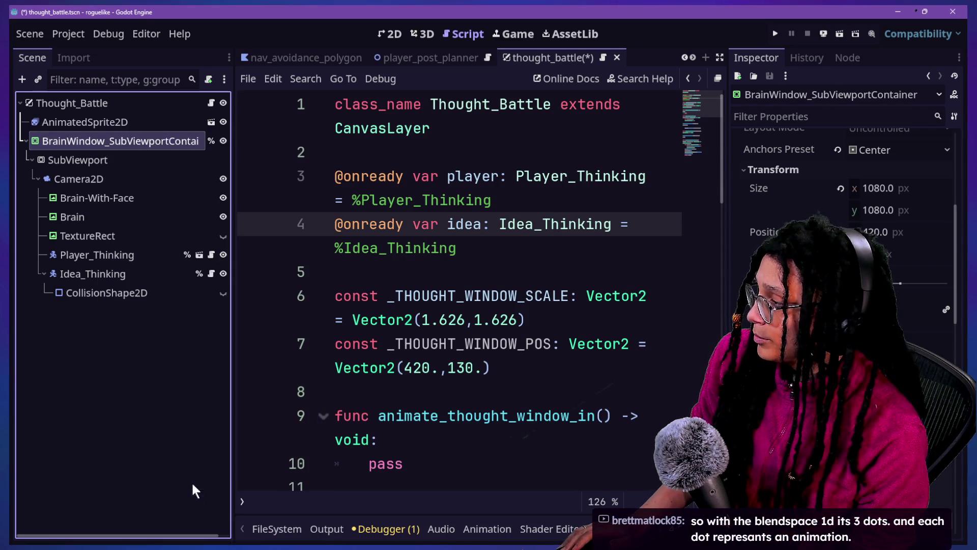
mouse_move(79, 143)
mouse_down()
mouse_move(484, 276)
mouse_move(434, 274)
mouse_up()
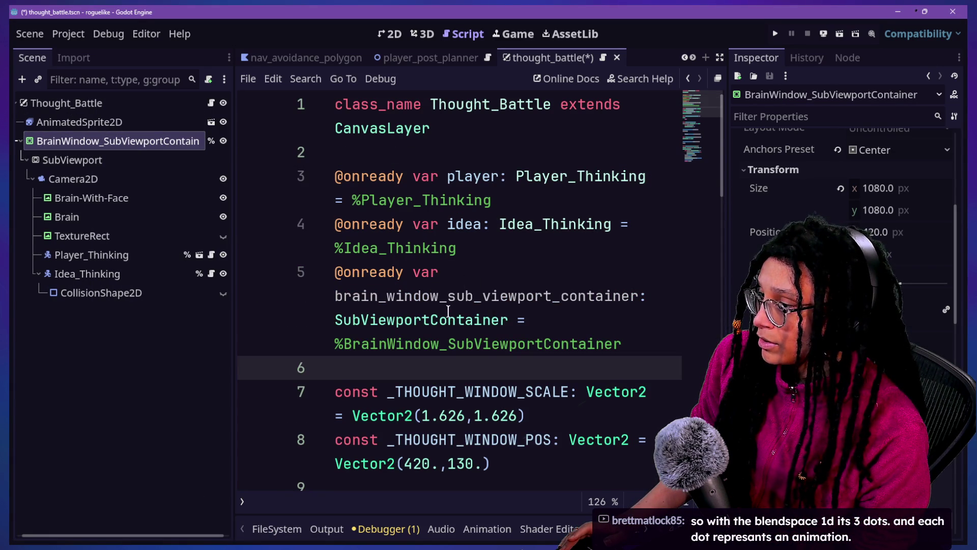
scroll(457, 349, down, 3)
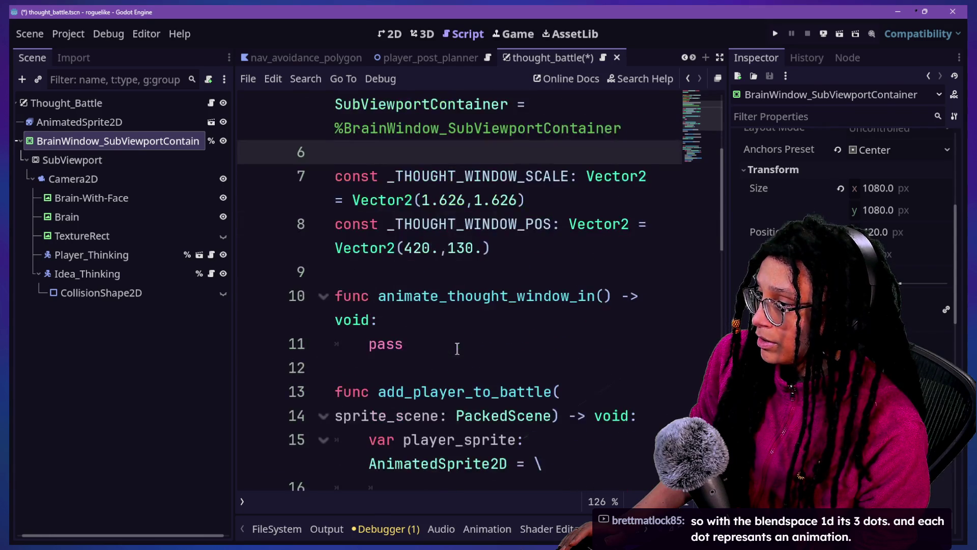
scroll(421, 147, up, 2)
mouse_move(439, 224)
mouse_down()
mouse_move(620, 238)
mouse_move(639, 223)
mouse_up()
key(BackSpace)
click(477, 266)
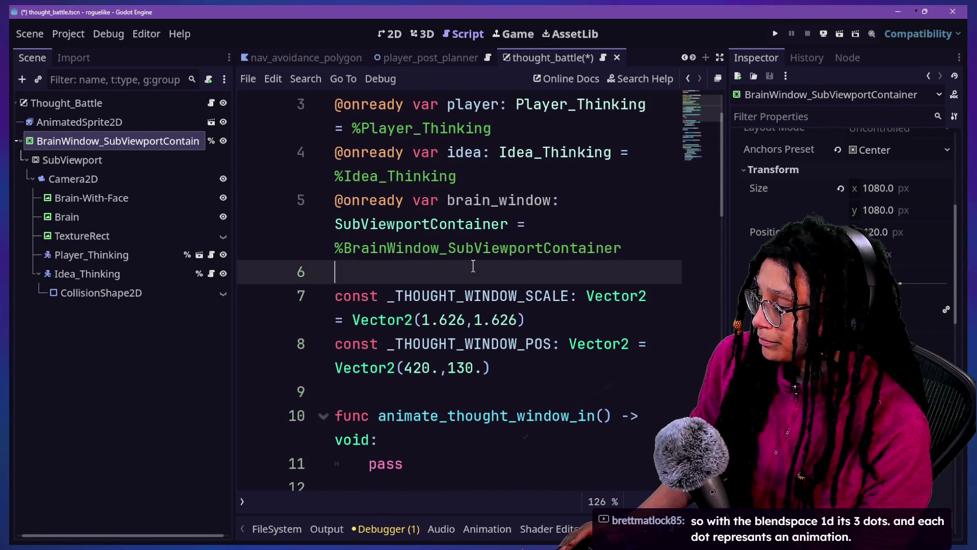
scroll(474, 264, down, 4)
scroll(473, 265, down, 1)
Add a move_brain_window(to: Vector2) -> void function below animate_thought_window_in
key(ctrl+shift+F11)
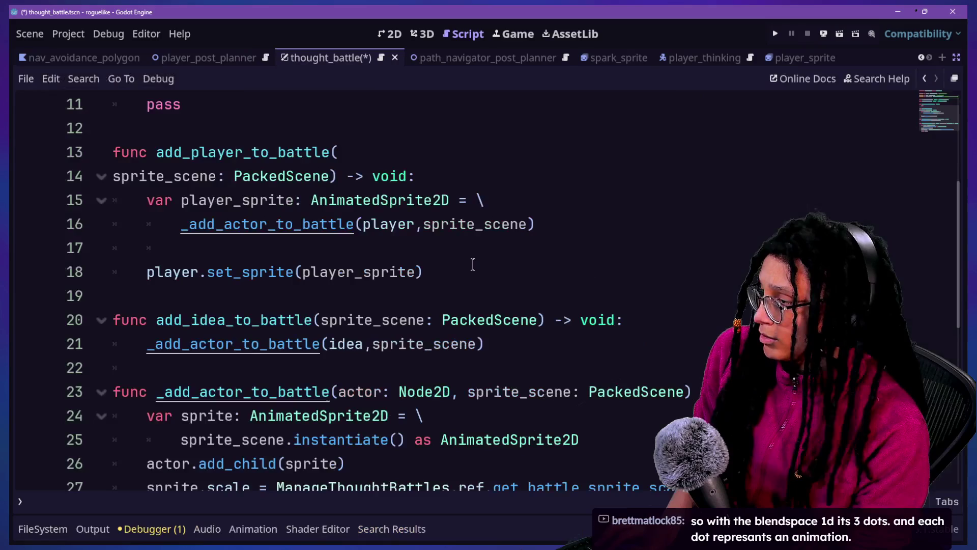
click(429, 104)
key(Return)
key(Return)
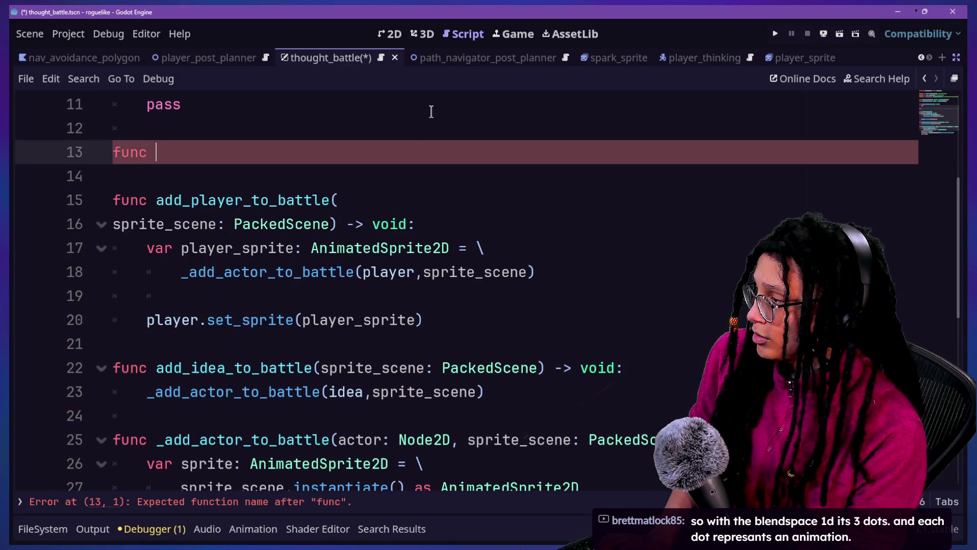
key(BackSpace)
text(ove_brain_window(to:)
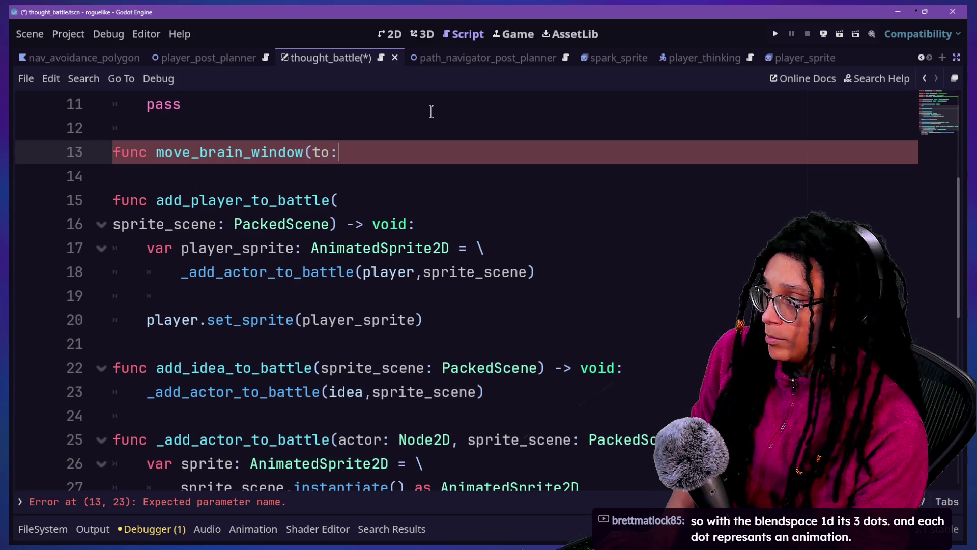
text(Vector2) -)
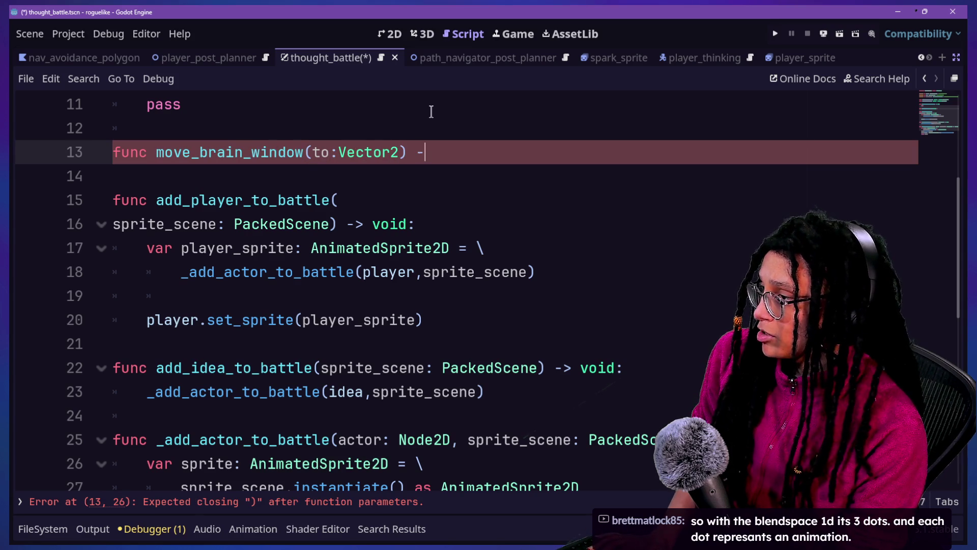
text(> void:)
key(Return)
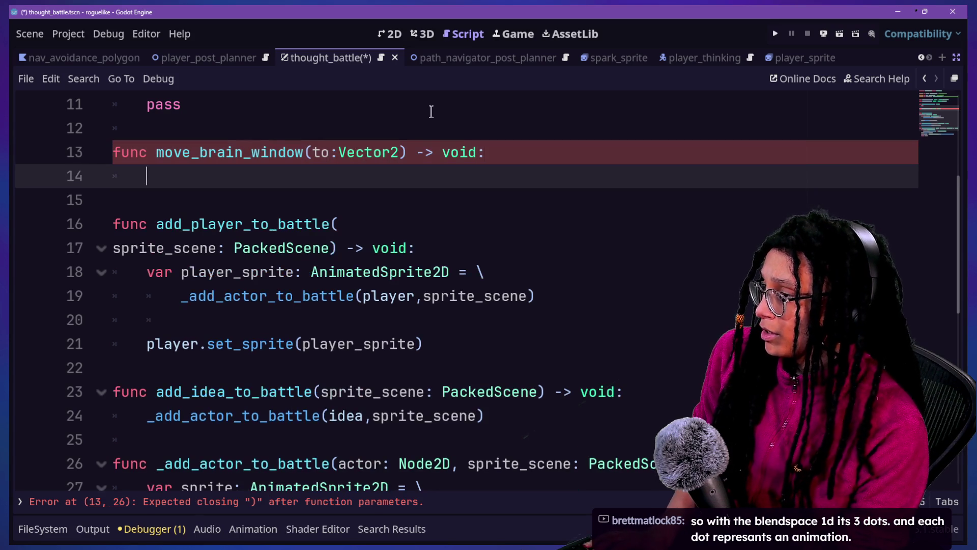
Make the function body brain_window.position = to and save the scene
text(brain)
key(Return)
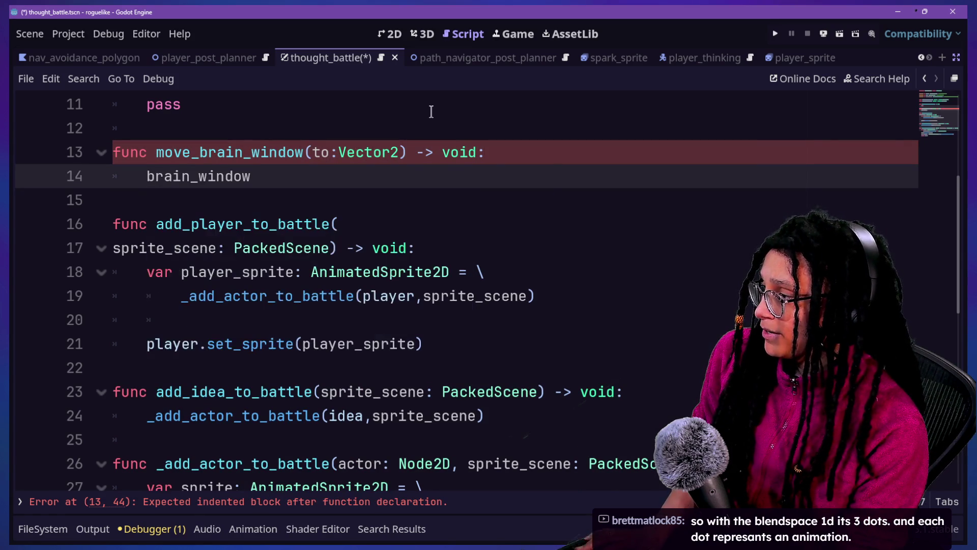
text(.po)
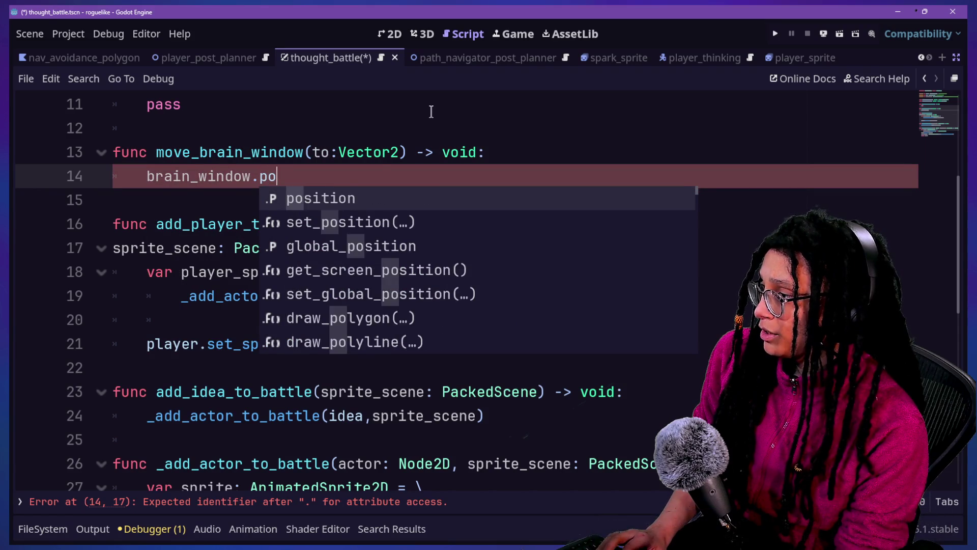
key(Return)
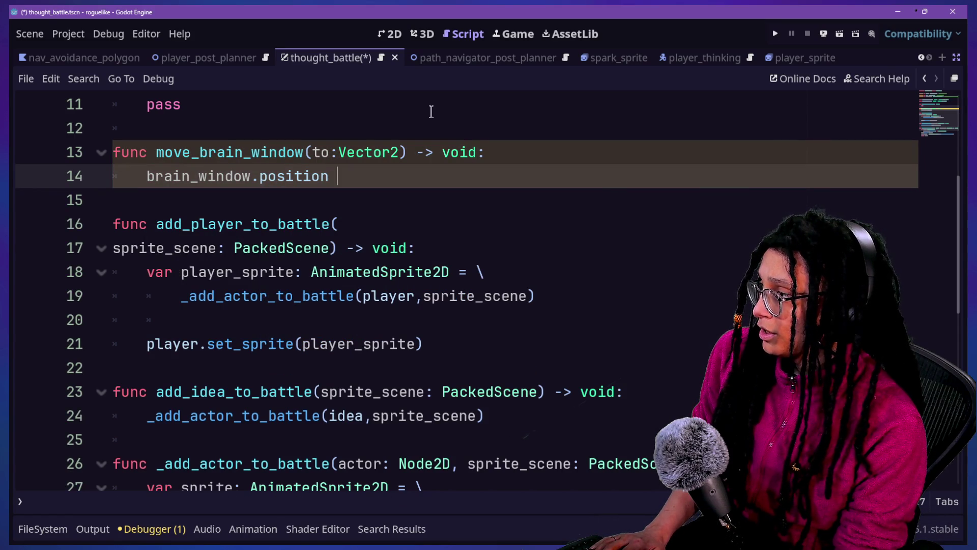
text(to)
click(367, 152)
key(ctrl+s)
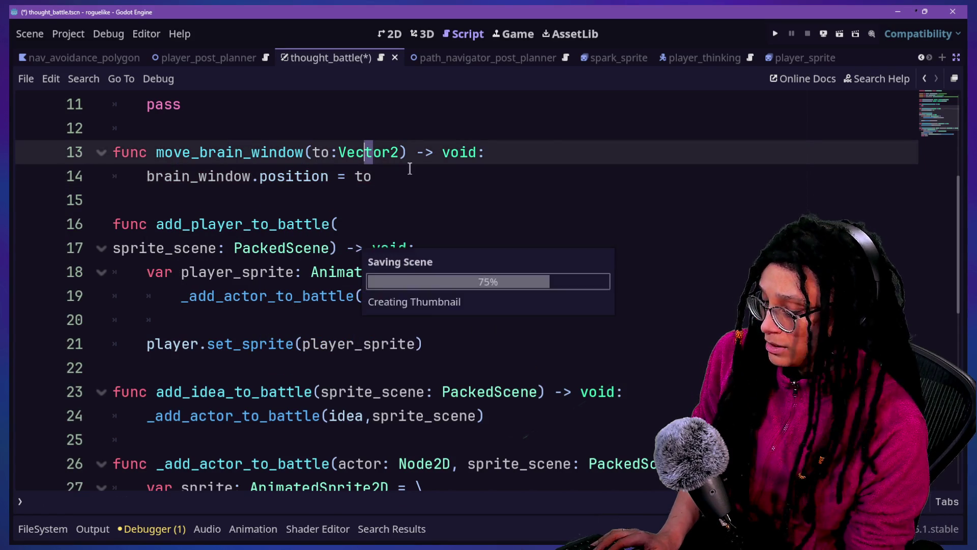
scroll(409, 169, up, 2)
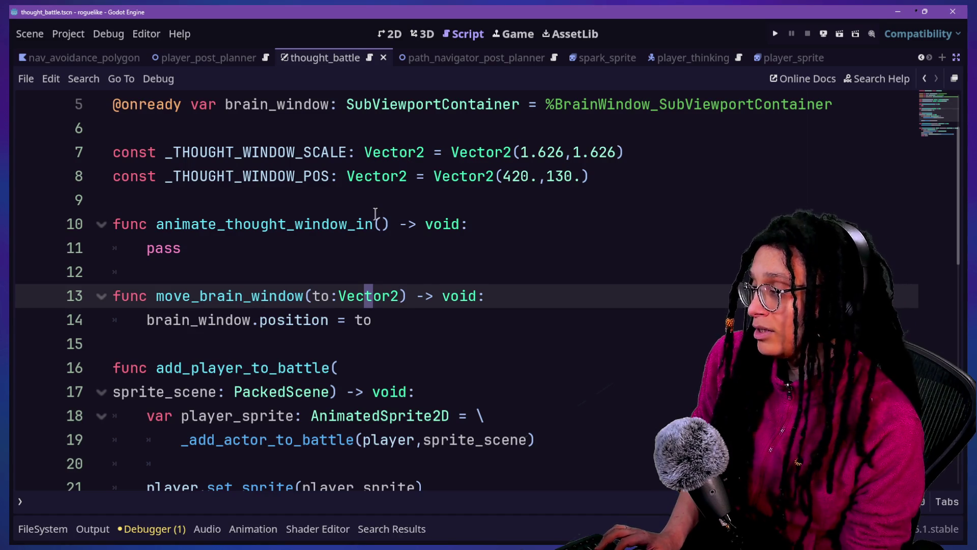
Bring the side panels back and save the scene
key(ctrl+shift+F11)
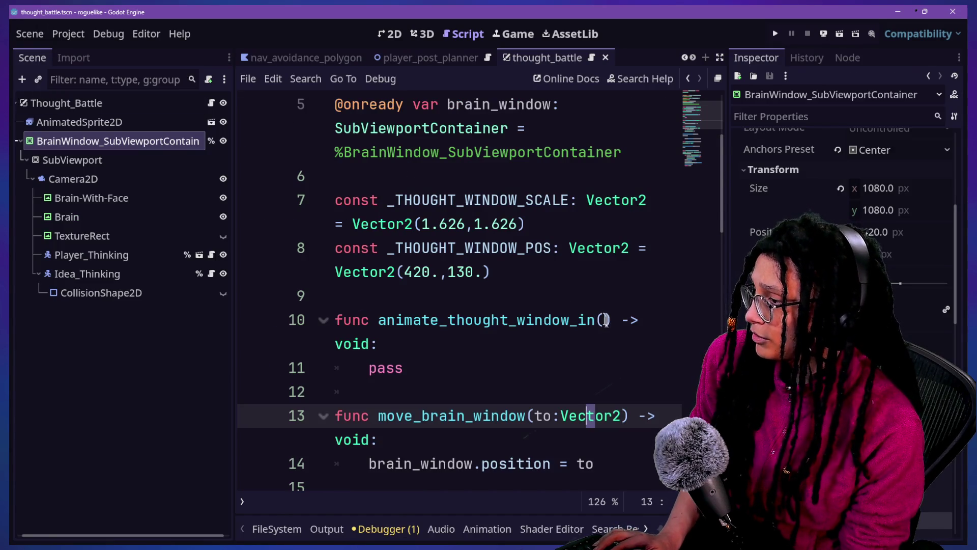
click(603, 319)
key(ctrl+s)
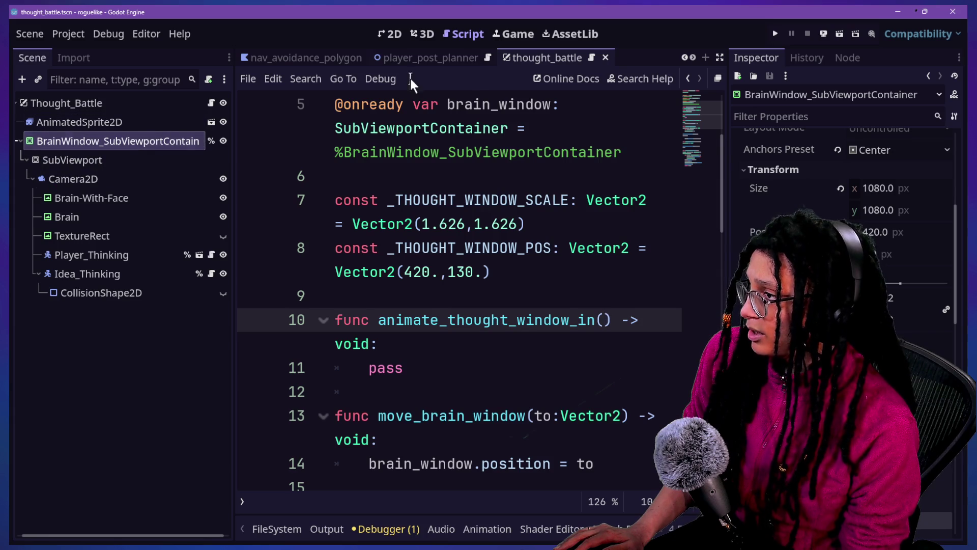
click(492, 200)
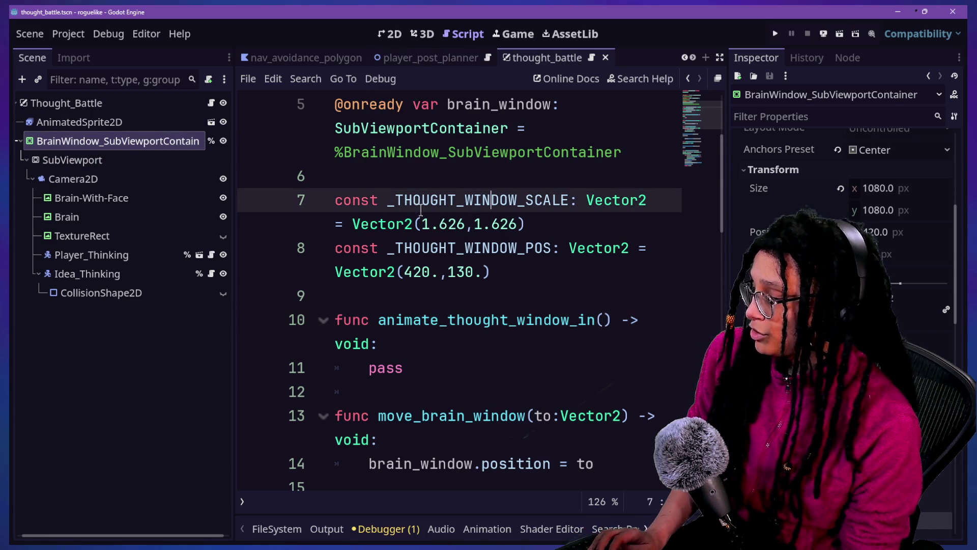
Open manage_thought_battles.gd and place the cursor after add_child(new_battle)
key(shift+alt+o)
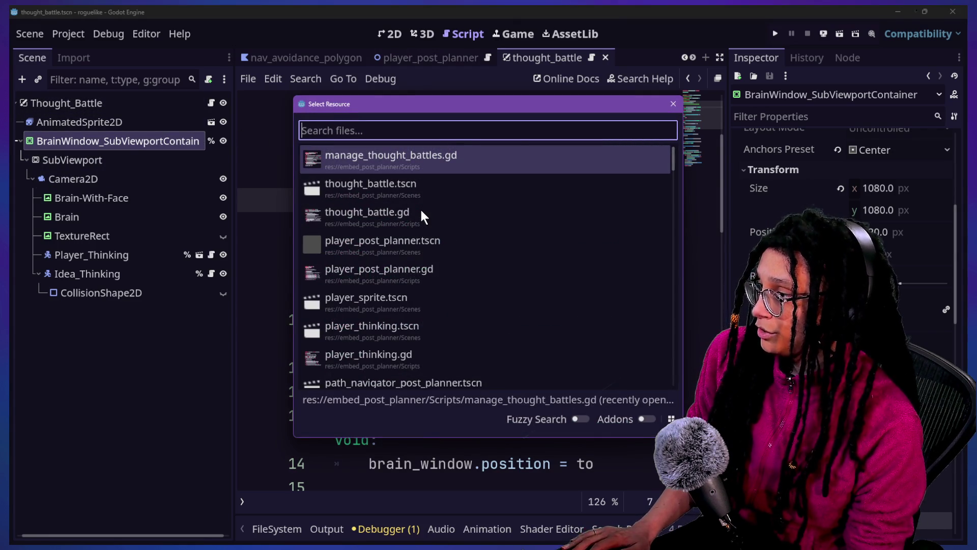
key(Return)
key(ctrl+shift+F11)
click(326, 303)
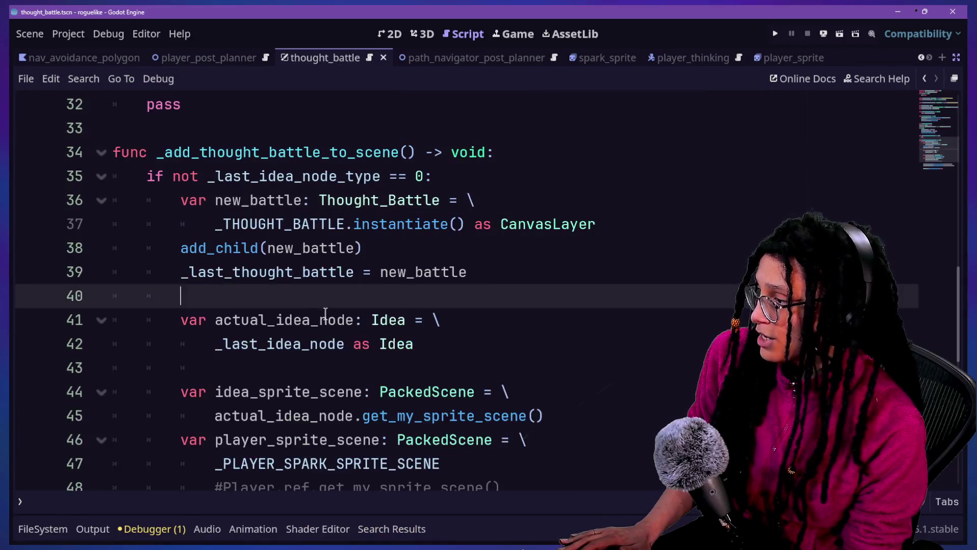
scroll(325, 312, down, 1)
ctrl+scroll(327, 309, up, 1)
scroll(325, 304, up, 1)
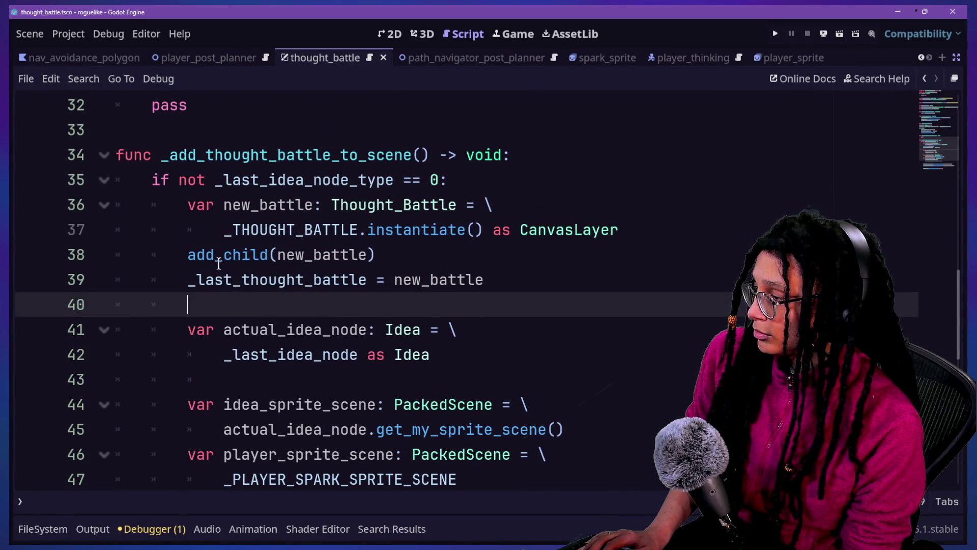
click(386, 257)
Add new_battle.move_brain_window(Player.ref.position) on a new line after add_child(new_battle)
key(Return)
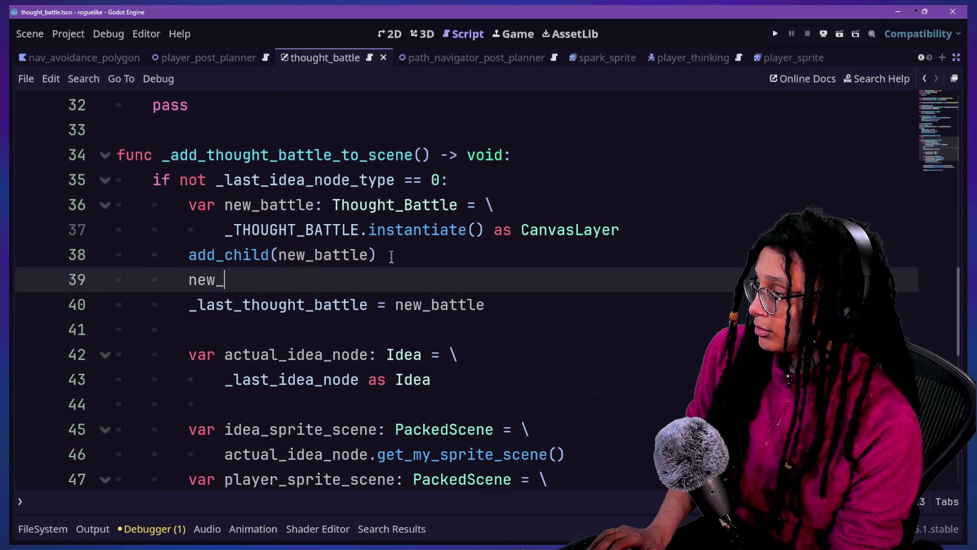
text(battle.)
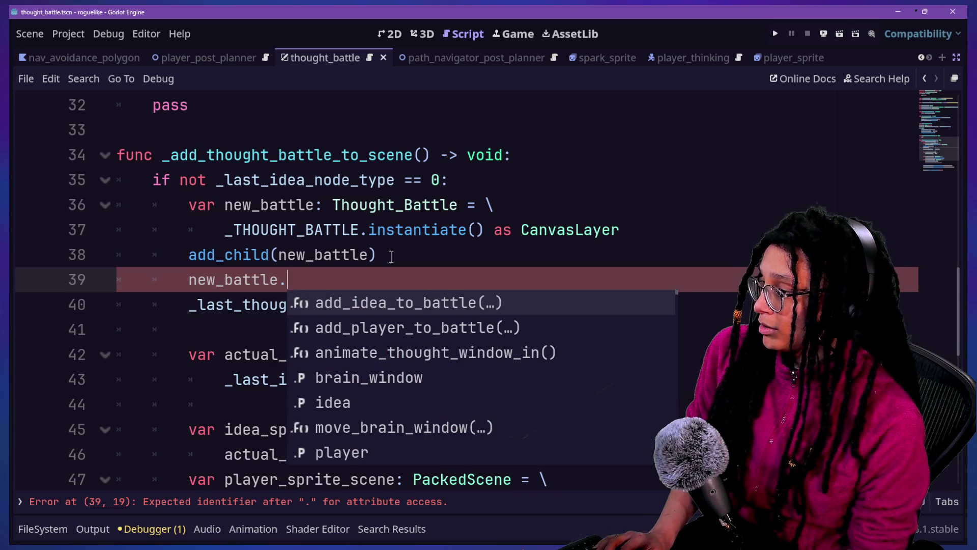
text(m)
key(Return)
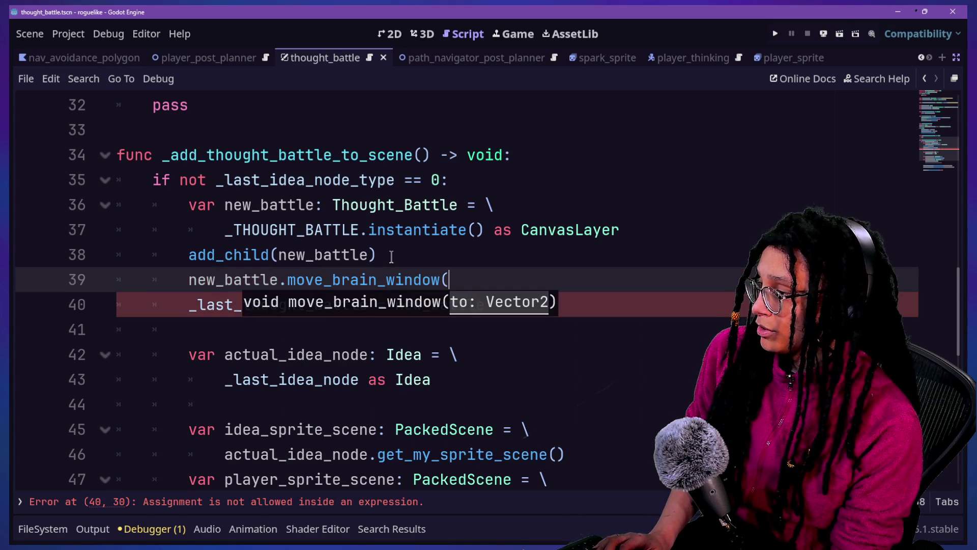
key(BackSpace)
key(BackSpace)
text(yer.)
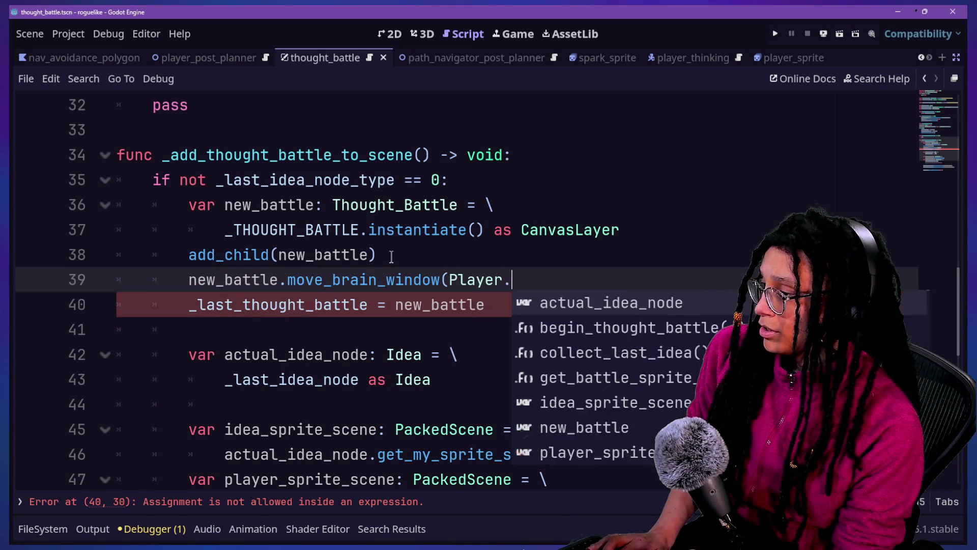
text(ref.posii)
key(BackSpace)
key(BackSpace)
text(tio)
key(Return)
click(392, 256)
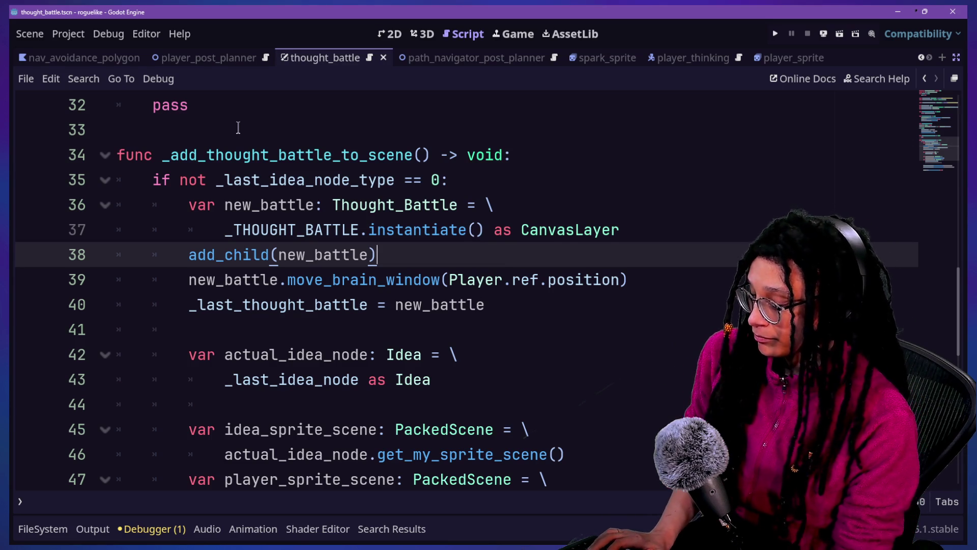
key(ctrl+shift+F11)
Narrow the Inspector and Scene docks so the manager script's code area is wider
click(407, 304)
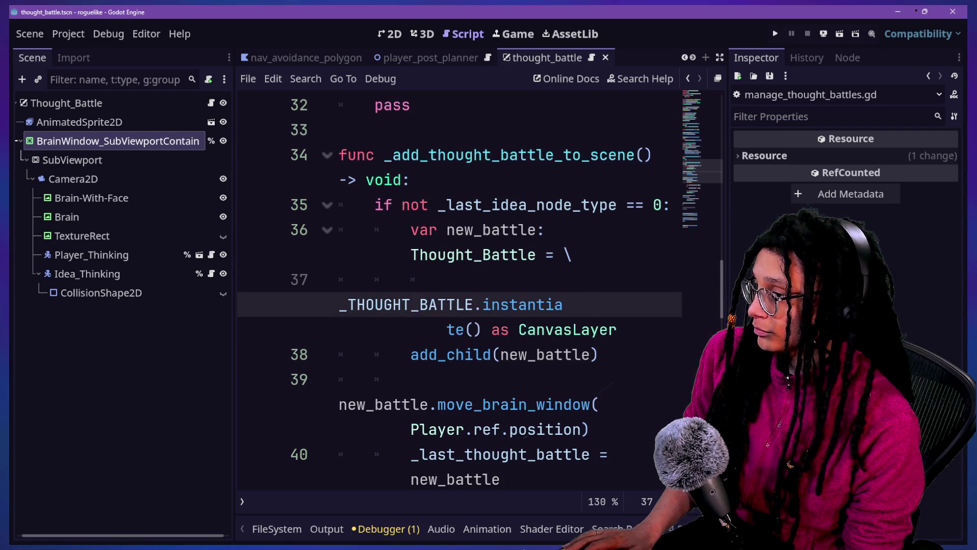
drag(729, 275, 843, 276)
click(586, 286)
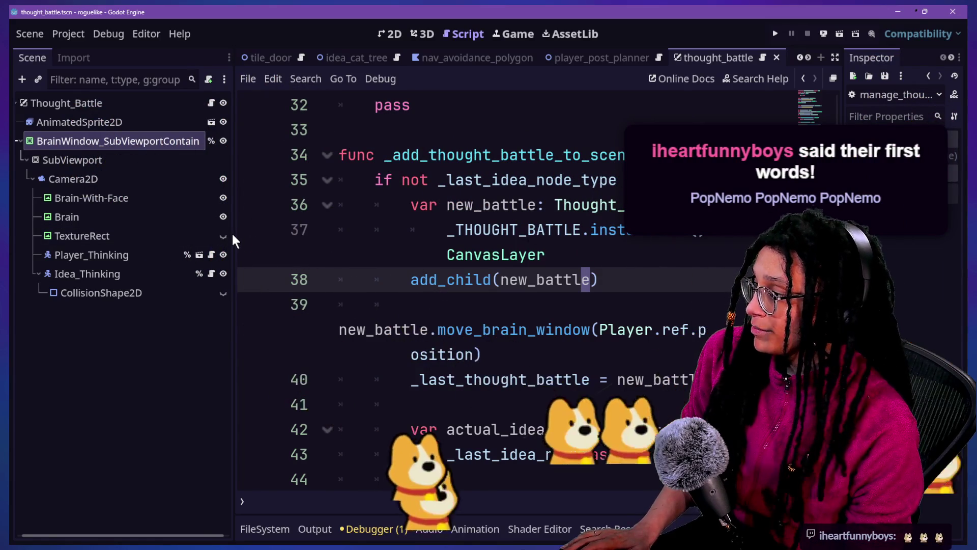
drag(233, 239, 191, 238)
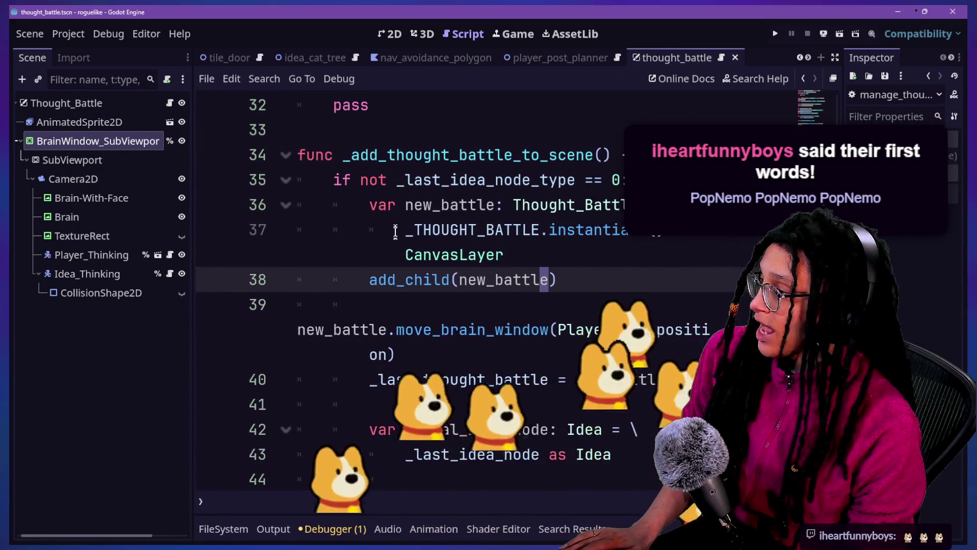
key(Down)
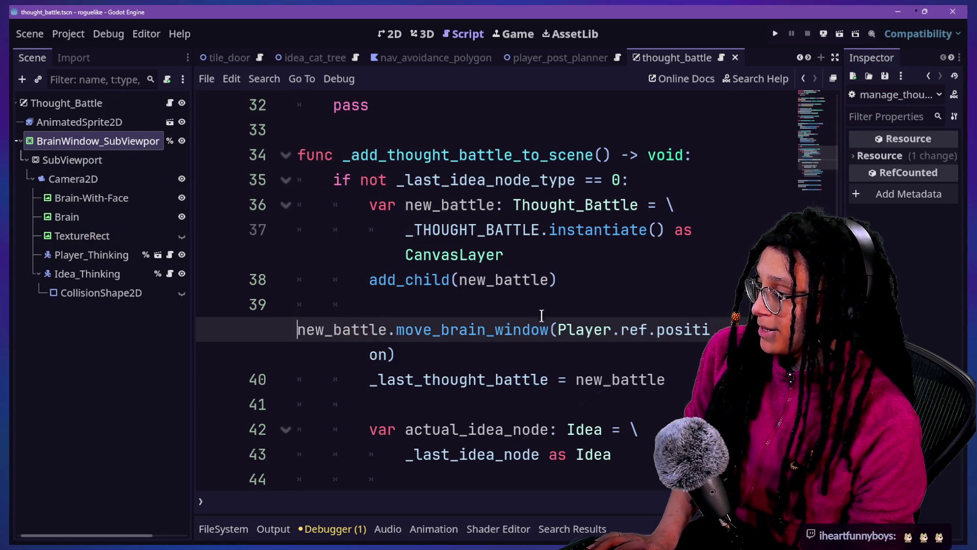
click(539, 285)
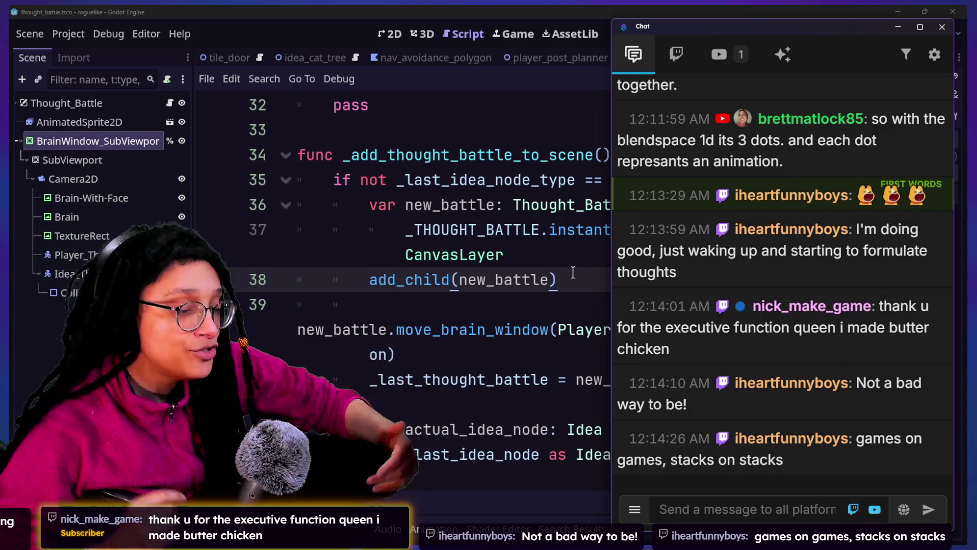
Select the viewer's chat message explaining blendspace 1d's three dots, then return to Godot
mouse_move(796, 211)
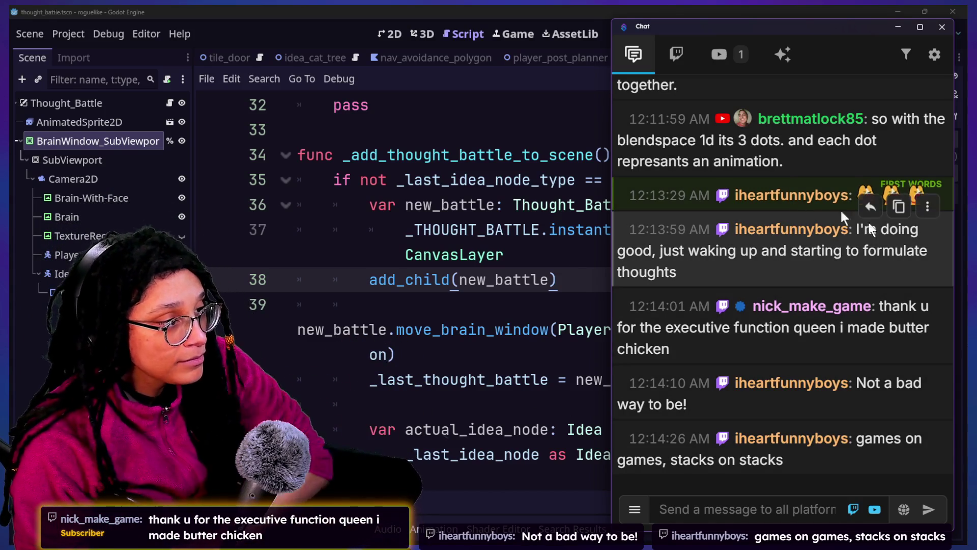
scroll(887, 235, up, 1)
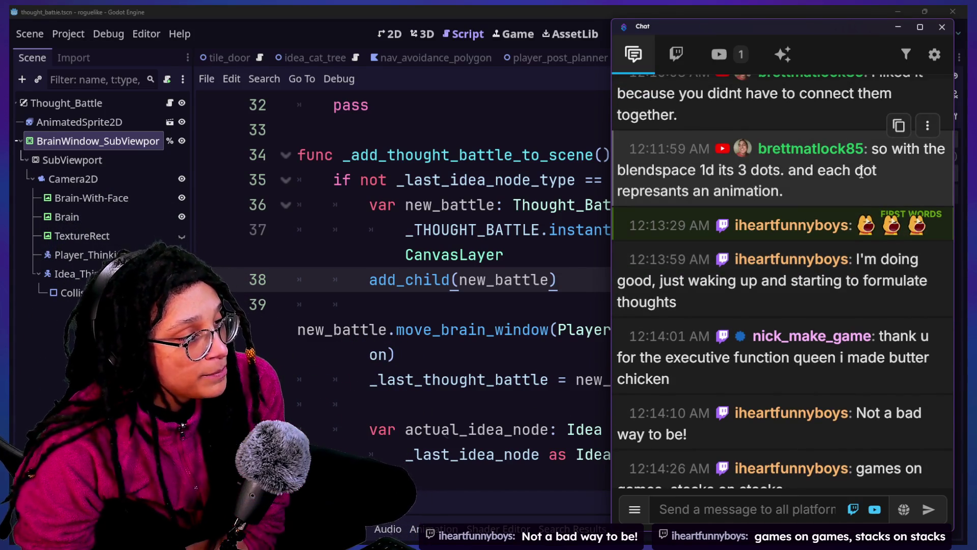
mouse_move(790, 174)
mouse_down()
mouse_move(811, 193)
mouse_move(813, 179)
mouse_move(869, 159)
mouse_up()
scroll(779, 203, down, 1)
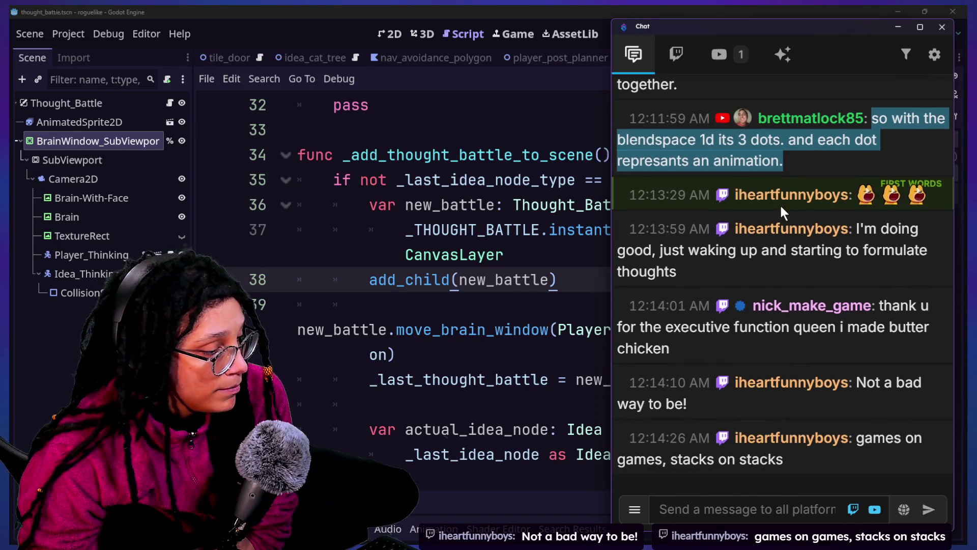
mouse_move(589, 381)
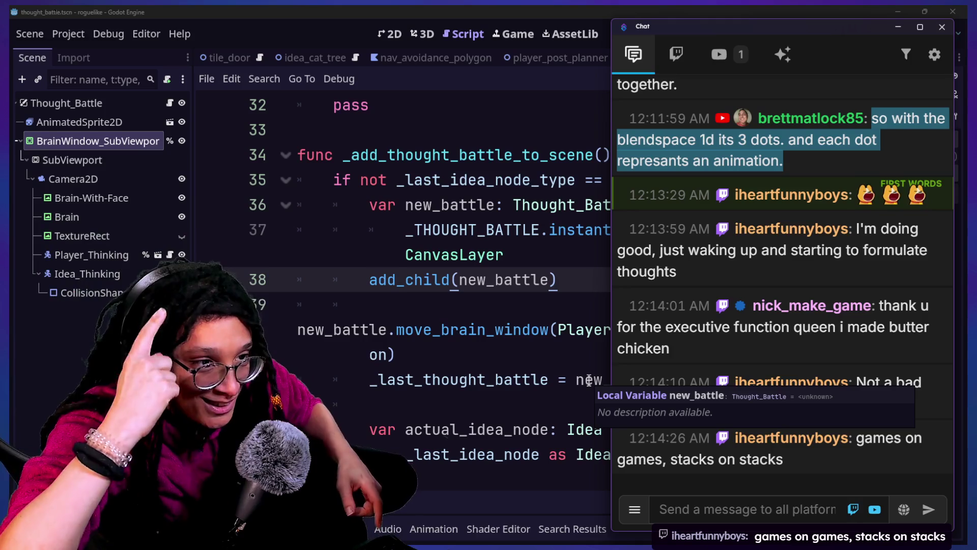
click(415, 288)
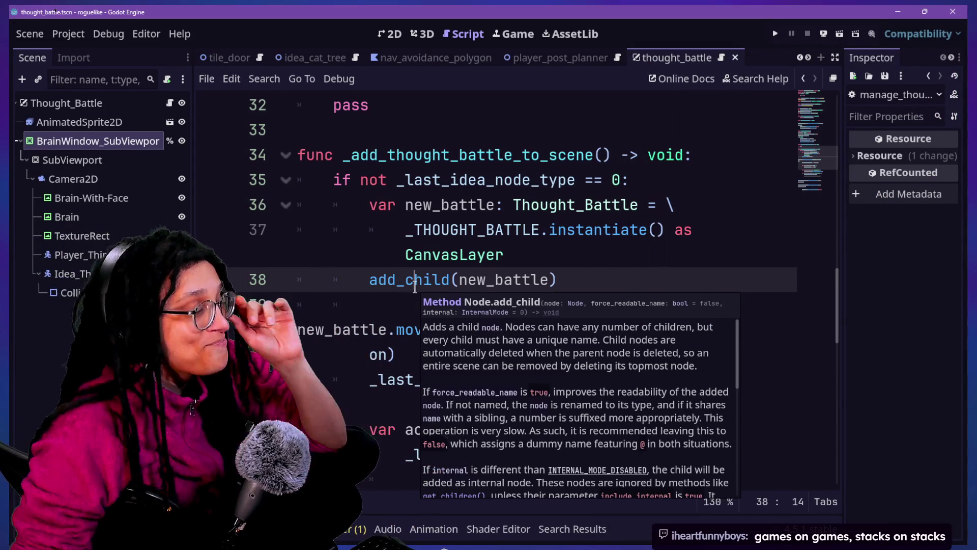
Dismiss the add_child documentation popup and review lines 38–39 in distraction-free mode
click(528, 226)
drag(524, 280, 524, 294)
click(589, 301)
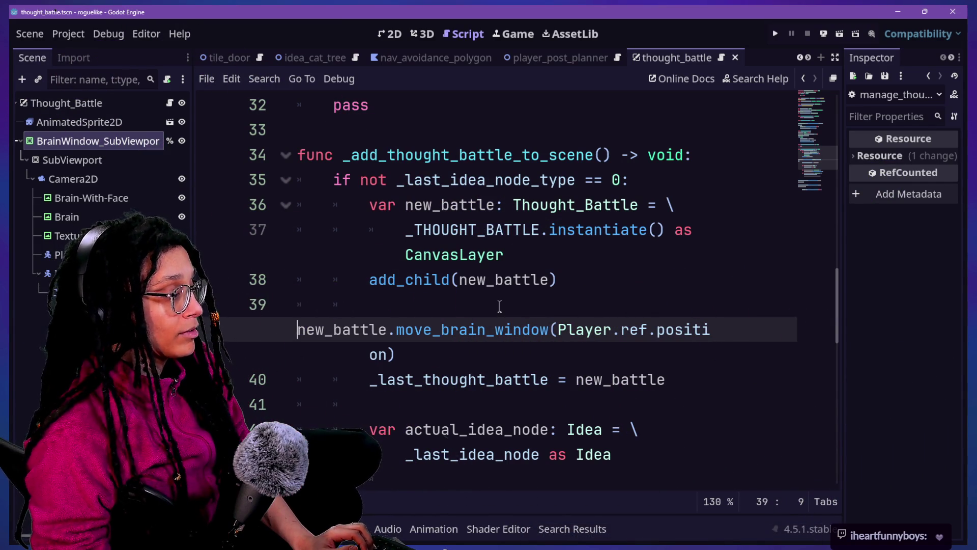
key(ctrl+shift+F11)
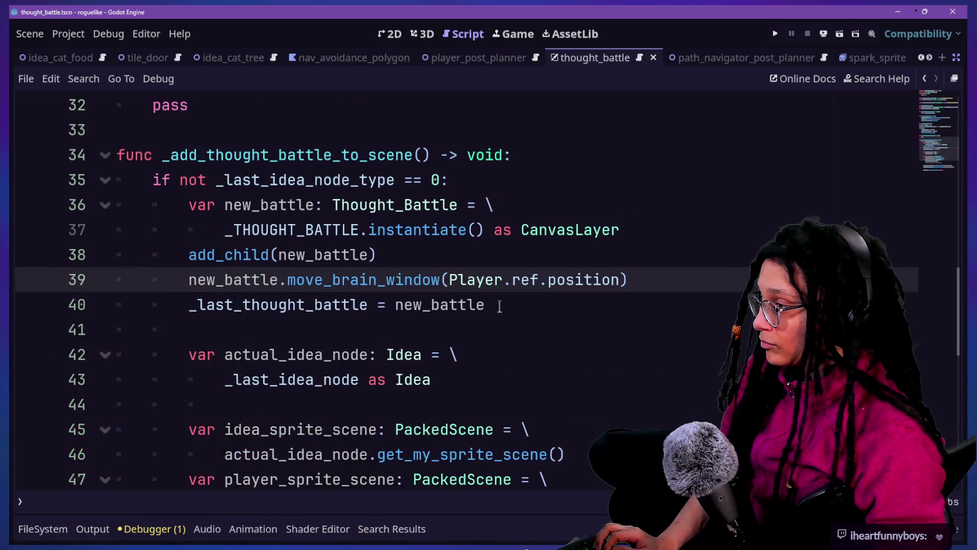
drag(440, 230, 571, 255)
click(581, 260)
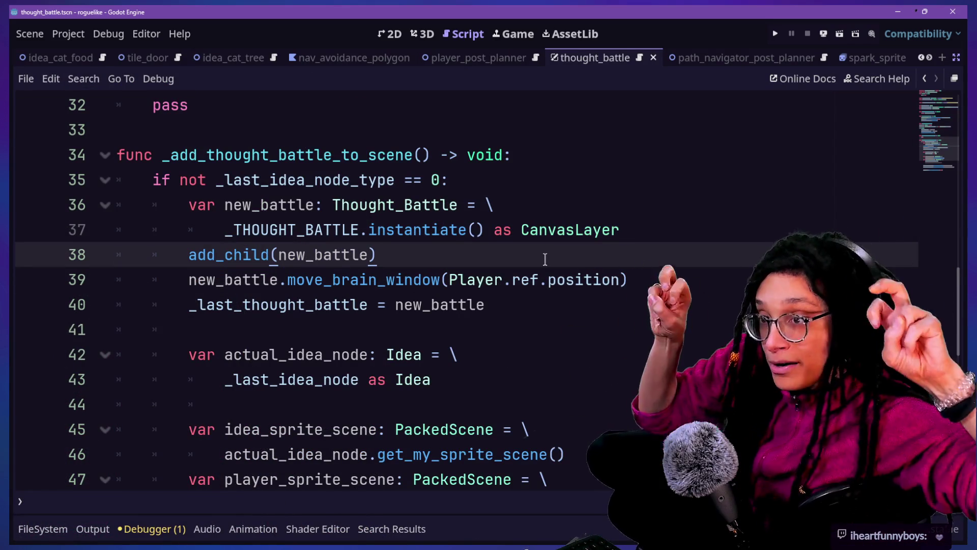
key(ctrl+shift+F11)
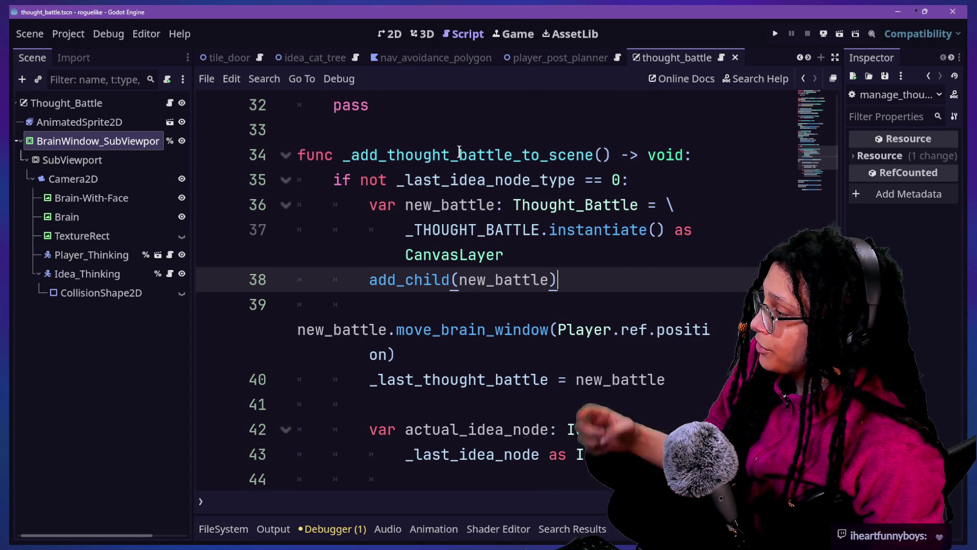
Quick-open manage_thought_battles.gd by searching 'thought' and switch to the 2D view
key(shift+alt+o)
text(thought)
key(Down)
key(Down)
key(Return)
key(ctrl+F1)
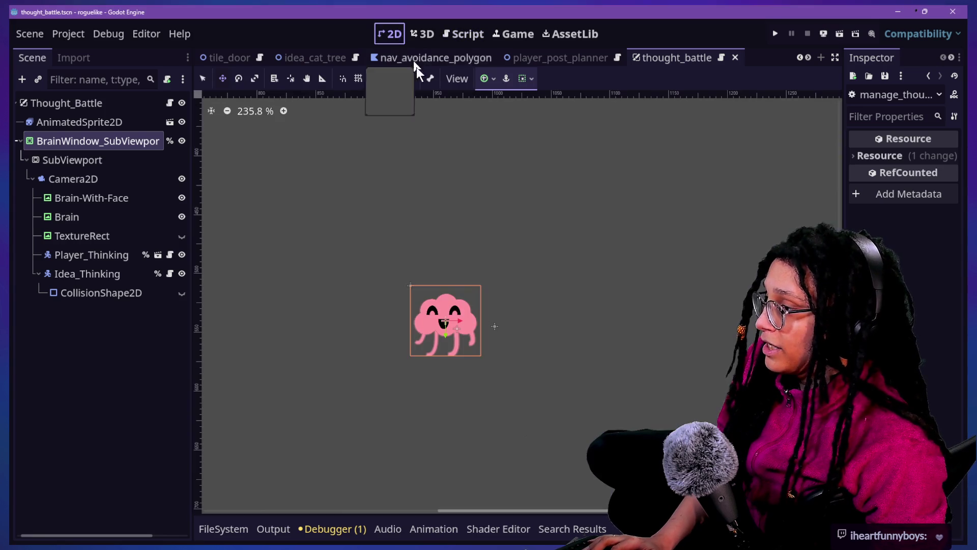
Toggle BrainWindow_SubViewport's visibility on the canvas and hide the TextureRect node
click(182, 141)
scroll(376, 295, up, 4)
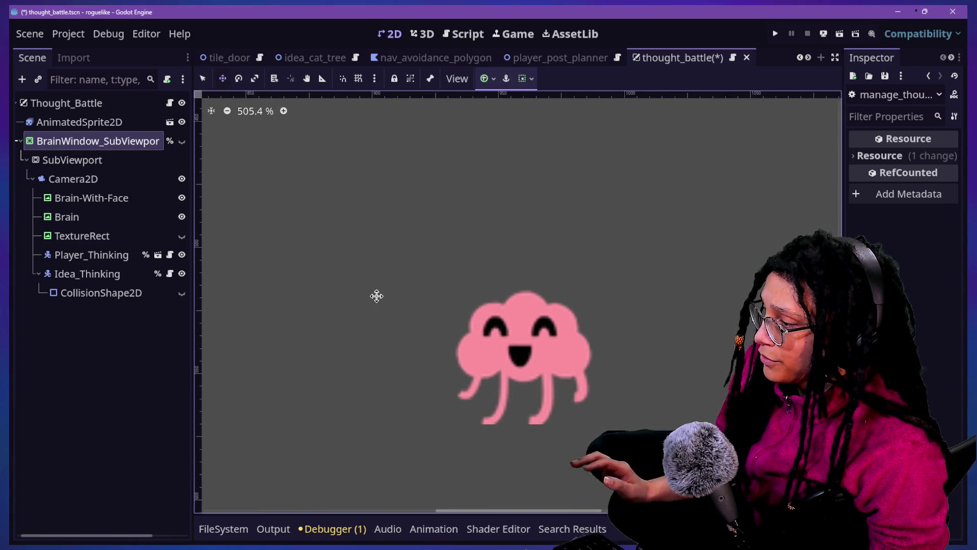
scroll(564, 350, up, 1)
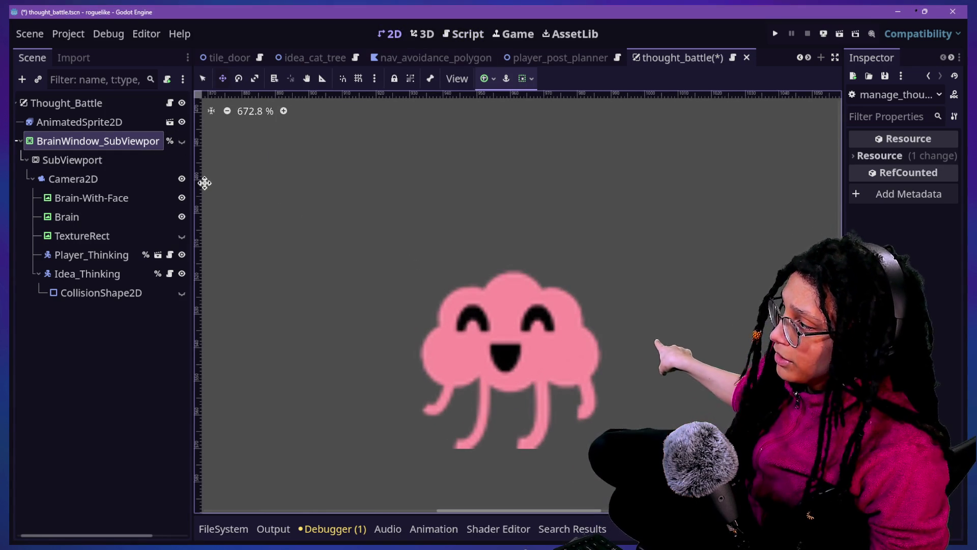
click(183, 142)
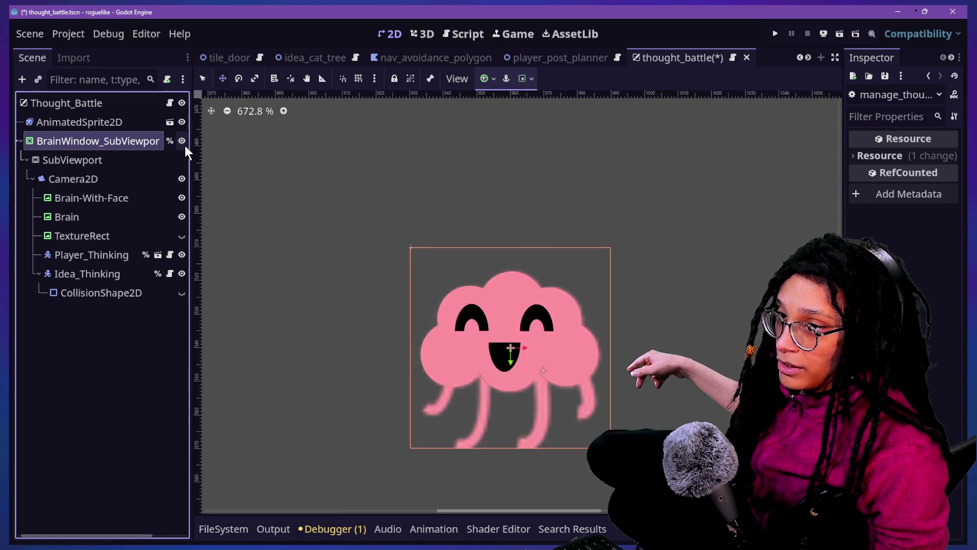
scroll(549, 381, down, 5)
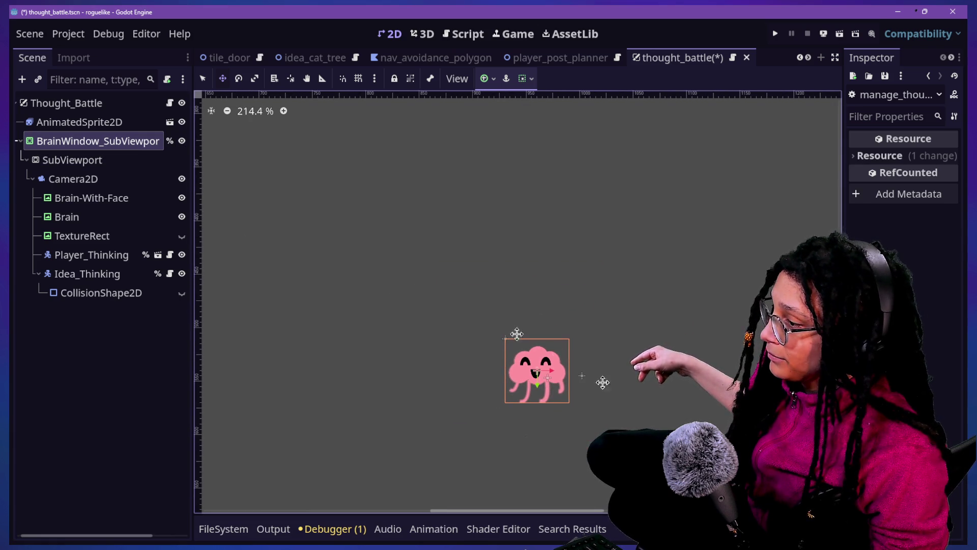
scroll(641, 319, down, 4)
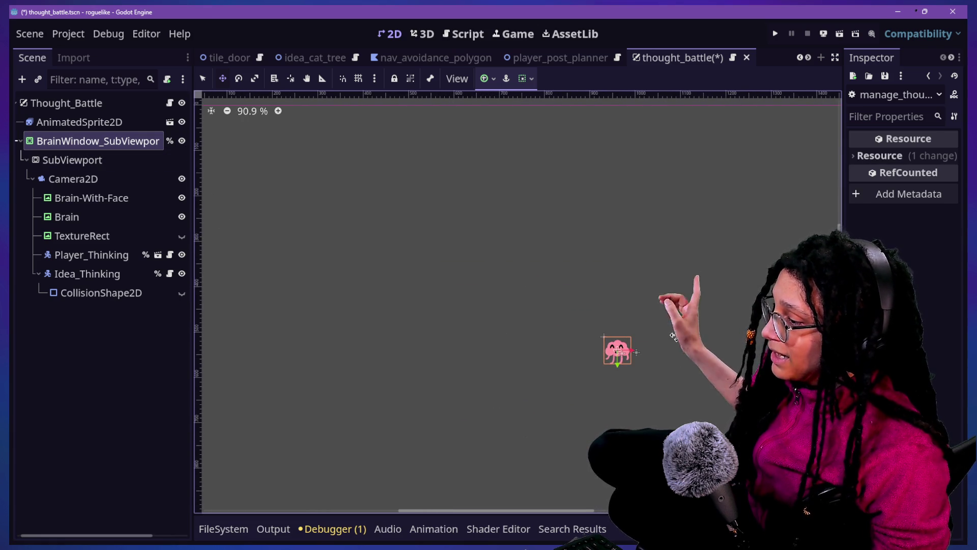
scroll(641, 319, up, 3)
scroll(687, 340, up, 2)
click(182, 236)
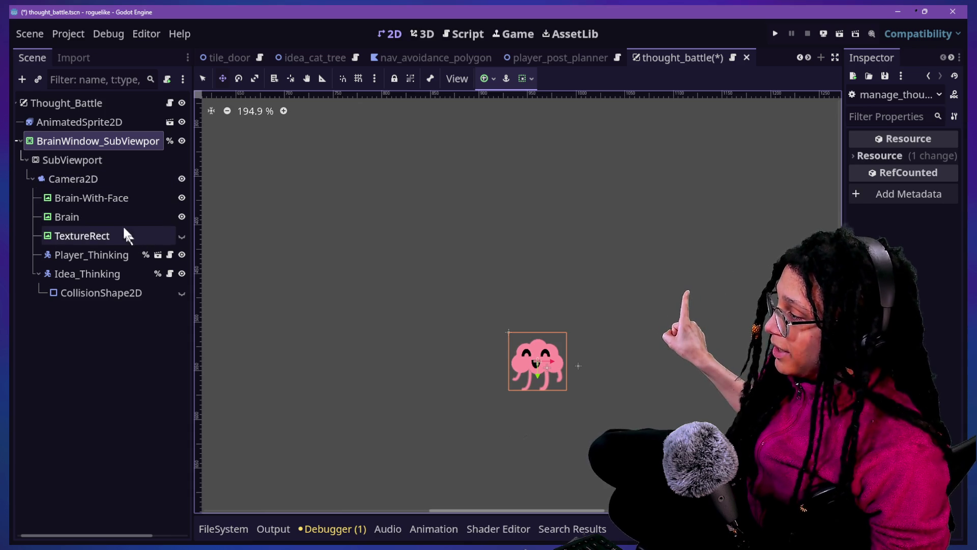
Inspect the brain nodes and BrainWindow_SubViewport, then drag its scale up from zero
click(113, 202)
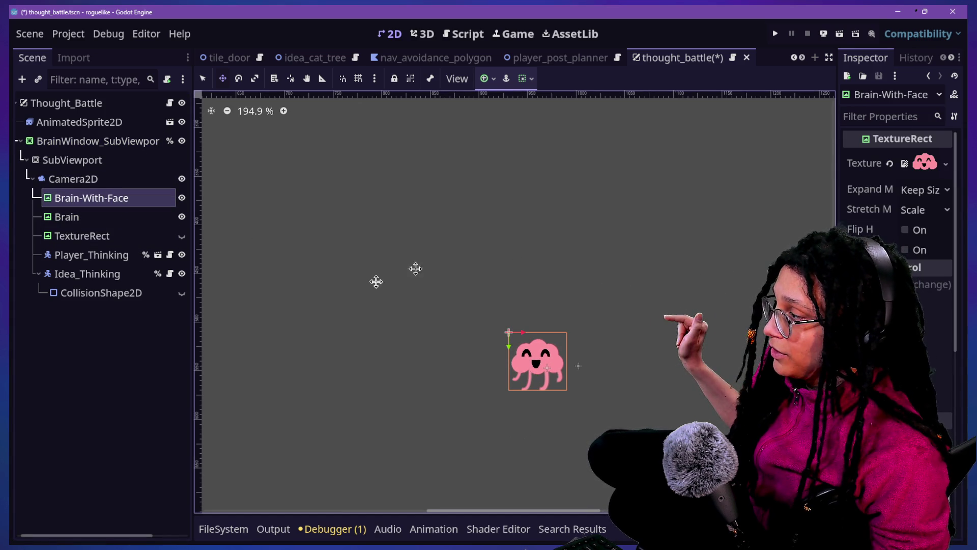
click(66, 217)
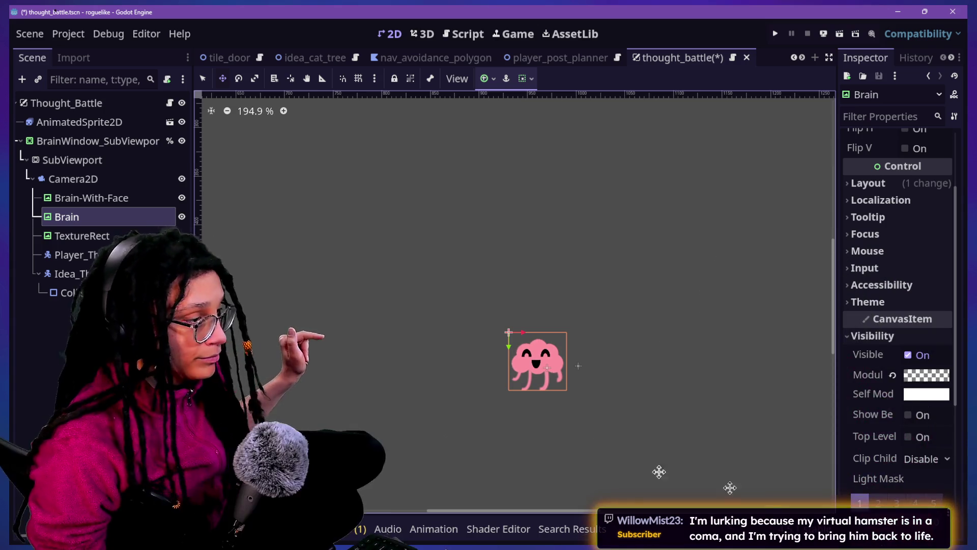
click(153, 141)
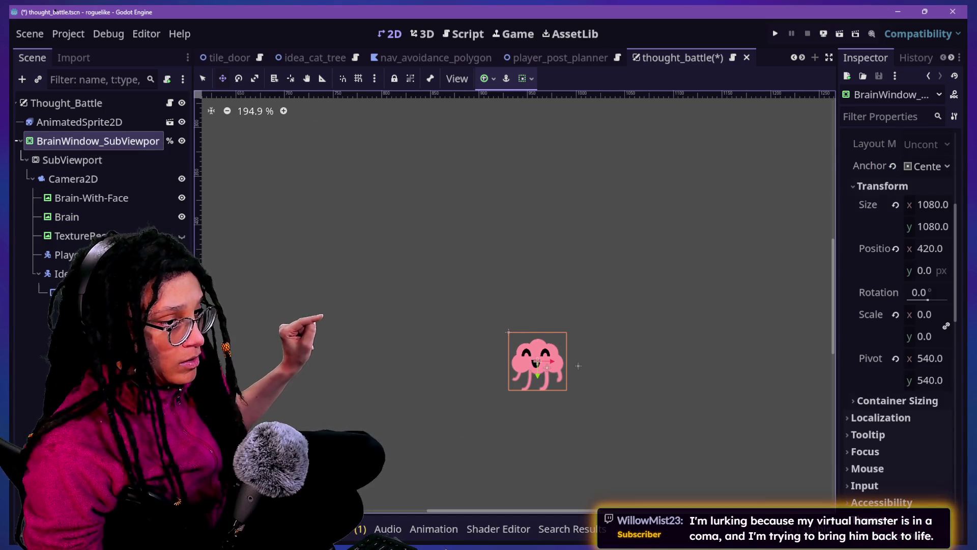
scroll(700, 356, down, 3)
scroll(701, 357, down, 3)
drag(542, 516, 594, 517)
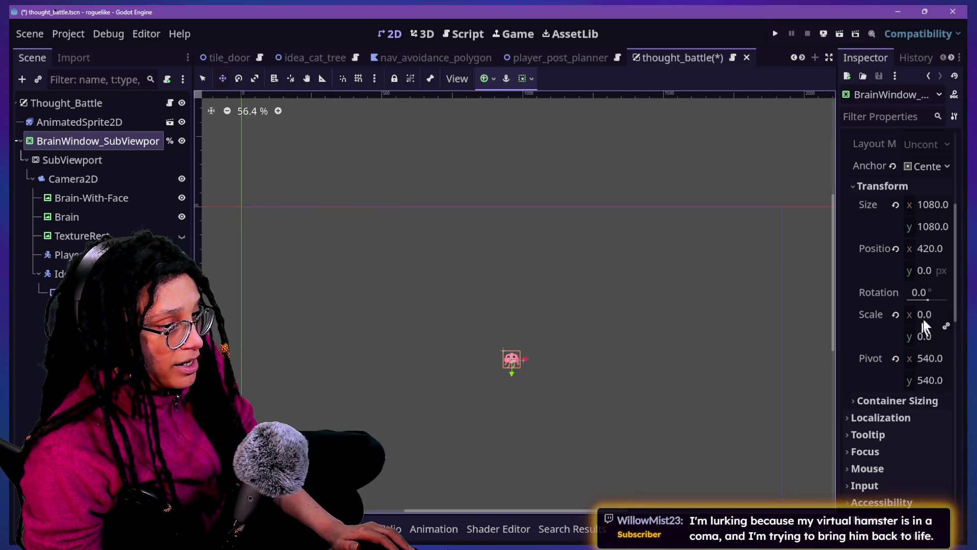
drag(922, 316, 960, 316)
Try the plain Brain node's Modulate alpha at 255, then revert it to transparent
click(86, 219)
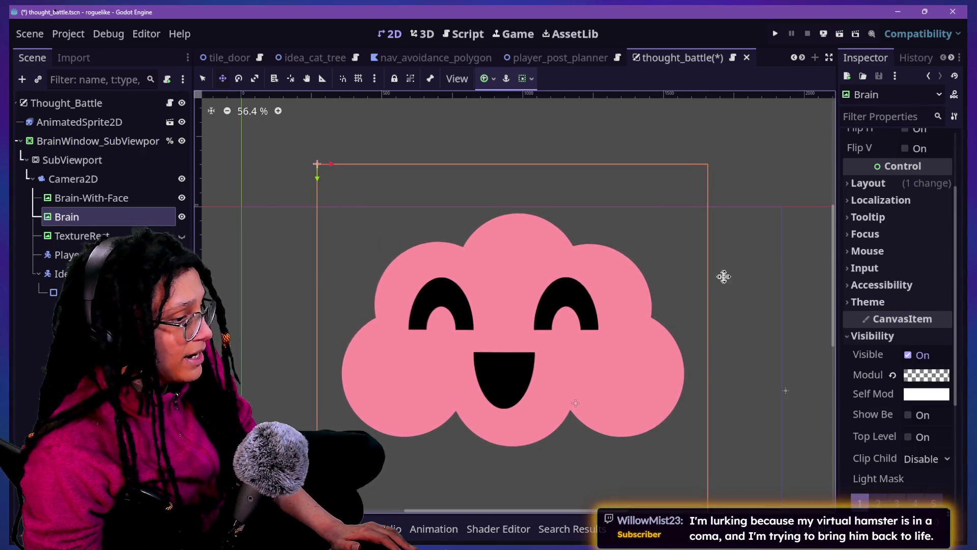
click(927, 375)
drag(838, 285, 911, 285)
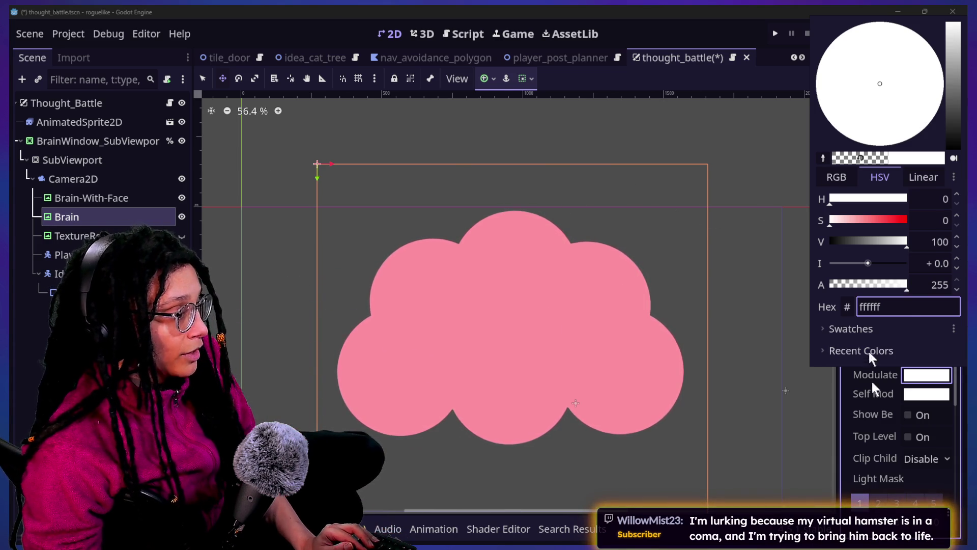
click(858, 426)
key(ctrl+z)
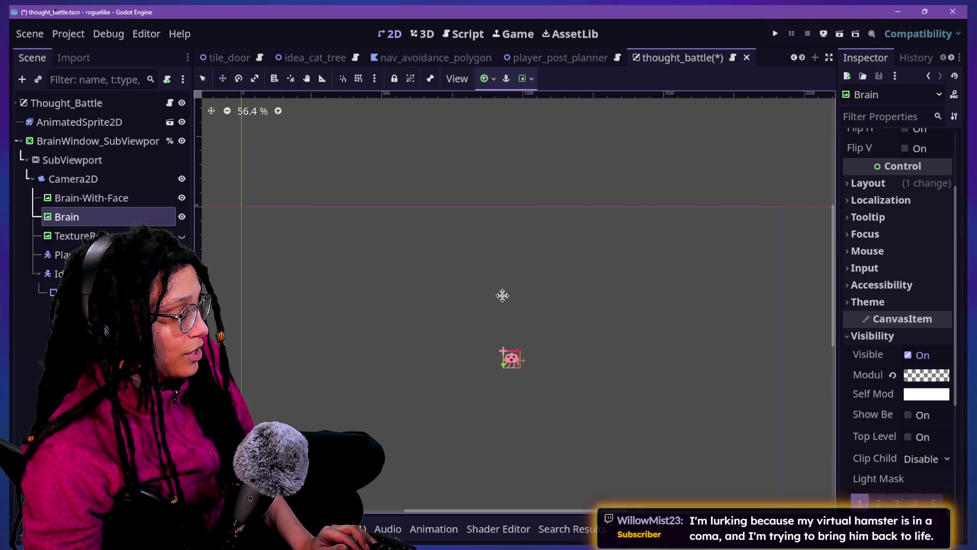
scroll(514, 341, up, 5)
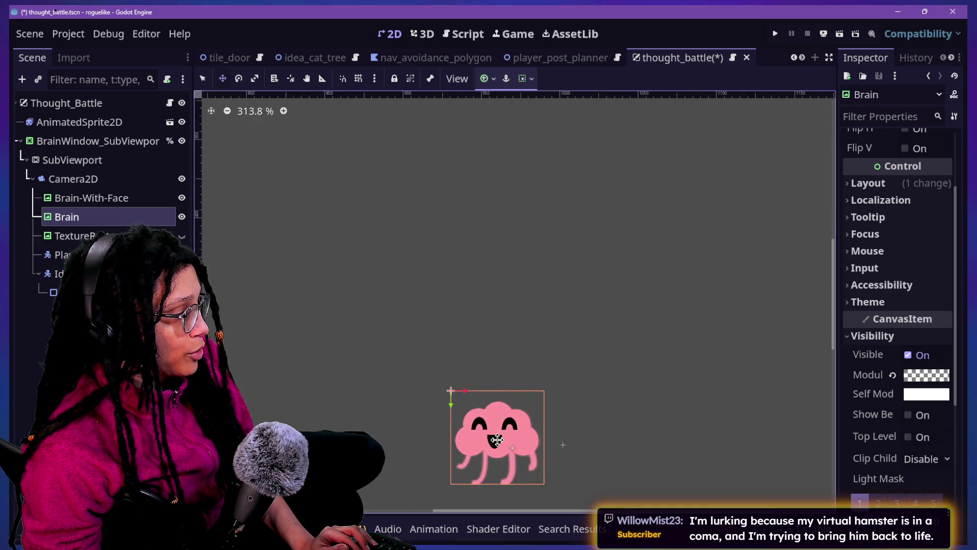
scroll(497, 439, up, 3)
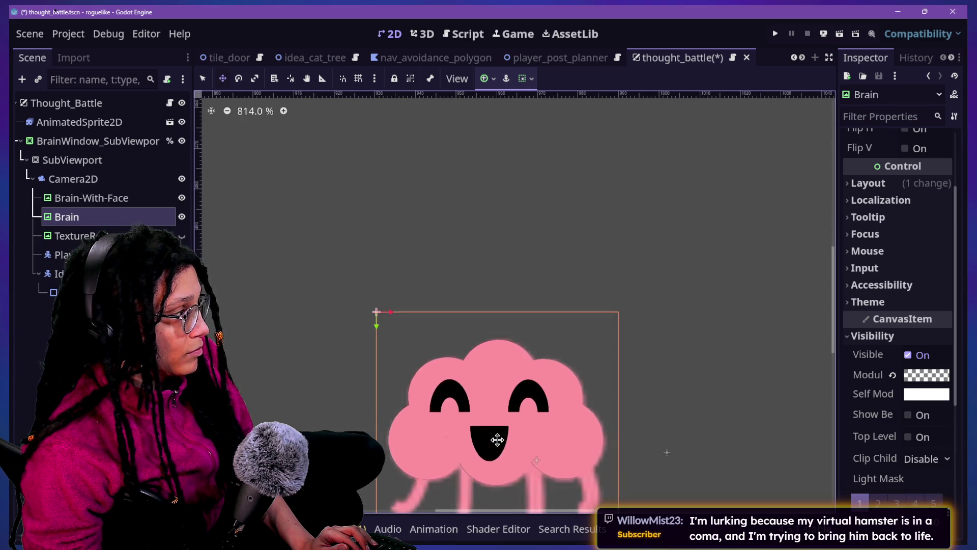
Dismiss the Brain node's options menu and save the scene
right_click(87, 215)
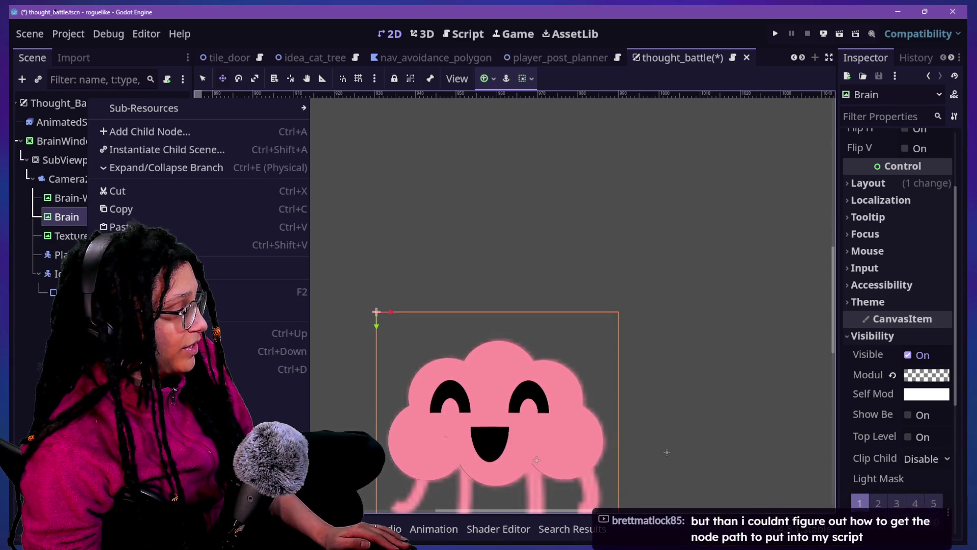
key(Escape)
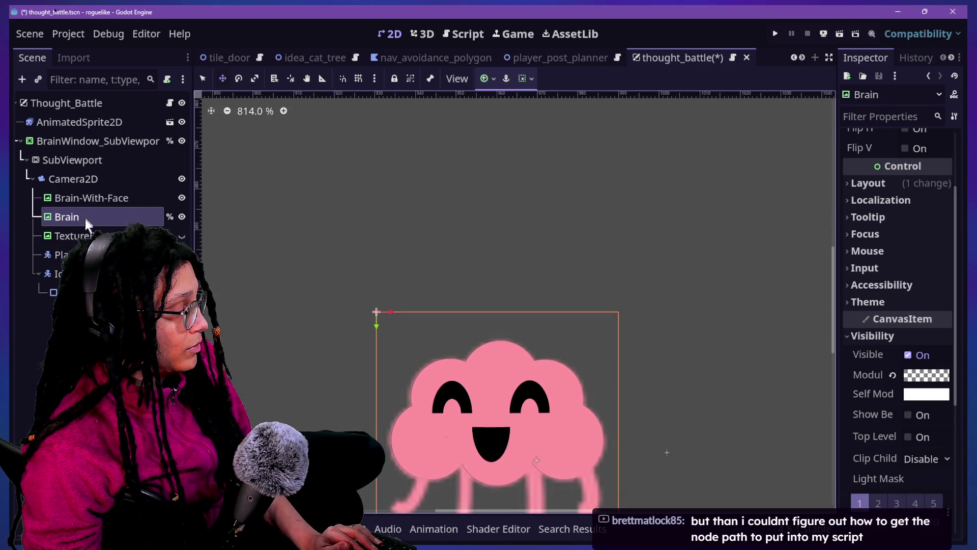
key(ctrl+s)
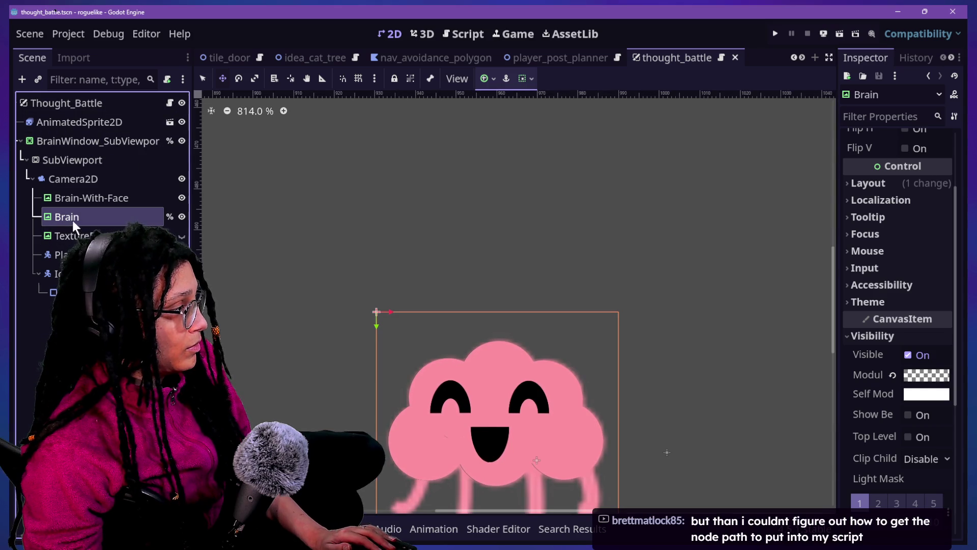
Rename the brain nodes to Brain-With-Face_Texture and Brain_Texture
double_click(115, 198)
text(Texture)
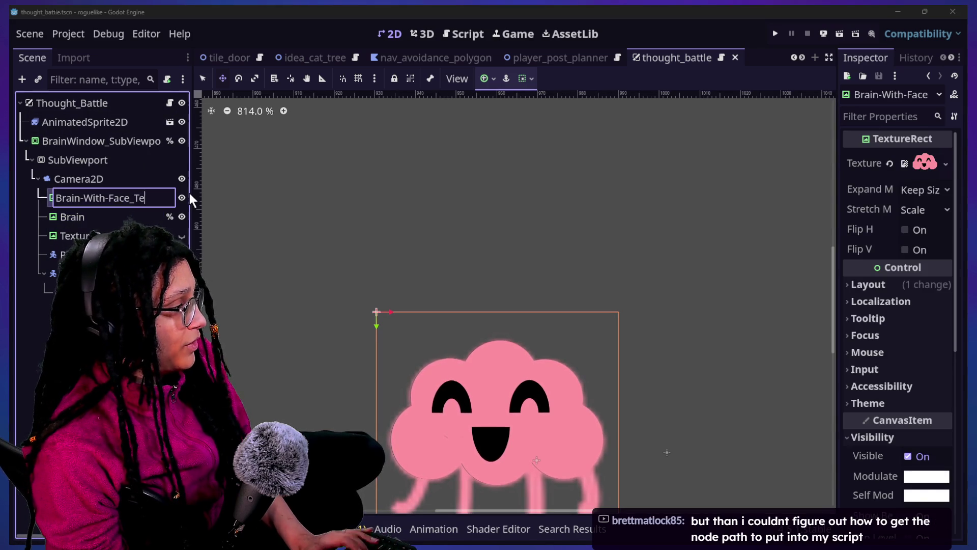
key(Return)
double_click(102, 216)
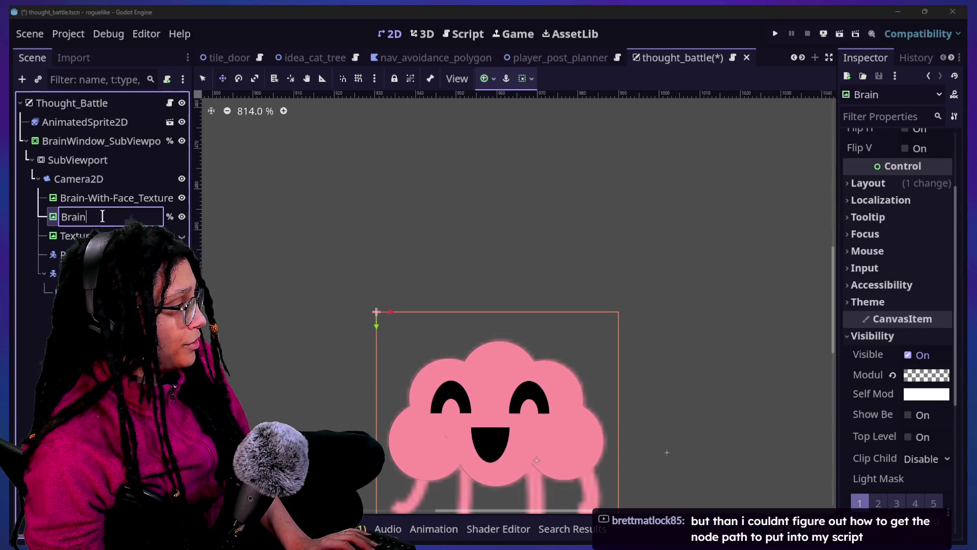
text(_Texture)
key(Return)
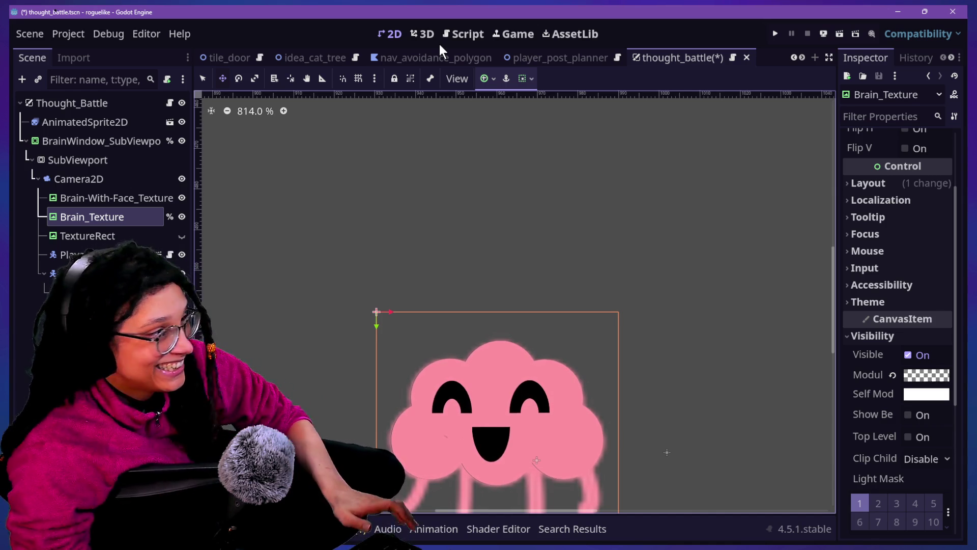
click(464, 33)
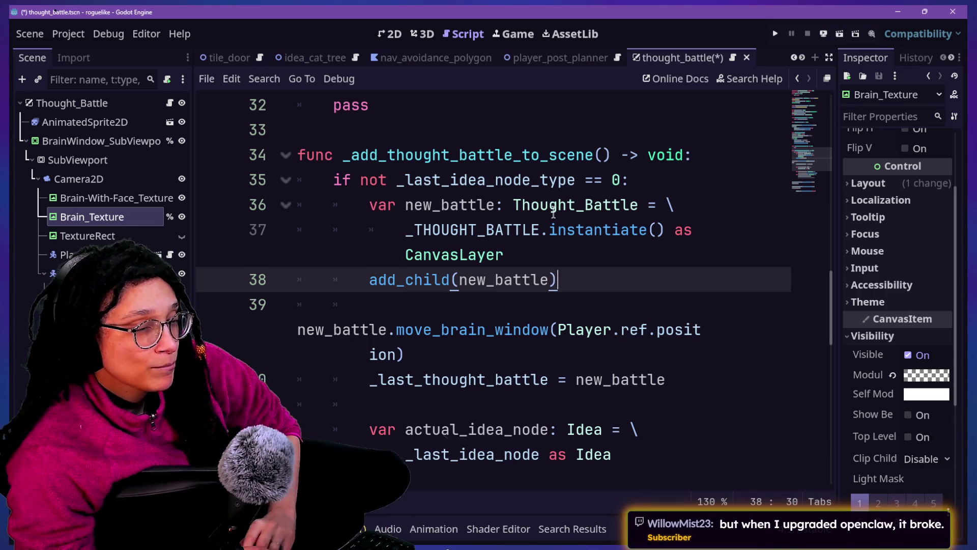
Shrink and then slightly enlarge the script font, then bring the Startpage browser tab forward
drag(441, 181, 454, 214)
click(617, 305)
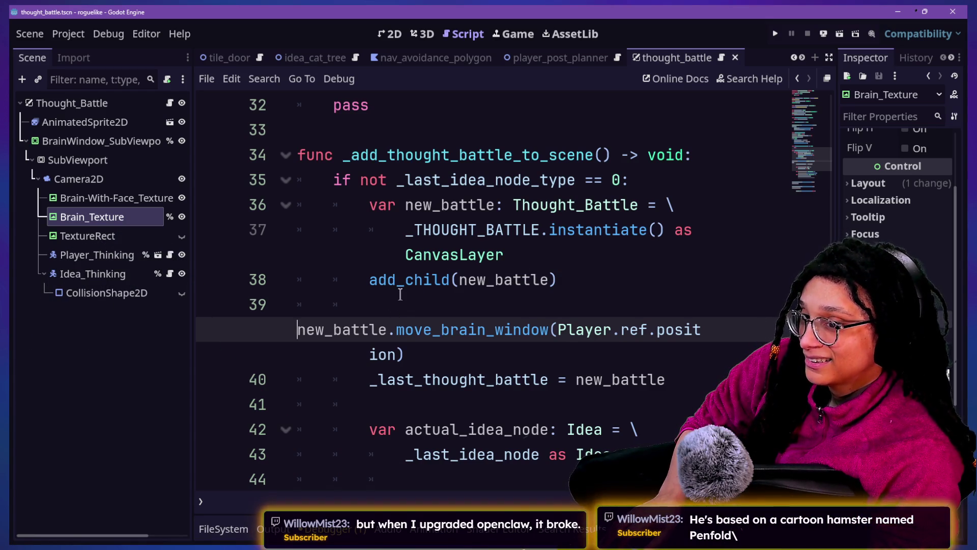
key(ctrl+minus)
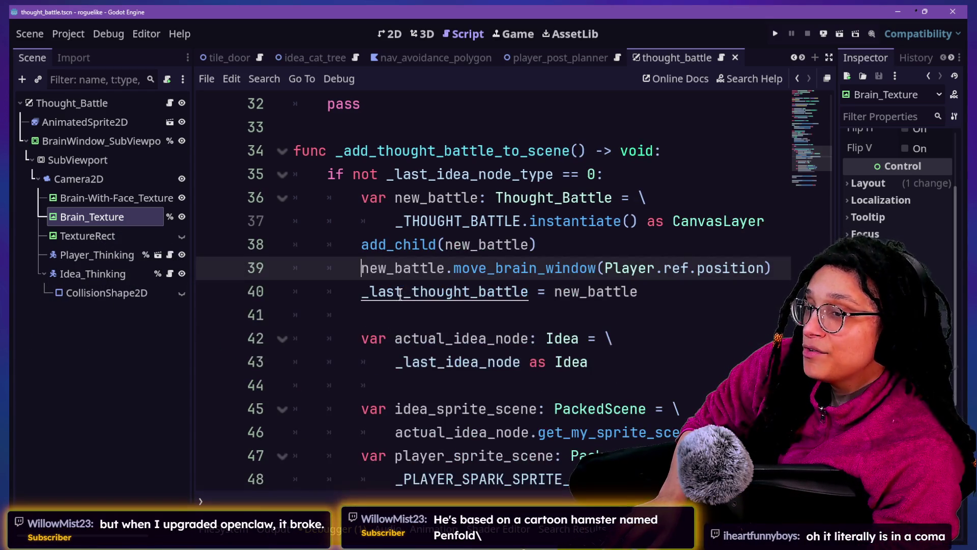
key(ctrl+equal)
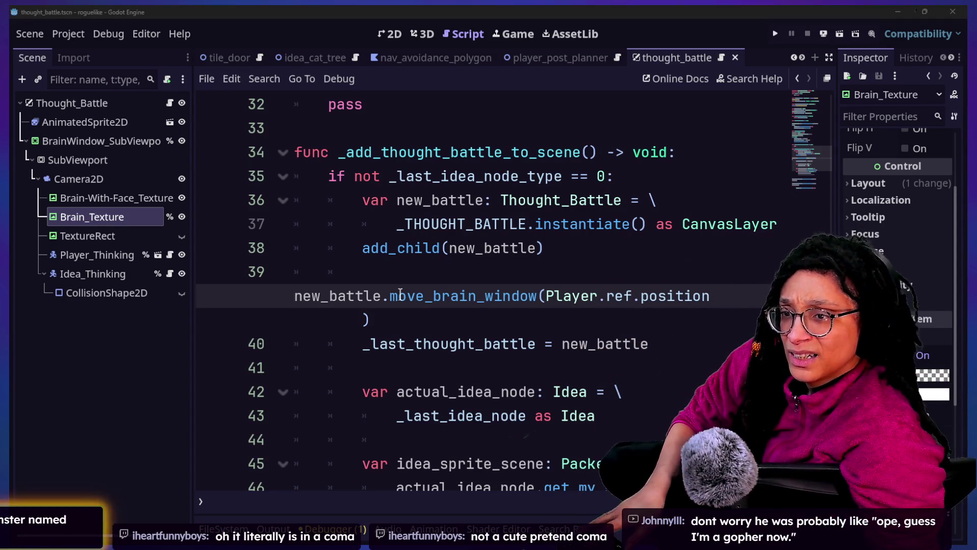
mouse_move(401, 292)
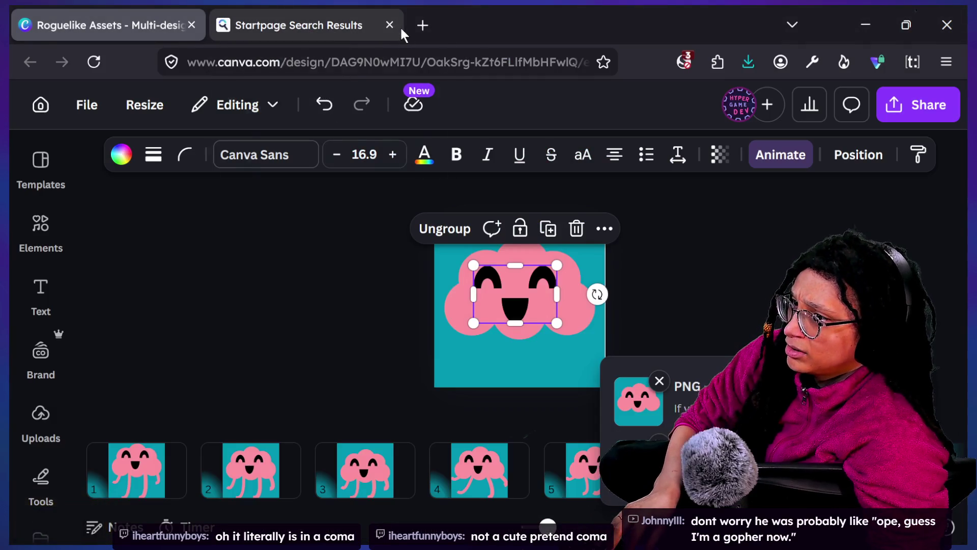
click(400, 25)
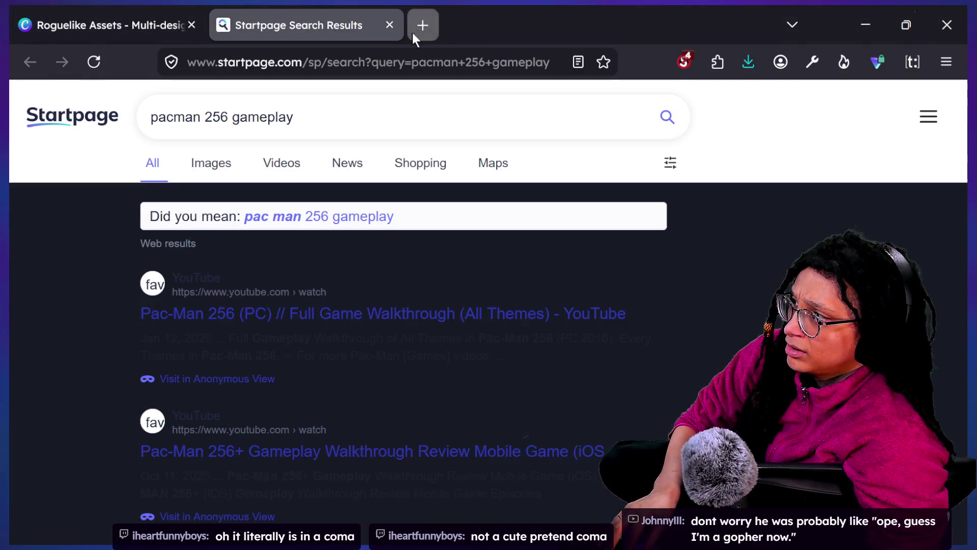
Search Startpage in a new tab for 'can hamsters dig'
click(422, 25)
text(c)
key(BackSpace)
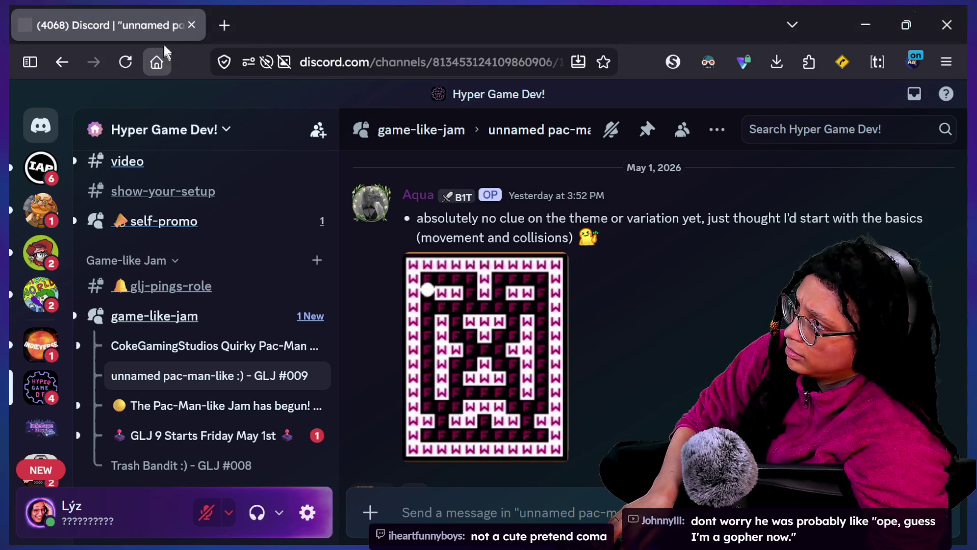
click(223, 25)
text(can hamsters dig)
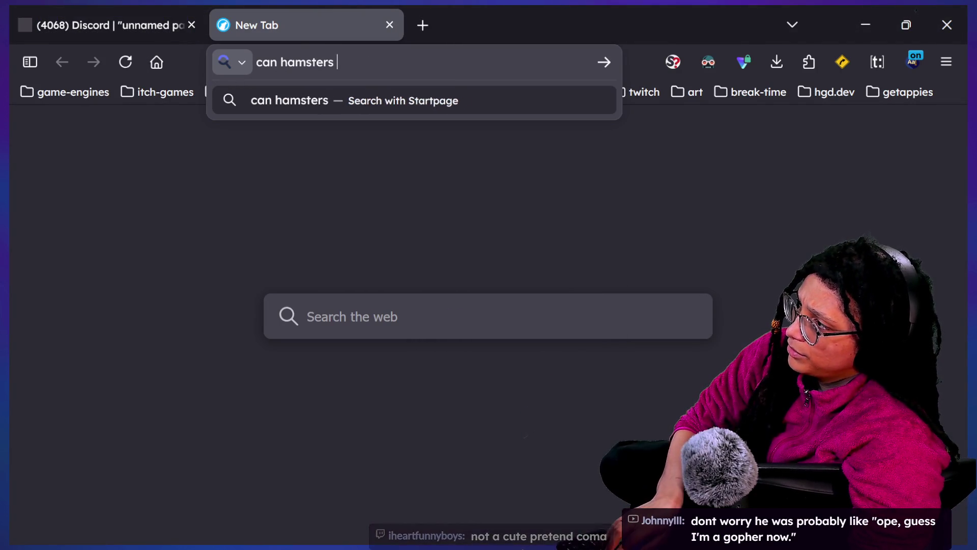
key(Return)
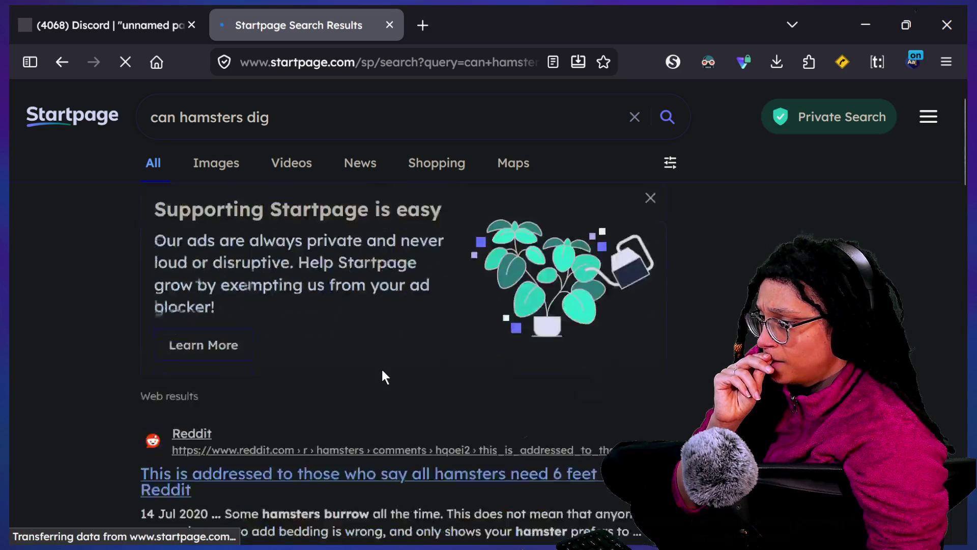
Scroll the results, highlighting text in the Facebook and YouTube snippets
scroll(381, 367, down, 3)
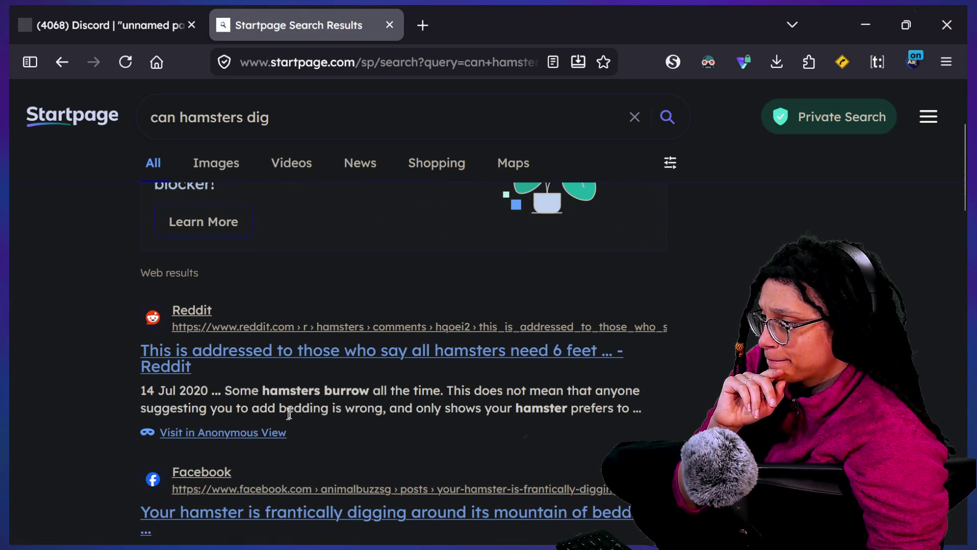
scroll(282, 415, down, 4)
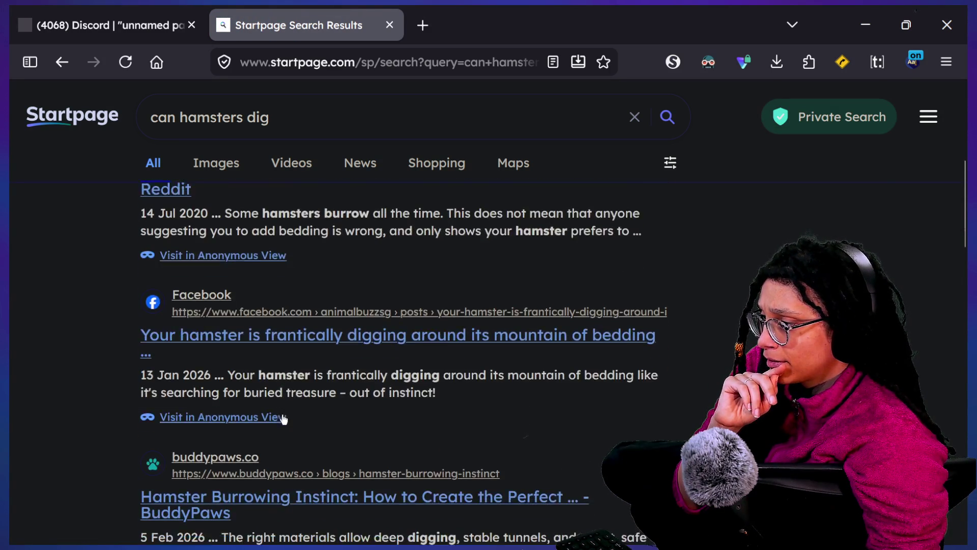
drag(258, 366, 430, 382)
click(472, 371)
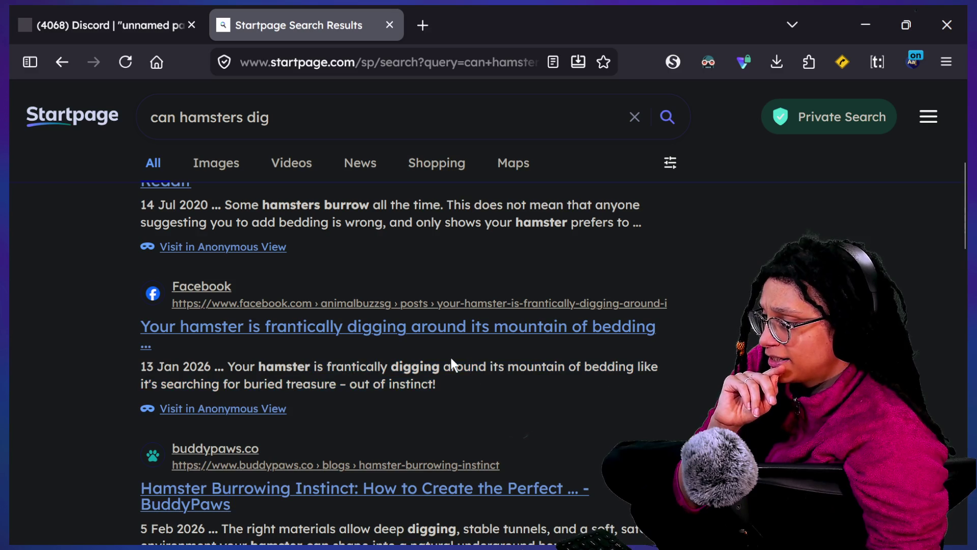
scroll(372, 409, down, 2)
scroll(304, 451, down, 5)
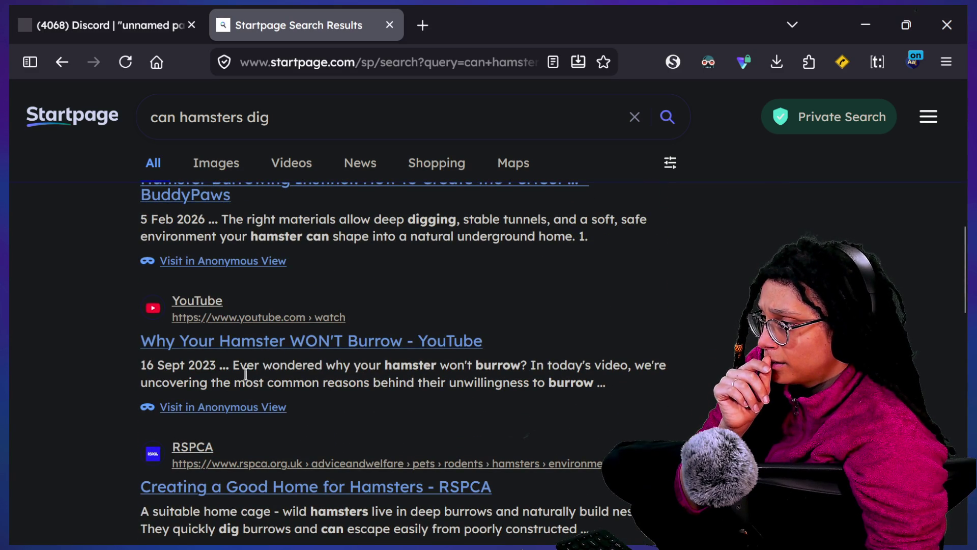
drag(234, 370, 584, 382)
click(450, 382)
Highlight the RSPCA line about deep burrows, then return to the Godot script
click(568, 384)
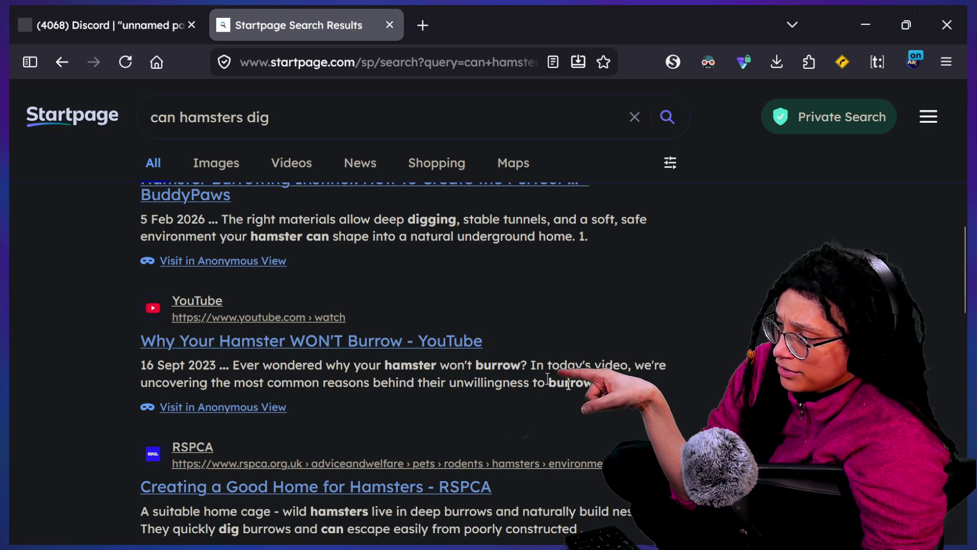
scroll(548, 381, down, 3)
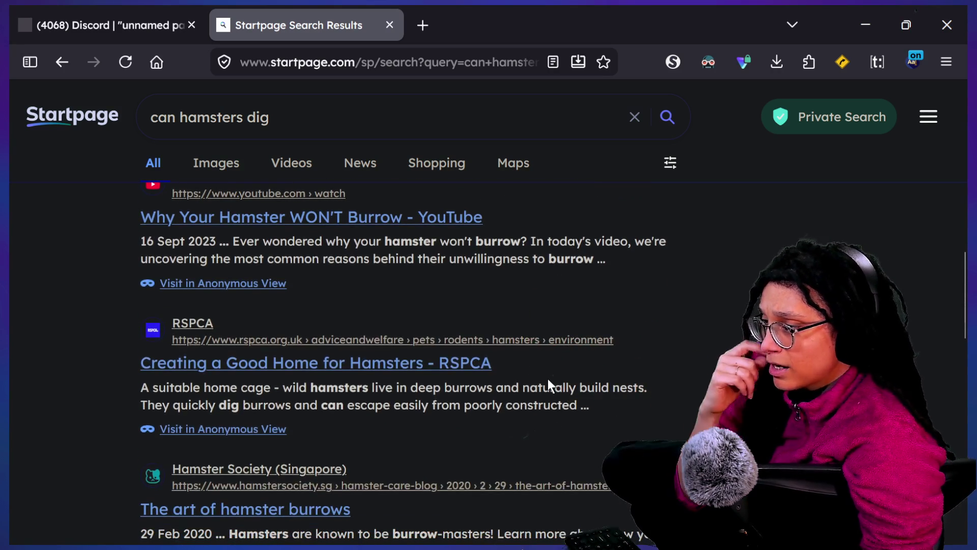
drag(351, 386, 560, 384)
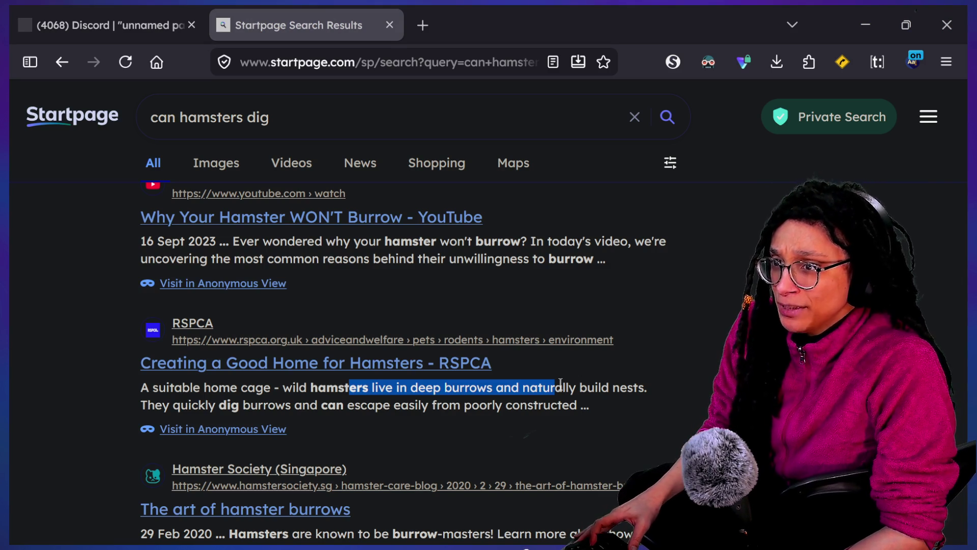
key(alt+Tab)
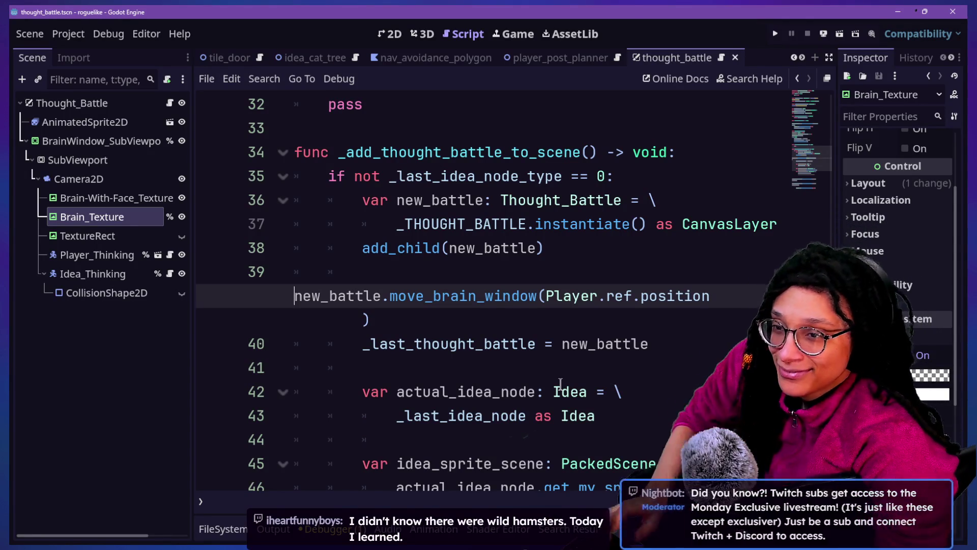
Open the RSPCA hamster home page from the search results
key(alt+Tab)
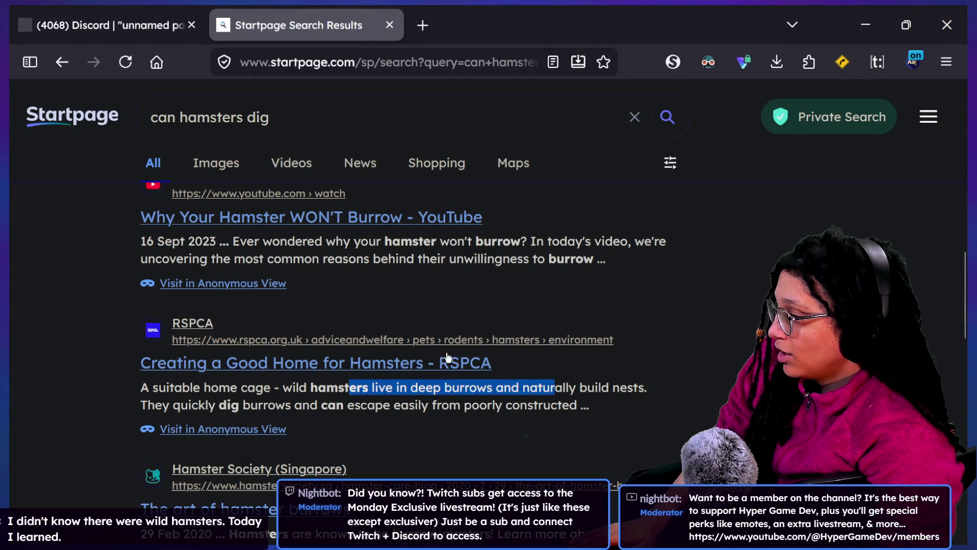
click(326, 423)
click(321, 375)
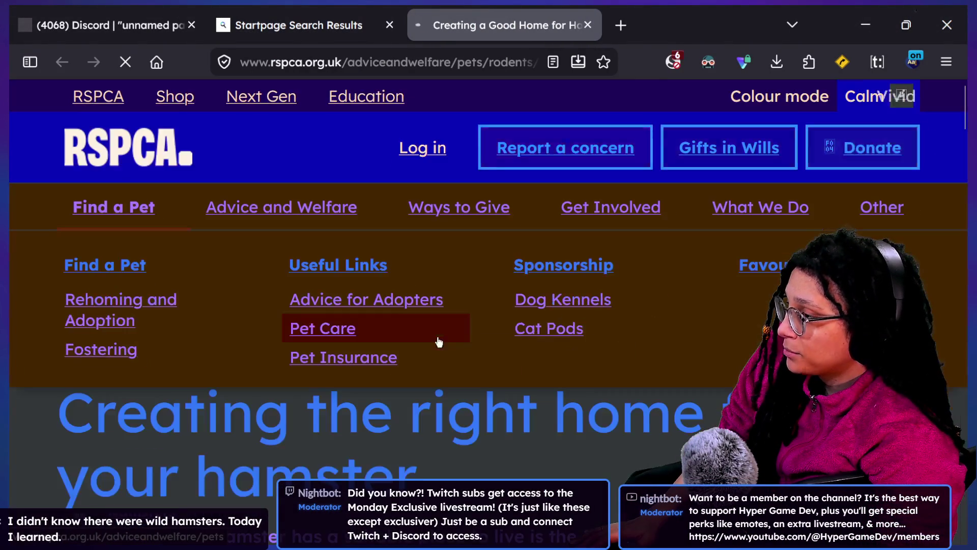
scroll(438, 342, down, 5)
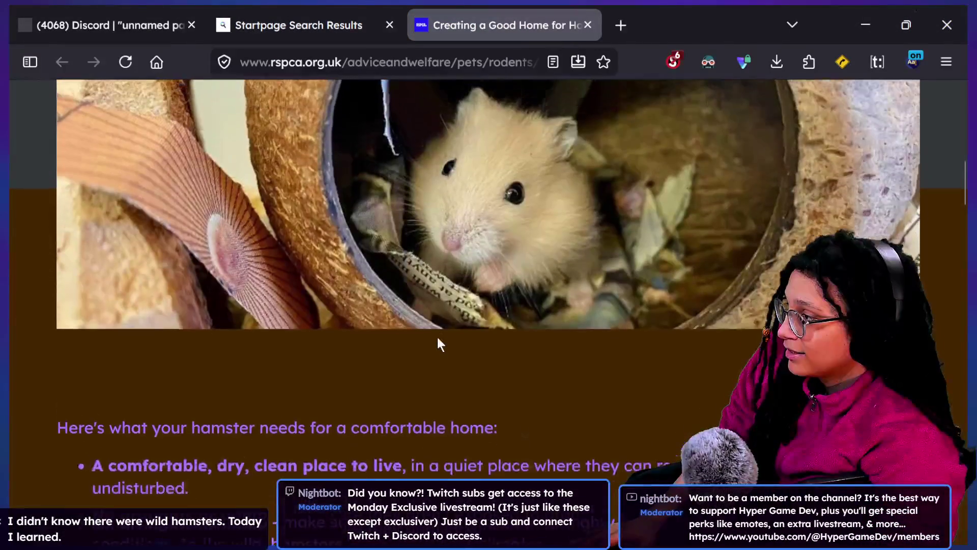
Find 'wild hamsters' on the page, then web-search 'wild hamster'
key(ctrl+f)
text(wild h)
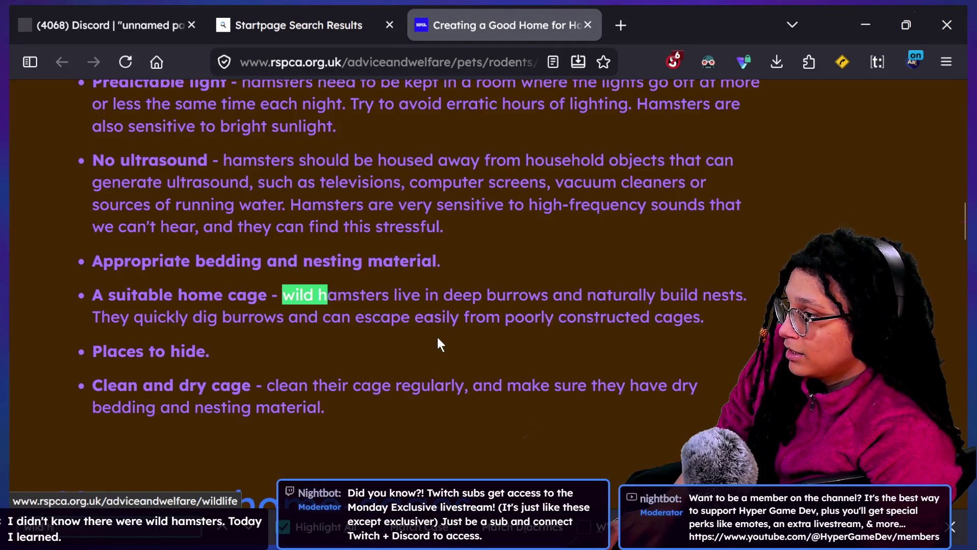
text(amsters)
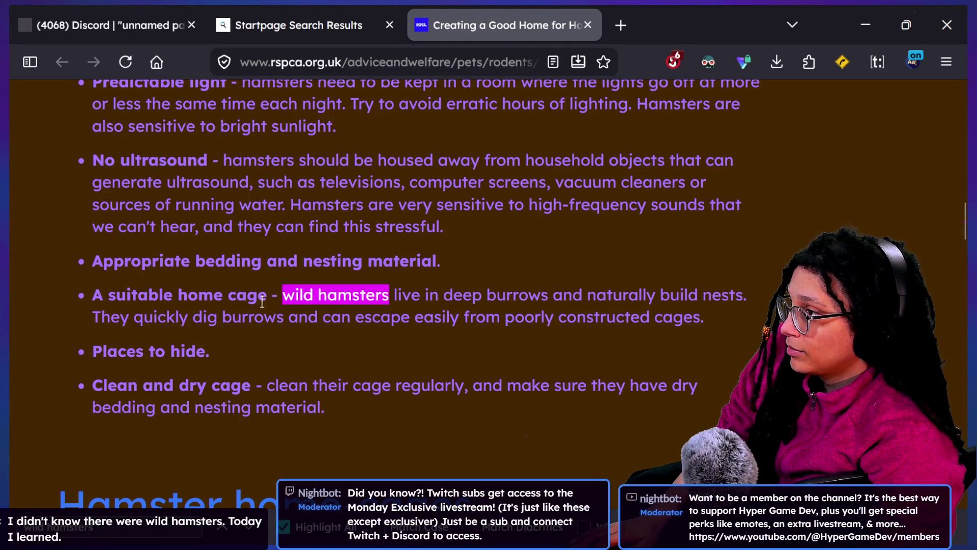
key(ctrl+l)
text(wi)
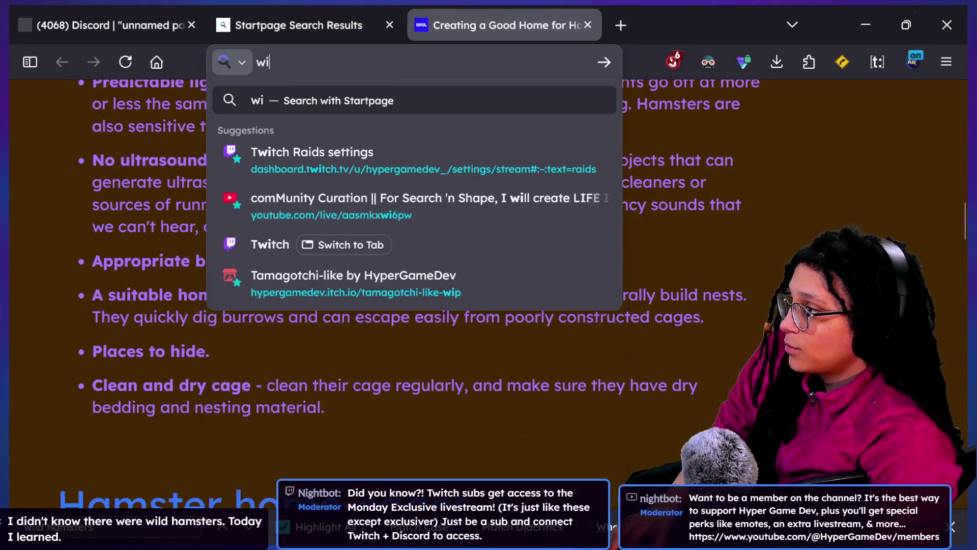
text(ld hamster)
key(Return)
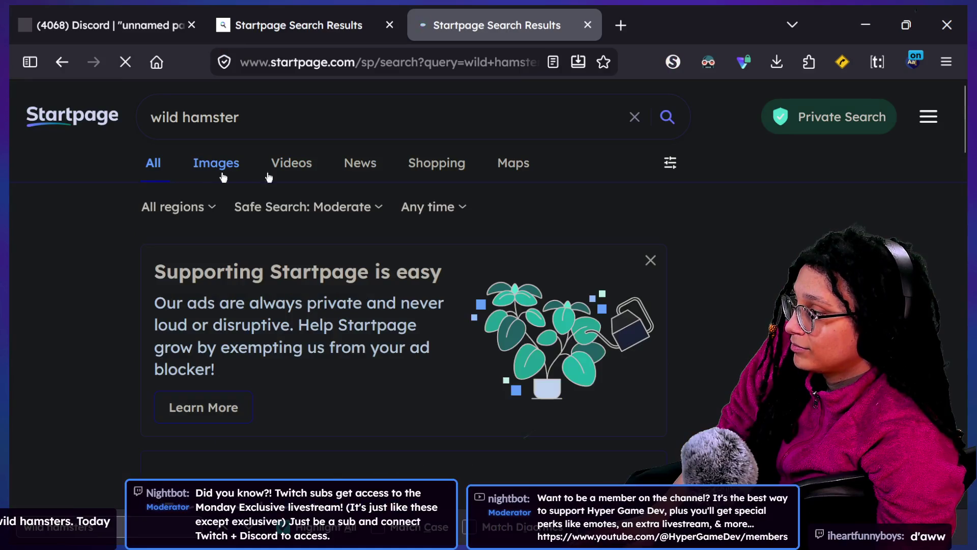
From the image results, open the clover-holding hamster photo in its own tab
click(223, 173)
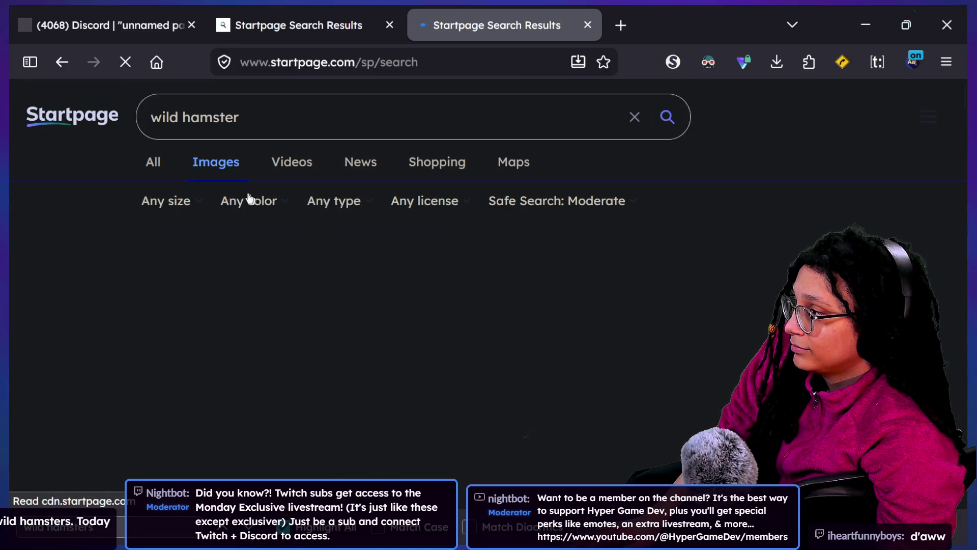
scroll(460, 286, down, 1)
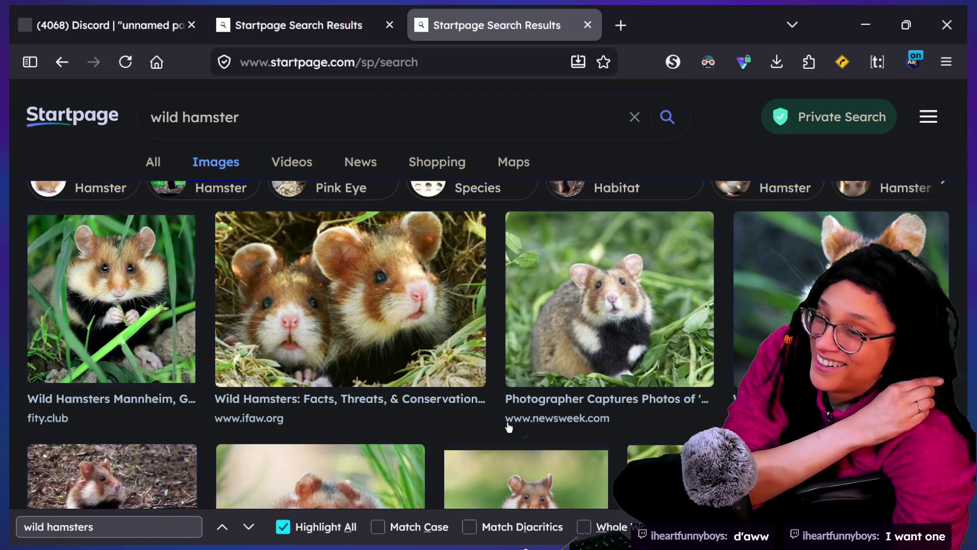
scroll(436, 425, down, 2)
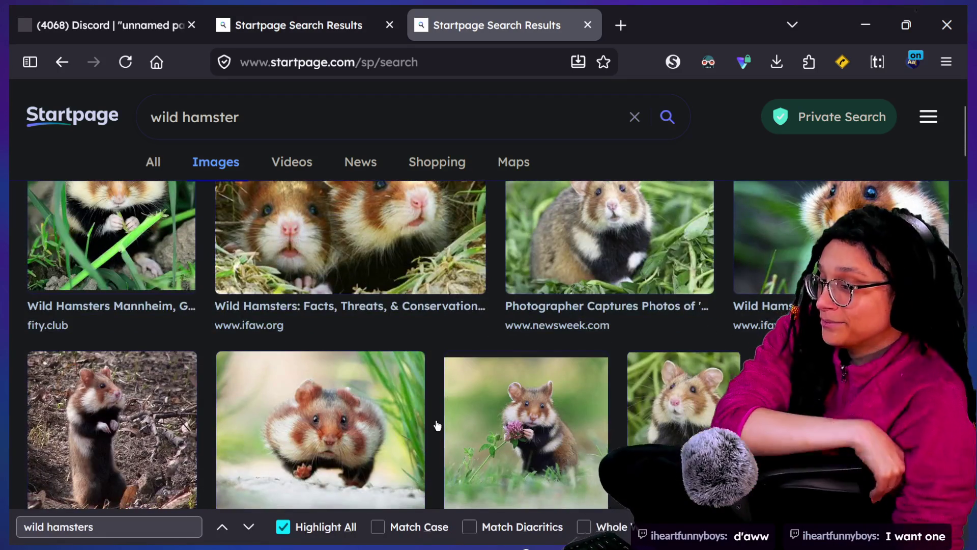
scroll(437, 425, down, 3)
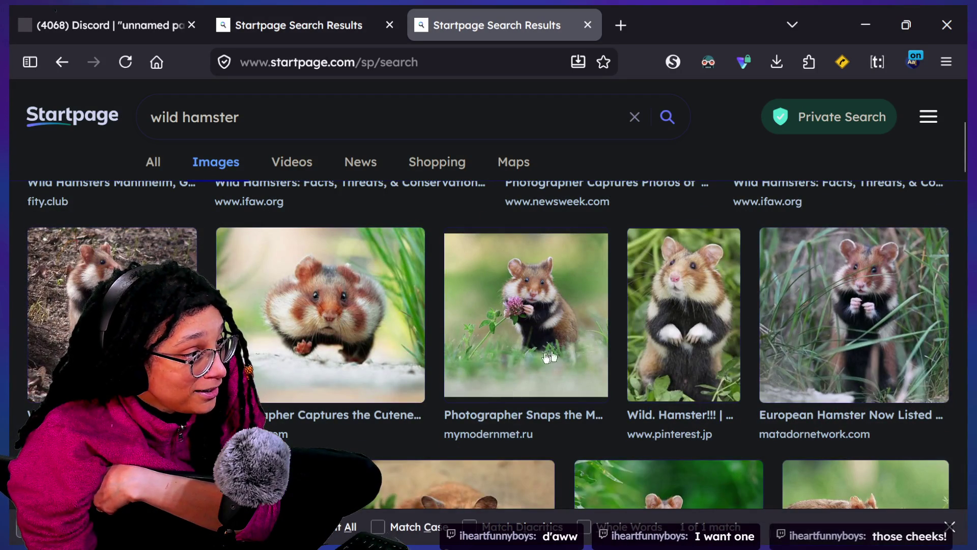
click(584, 347)
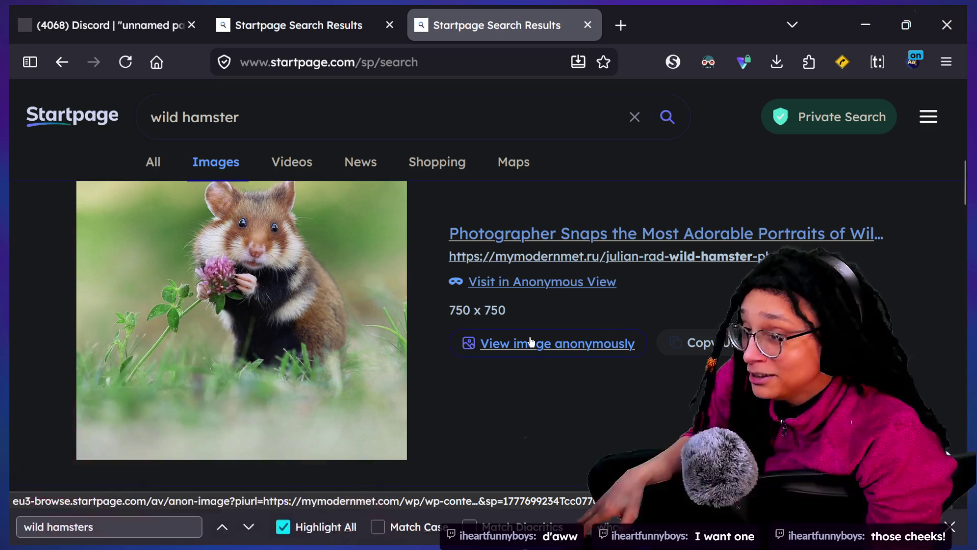
right_click(257, 302)
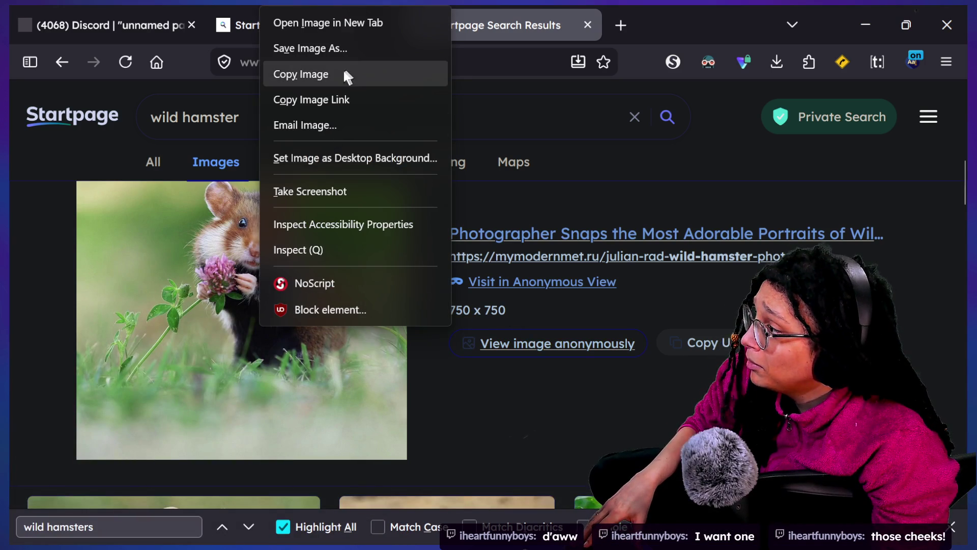
click(344, 25)
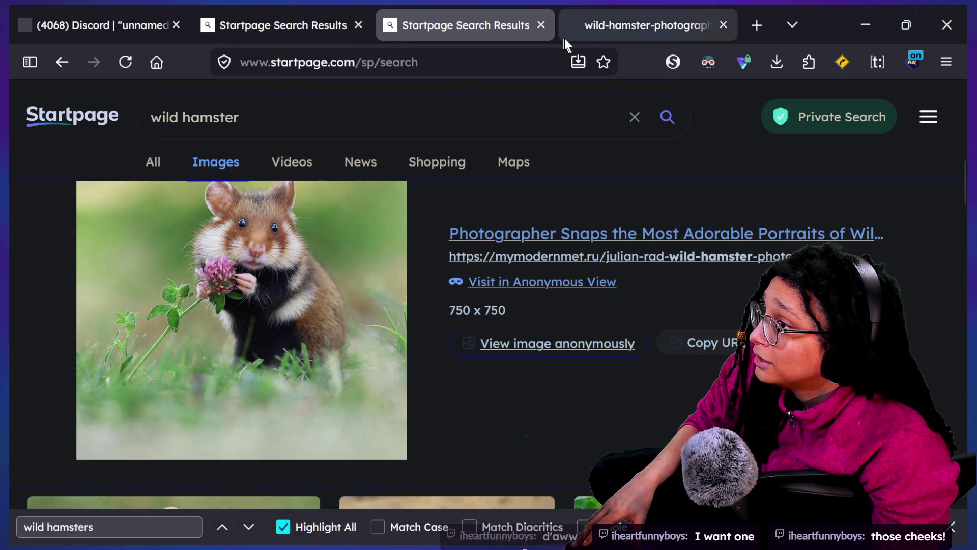
click(569, 39)
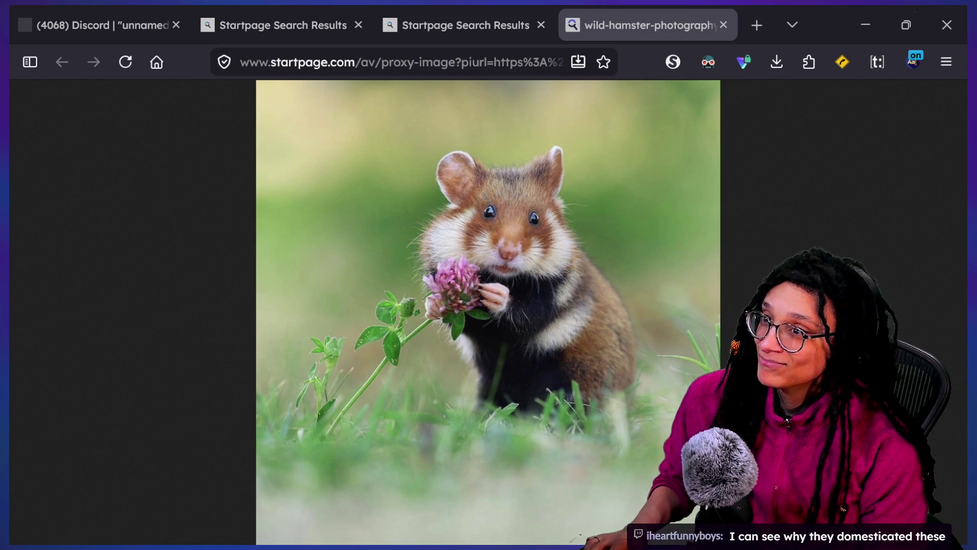
Return to Godot and put the caret back on line 39
key(alt+Tab)
click(338, 256)
click(475, 300)
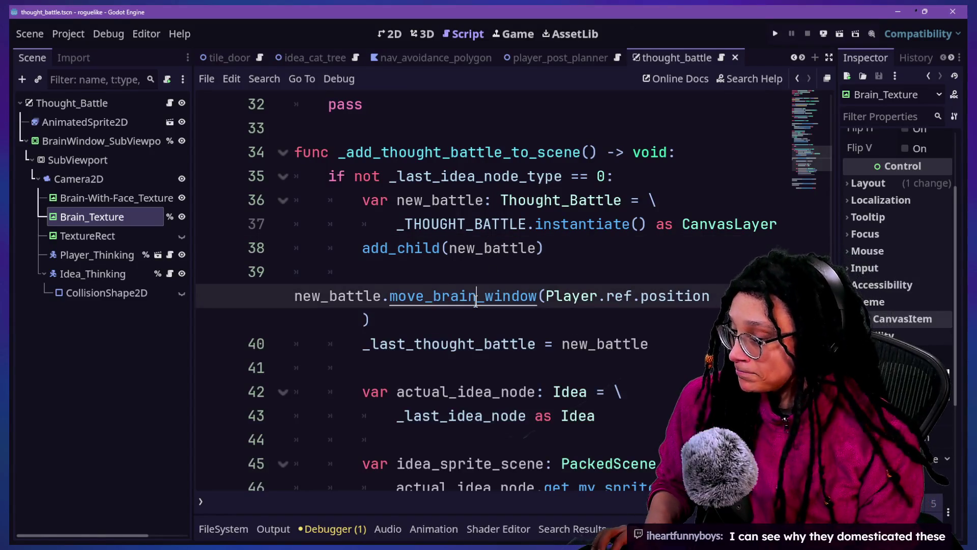
Delete the placeholder 'pass' on line 32, leaving _animate_thought_battle_in with an empty body
key(ctrl+shift+F11)
click(466, 272)
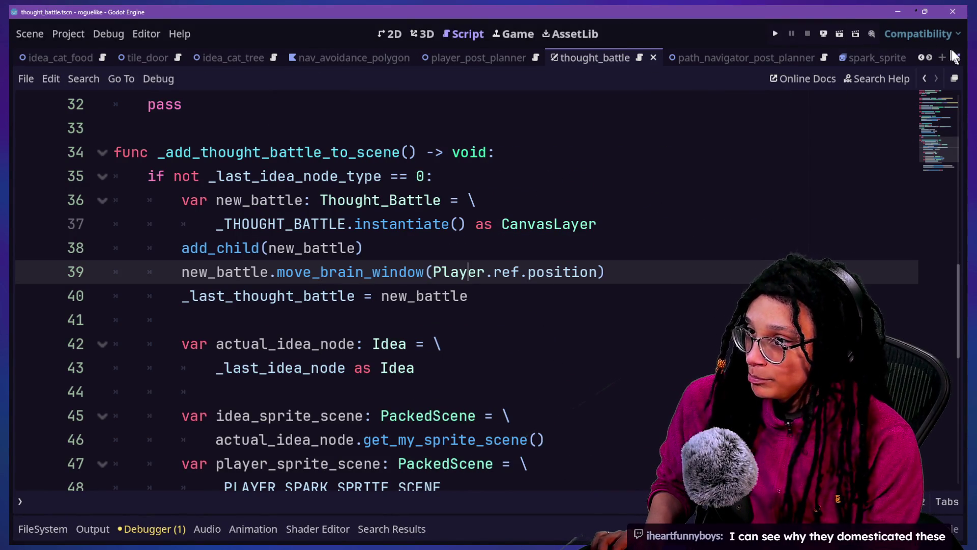
key(ctrl+shift+F11)
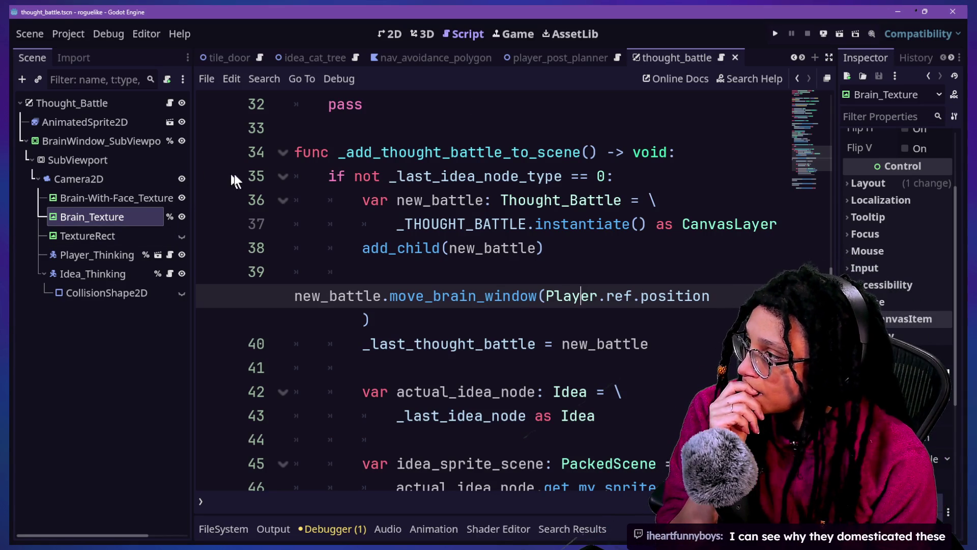
scroll(279, 179, up, 5)
scroll(284, 179, down, 3)
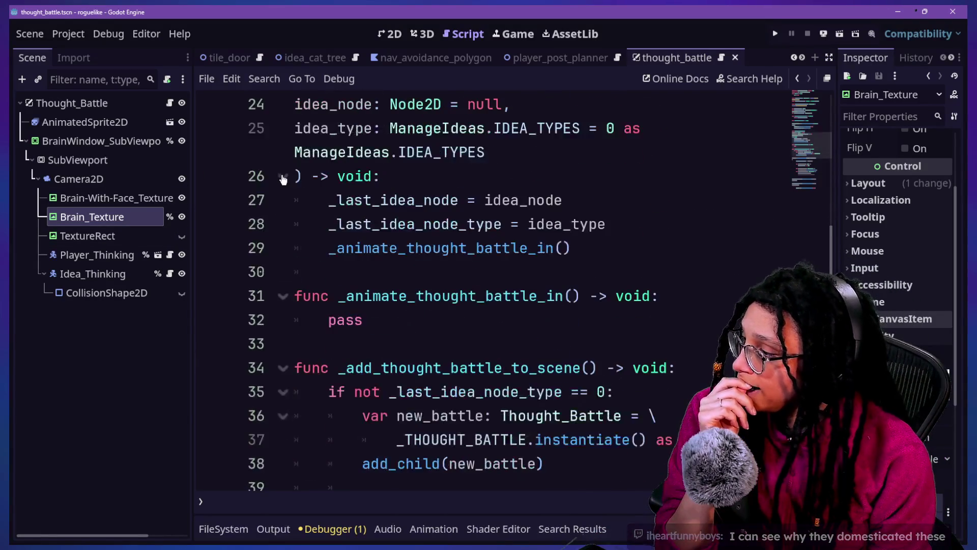
click(425, 328)
key(BackSpace)
key(BackSpace)
key(BackSpace)
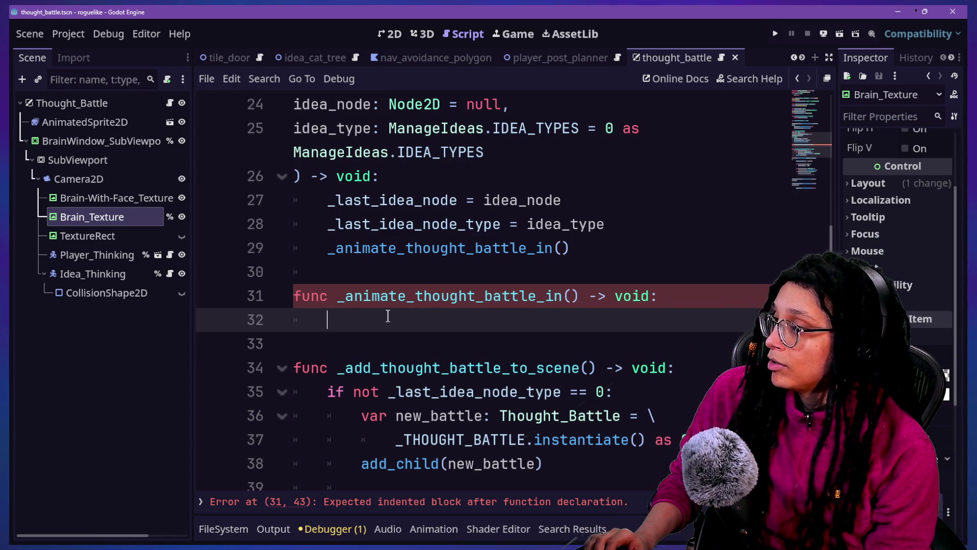
scroll(388, 316, up, 1)
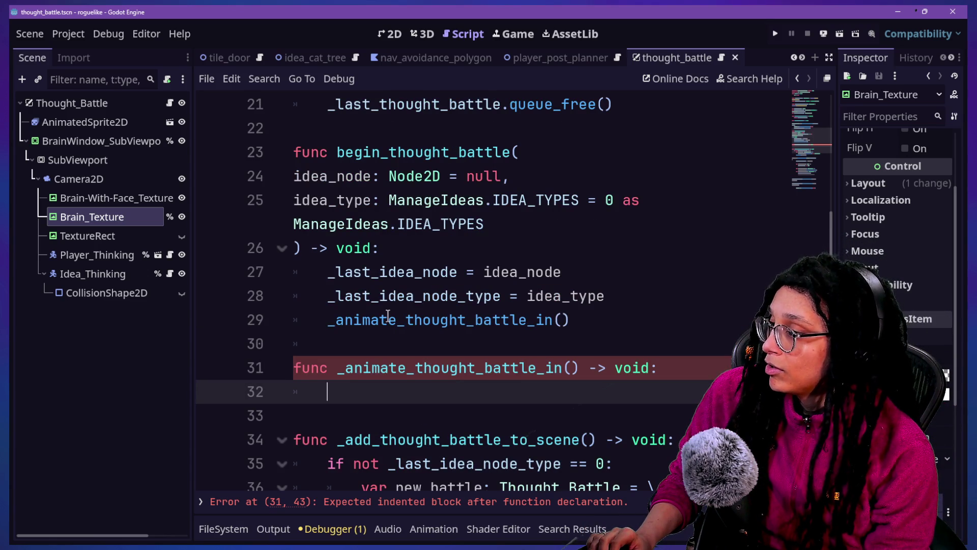
click(643, 369)
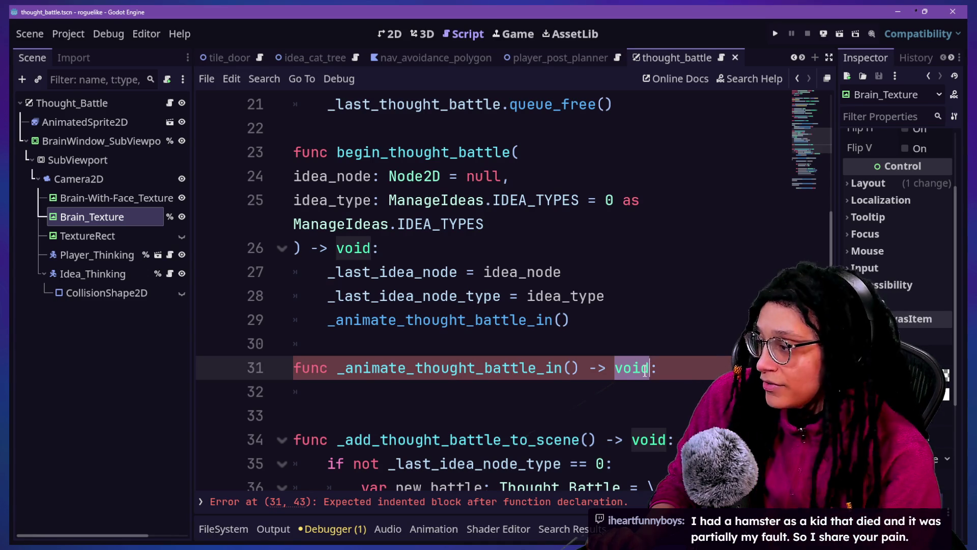
Open manage_thought_battles.gd through Quick Open
key(shift+alt+o)
text(tween)
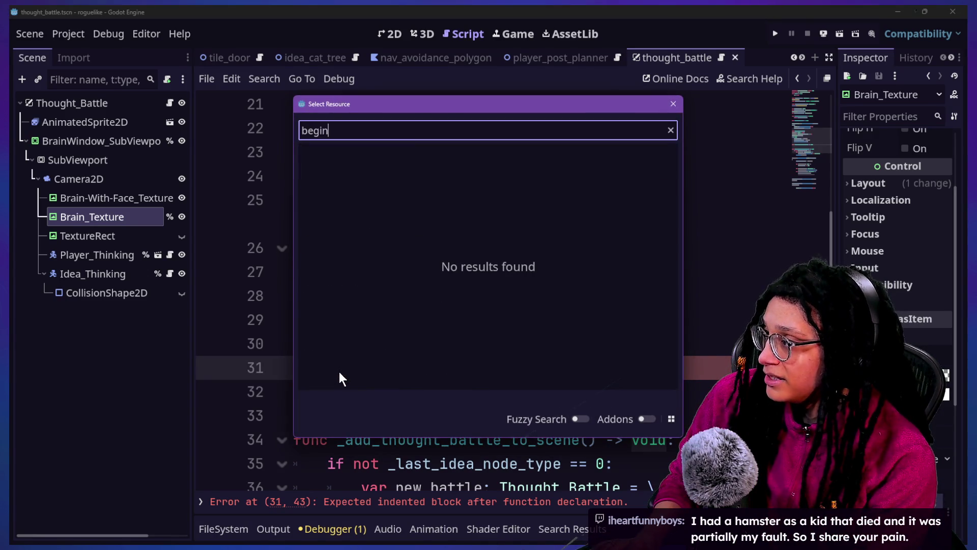
key(Escape)
click(579, 367)
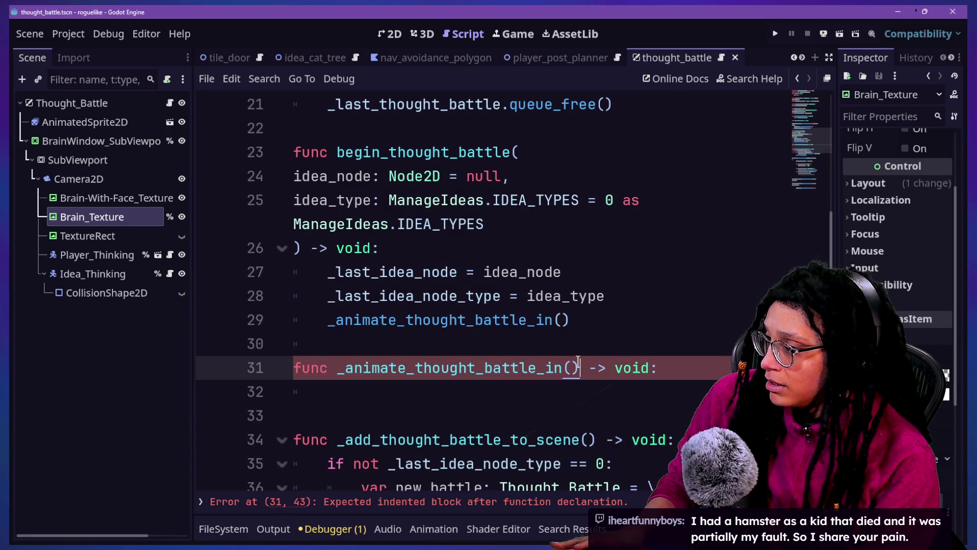
key(shift+alt+o)
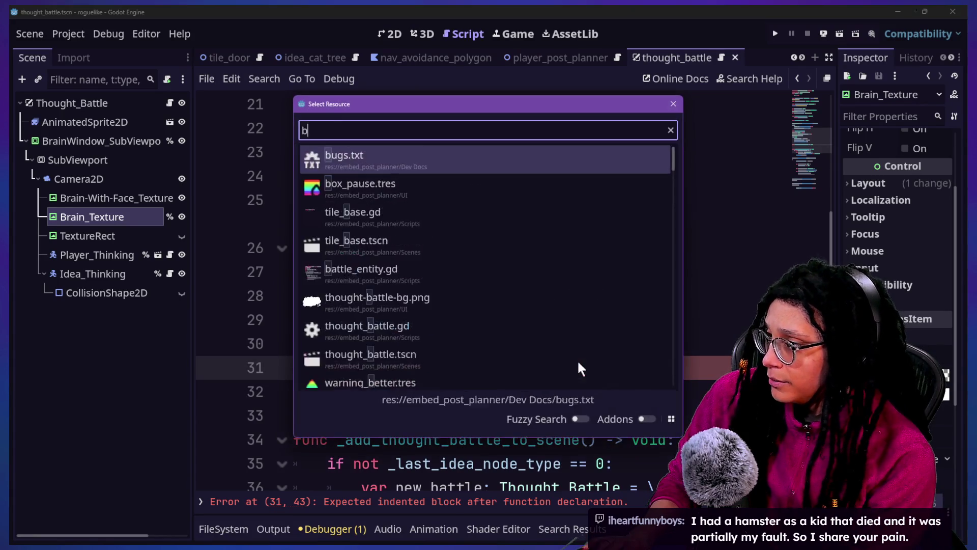
text(beg)
key(BackSpace)
key(BackSpace)
key(BackSpace)
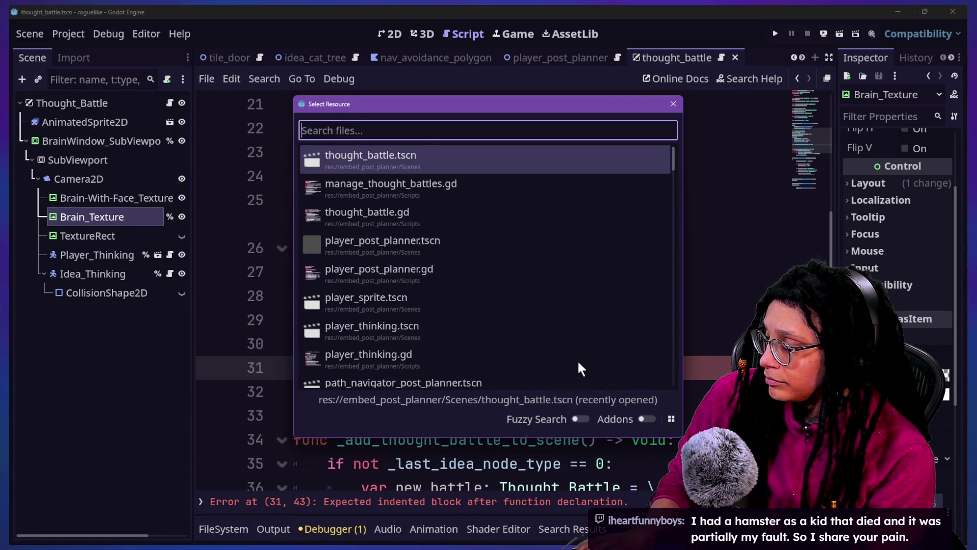
text(manage_thoug)
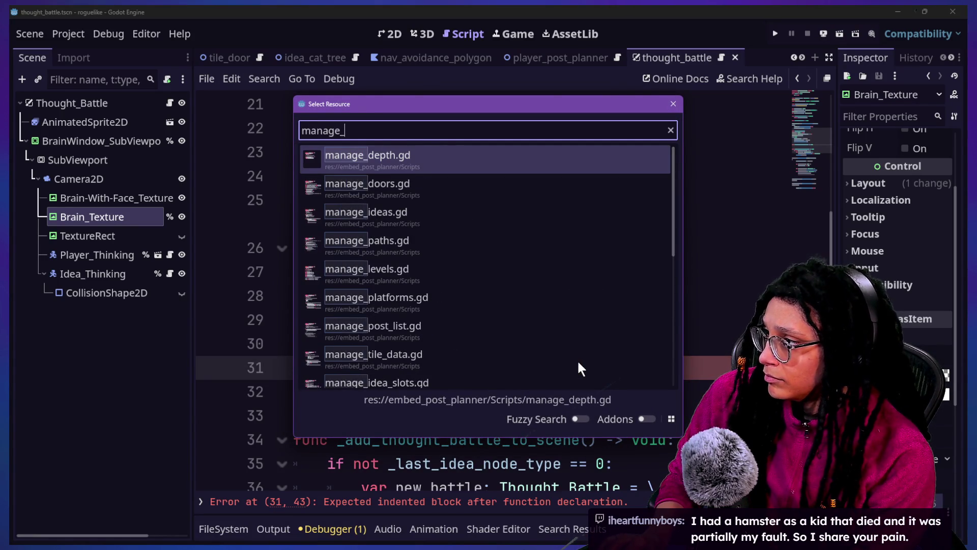
key(Return)
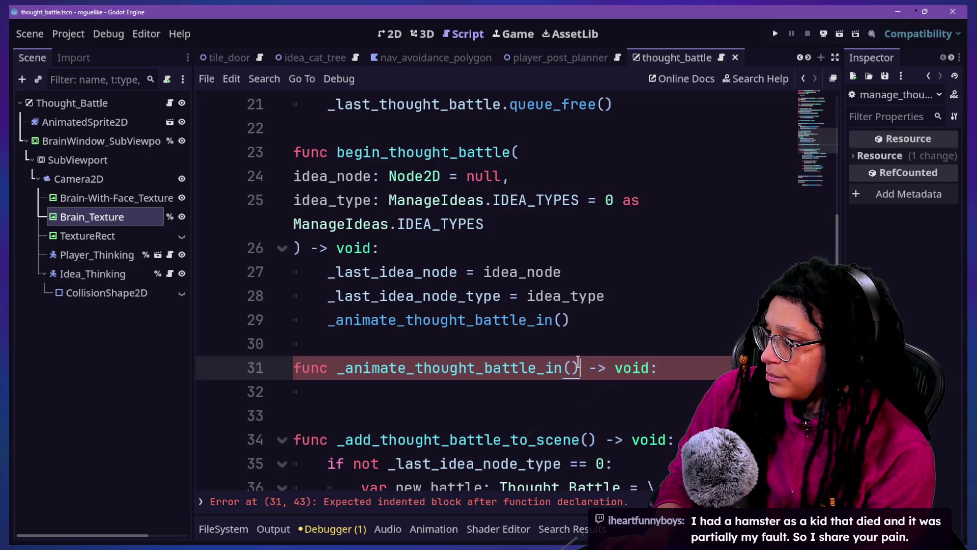
Open thought_battle.gd through Quick Open by searching 'thought_b'
key(shift+alt+o)
text(thoguht_b)
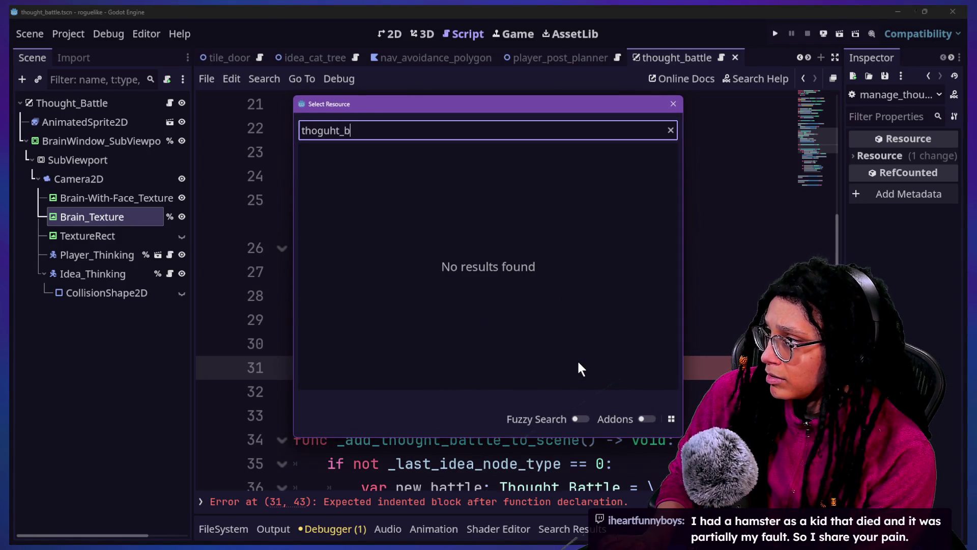
key(BackSpace)
key(BackSpace)
key(BackSpace)
text(ughtB)
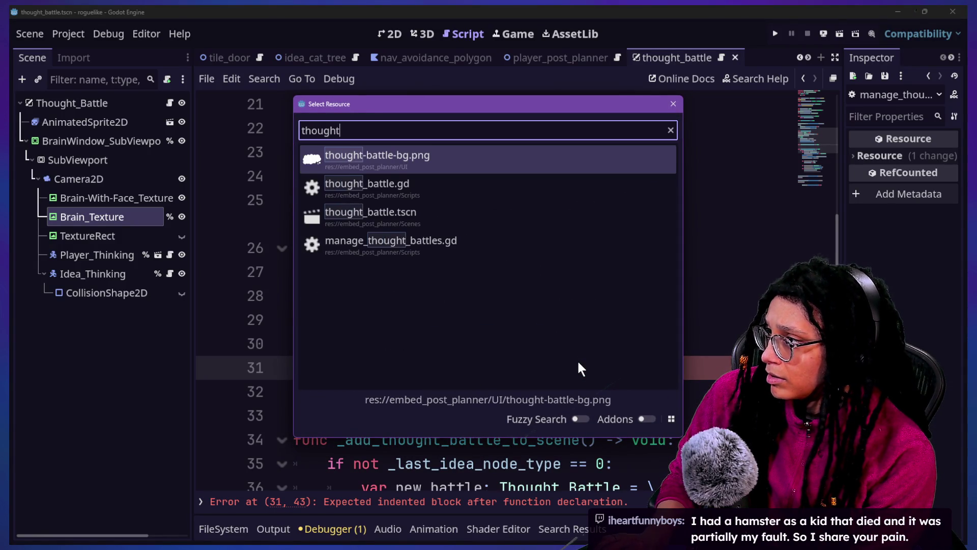
key(BackSpace)
text(_b)
key(Return)
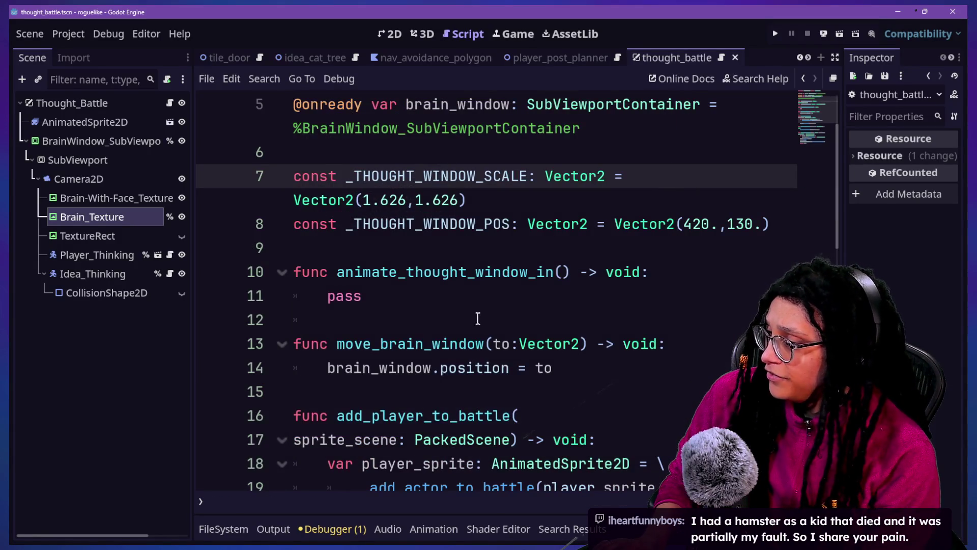
scroll(542, 311, down, 1)
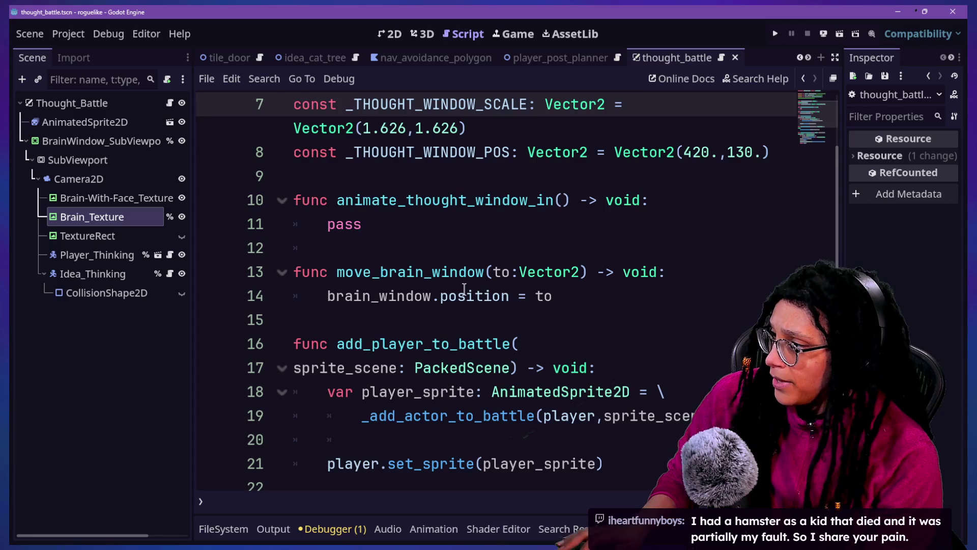
Scroll through thought_battle.gd and briefly open the in-script search
scroll(466, 300, up, 2)
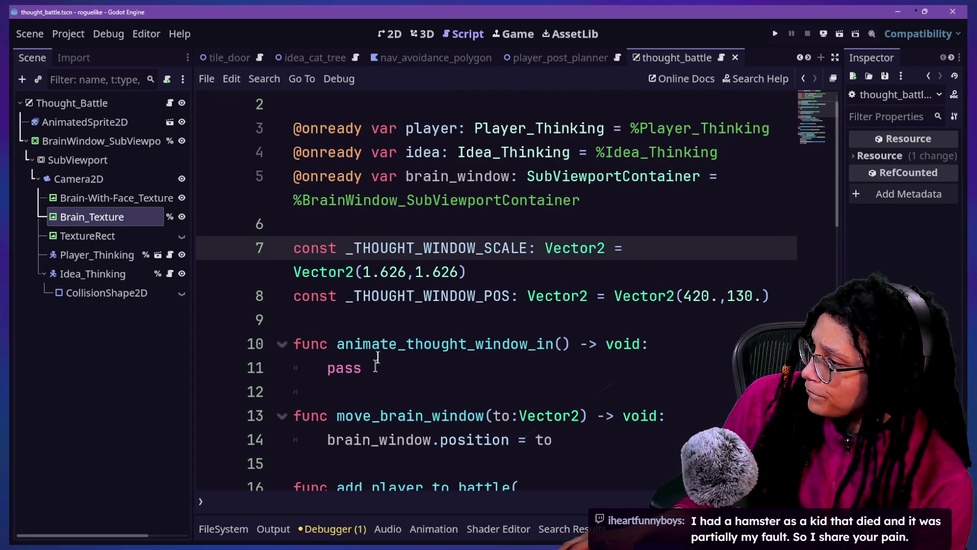
drag(378, 364, 342, 334)
scroll(342, 331, down, 3)
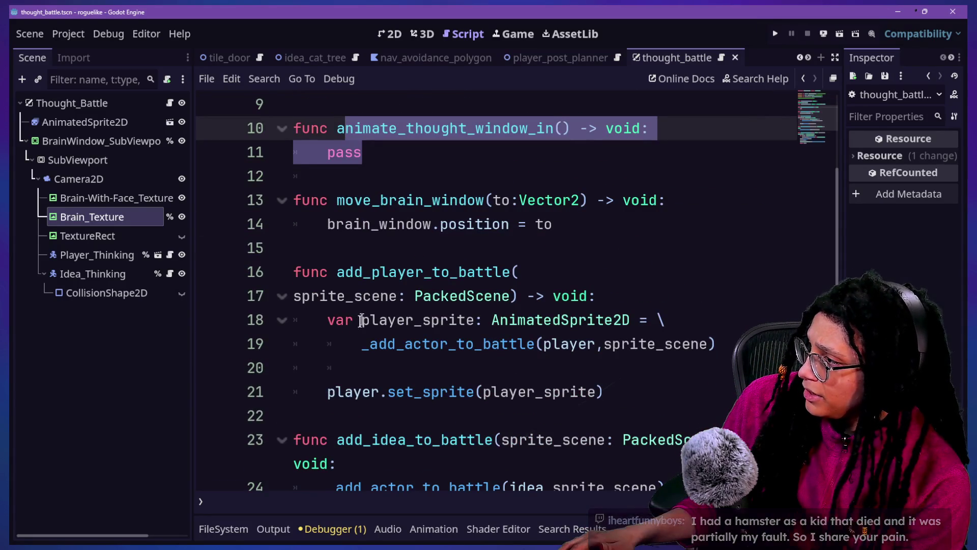
scroll(347, 325, down, 3)
key(ctrl+f)
text(b)
key(BackSpace)
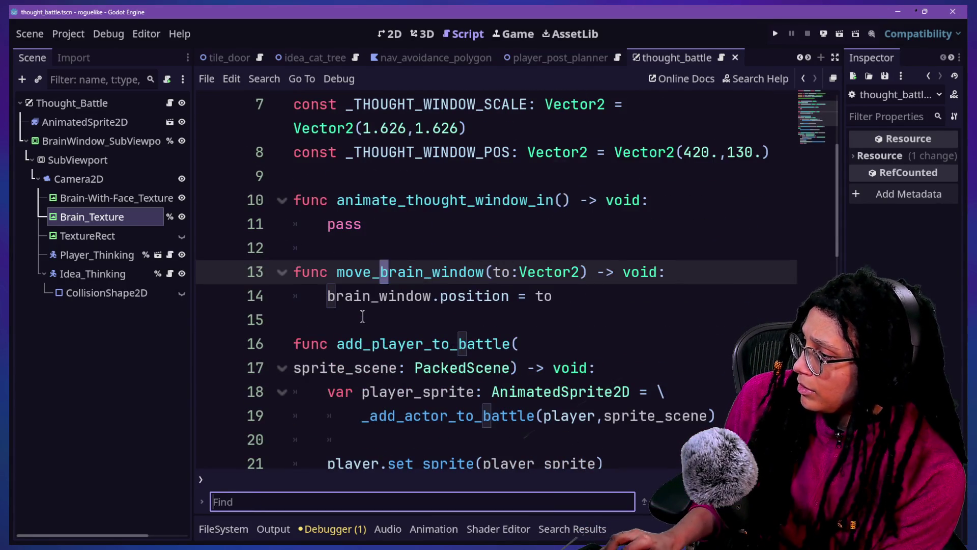
Run a project-wide Find in Files for 'begin_thought'
key(ctrl+shift+f)
key(Escape)
key(ctrl+shift+f)
text(begin_thought)
key(Return)
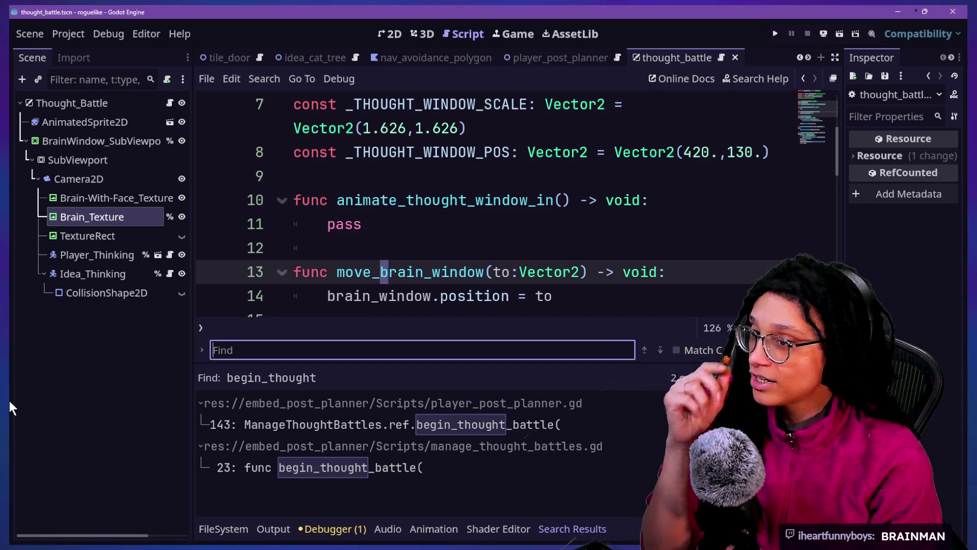
Move the caret around lines 12–14 while reviewing the script
click(560, 296)
scroll(564, 275, down, 1)
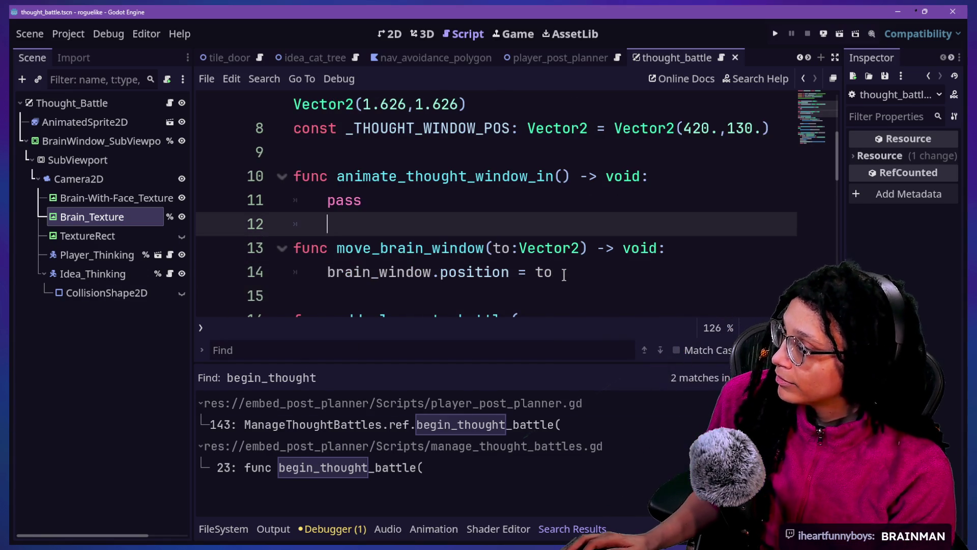
key(Up)
key(Up)
key(Up)
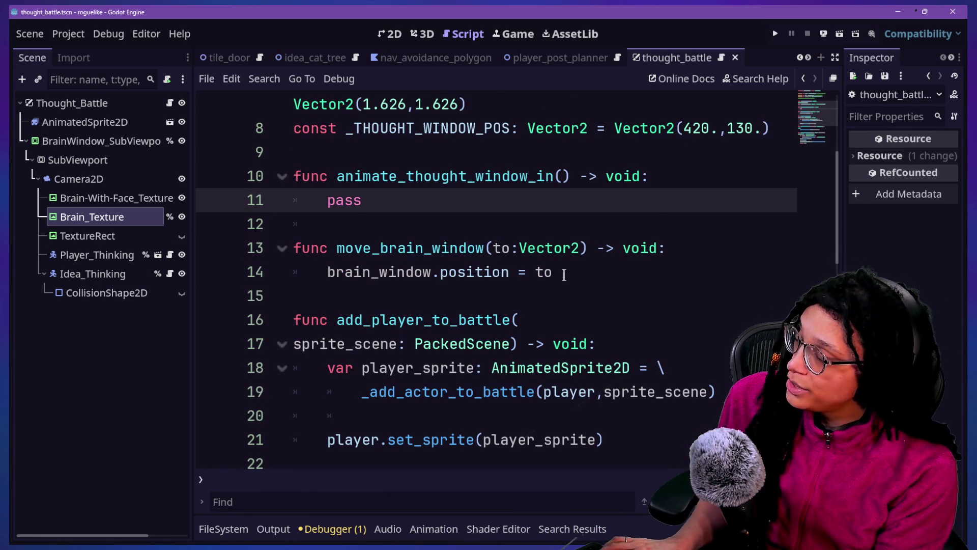
click(439, 272)
mouse_move(437, 262)
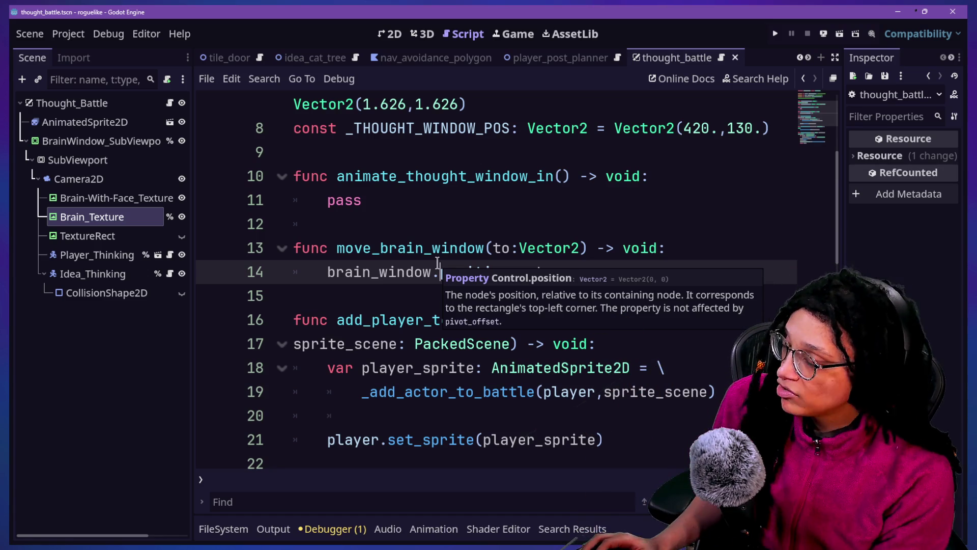
scroll(499, 237, up, 2)
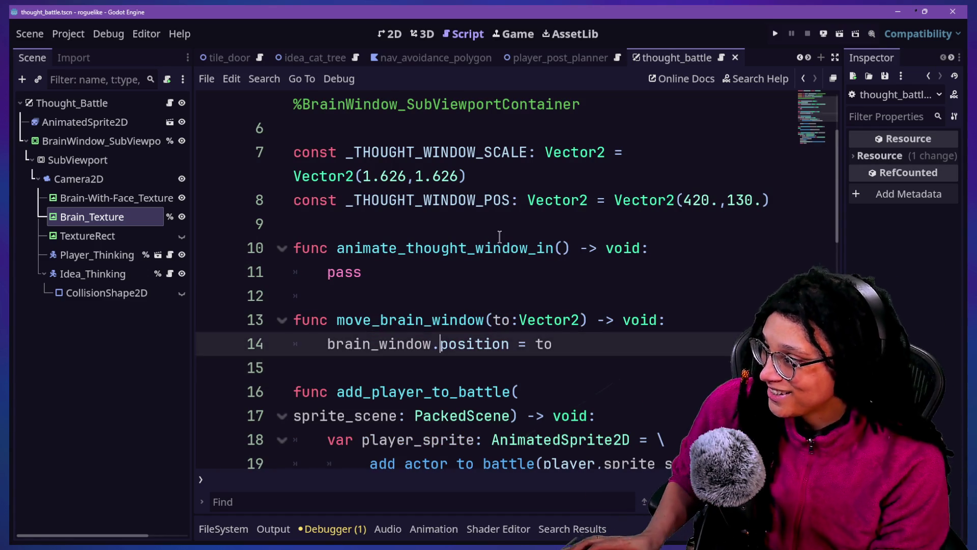
key(Up)
key(Up)
scroll(499, 237, down, 2)
scroll(499, 234, down, 4)
Rerun the 'begin_thought' search and jump to the begin_thought_battle definition at line 23
key(ctrl+shift+f)
key(Return)
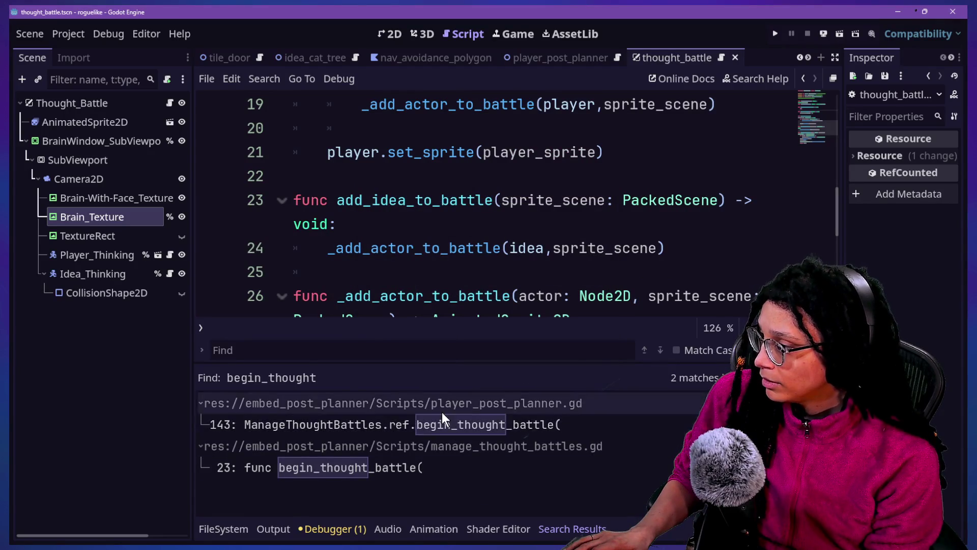
click(422, 468)
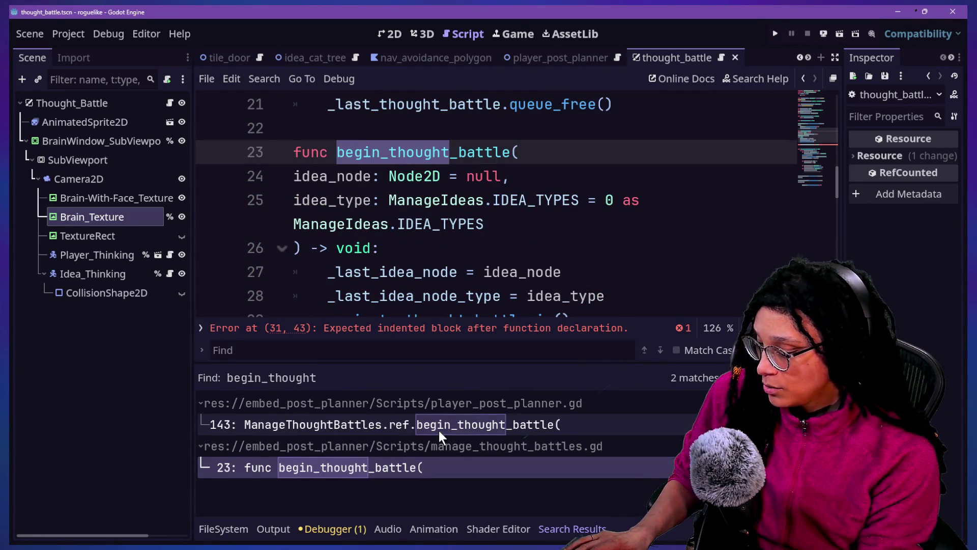
click(454, 138)
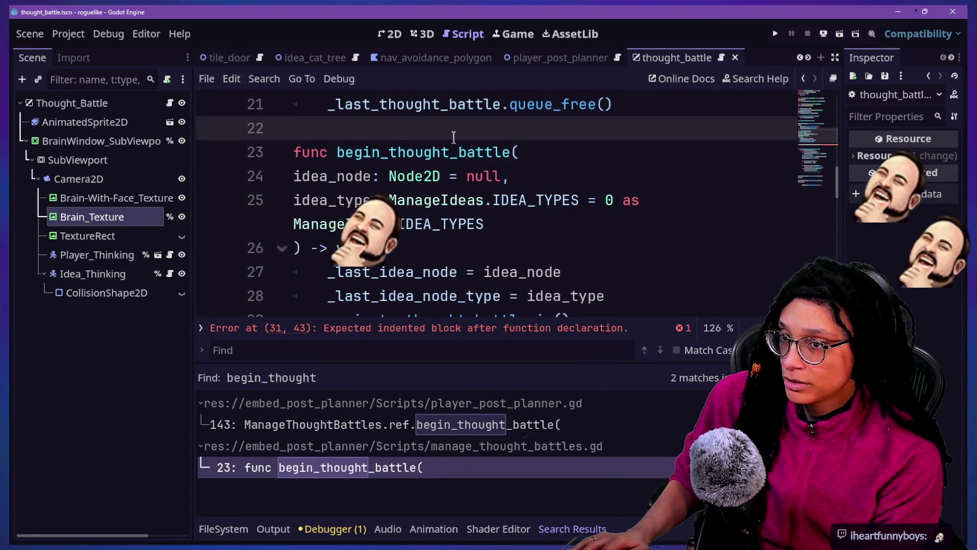
key(alt+o)
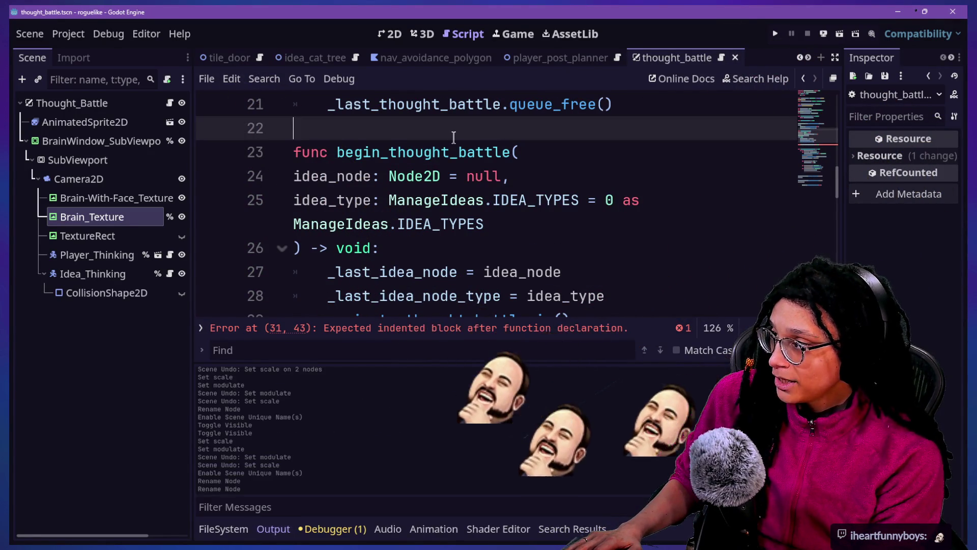
Collapse the bottom panel and place the caret on empty line 32
key(alt+o)
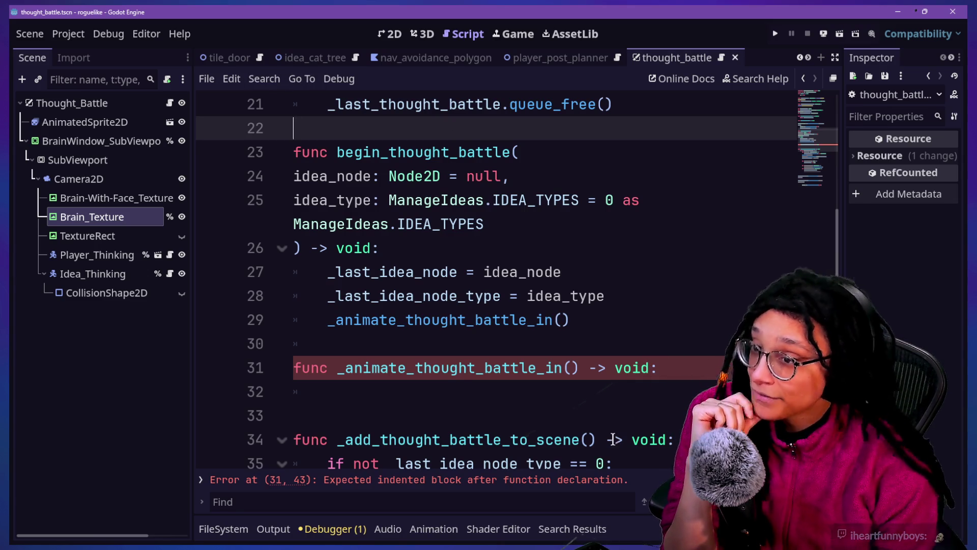
click(619, 398)
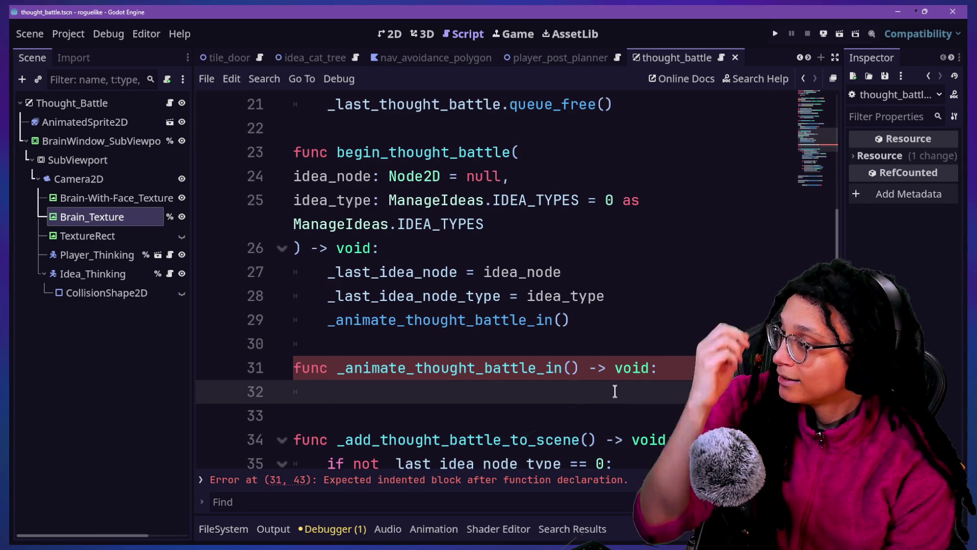
key(ctrl+f)
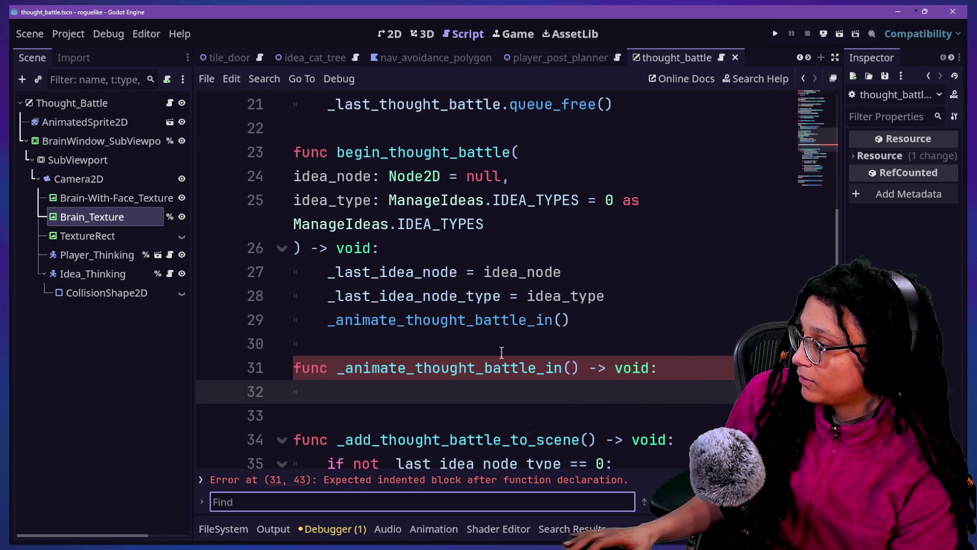
text(begin)
click(492, 345)
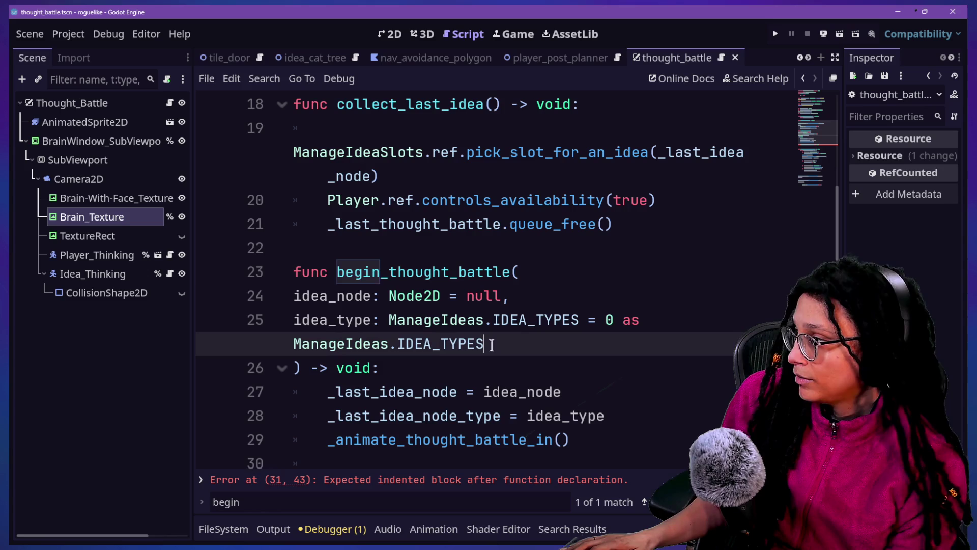
scroll(491, 344, down, 2)
click(529, 272)
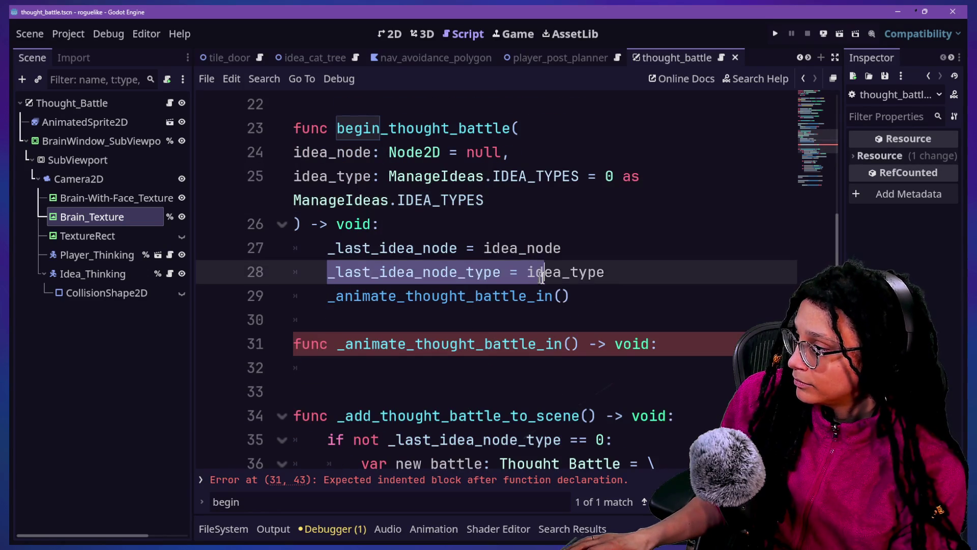
drag(336, 300, 362, 300)
click(380, 301)
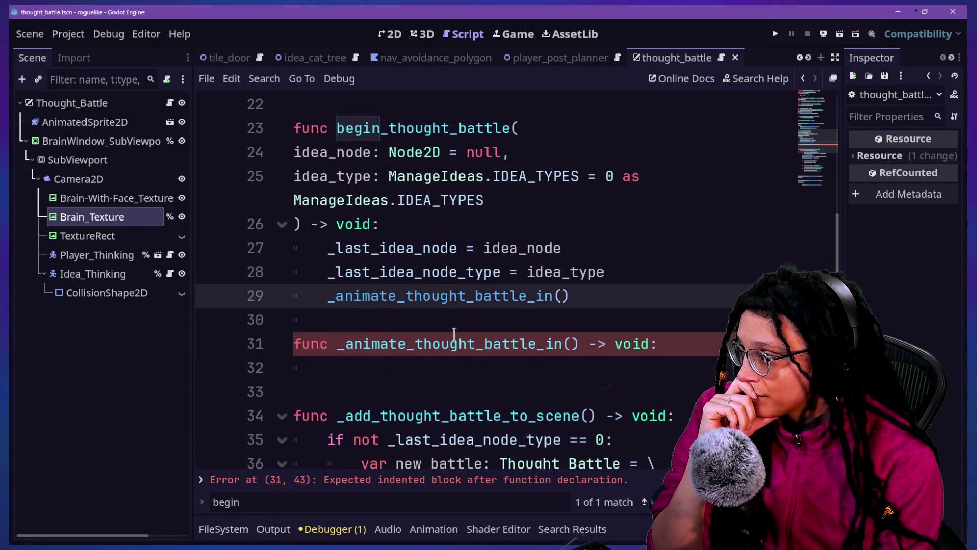
scroll(588, 366, up, 2)
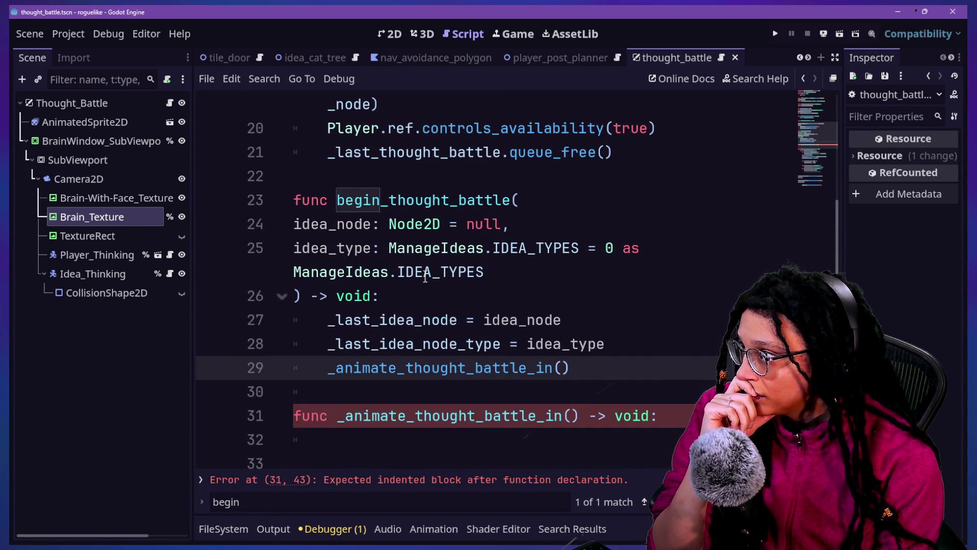
scroll(425, 279, up, 10)
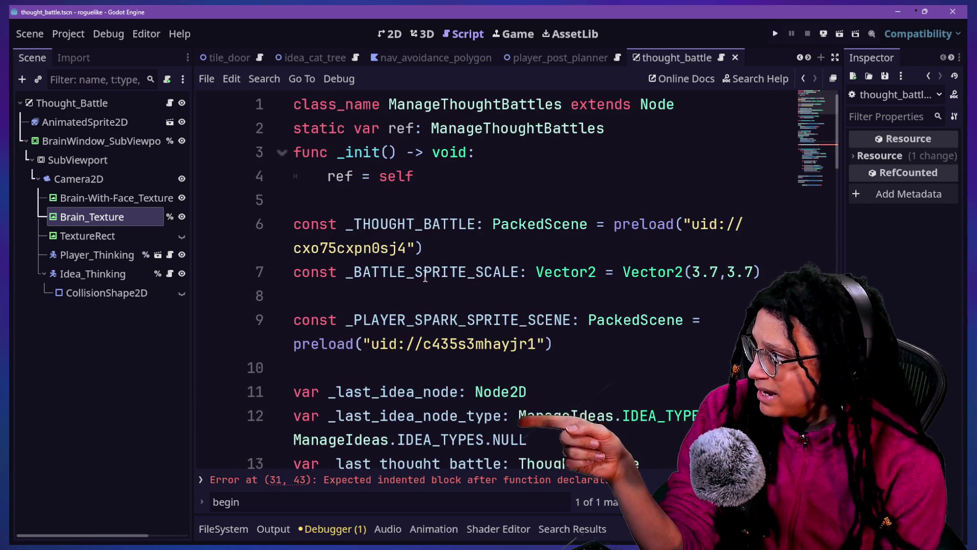
scroll(425, 277, down, 8)
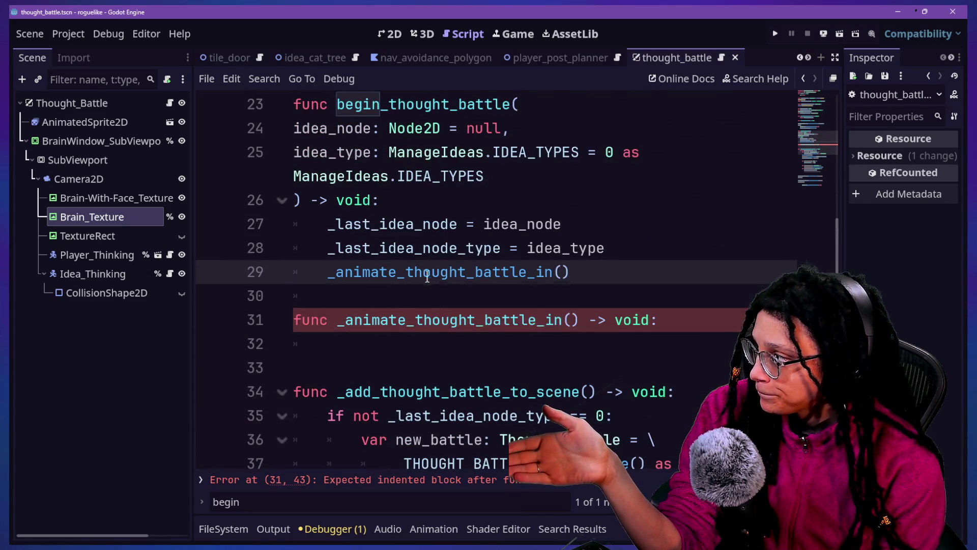
click(364, 323)
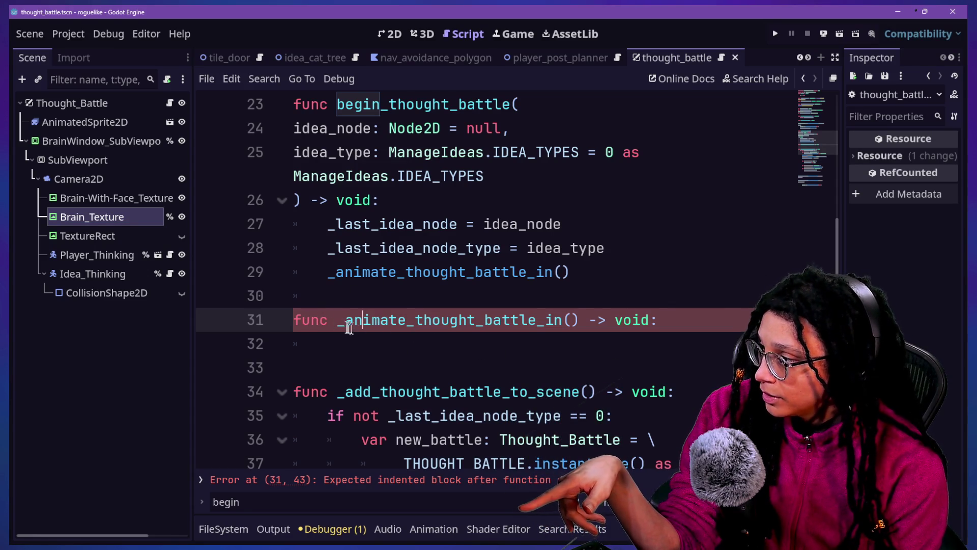
click(394, 338)
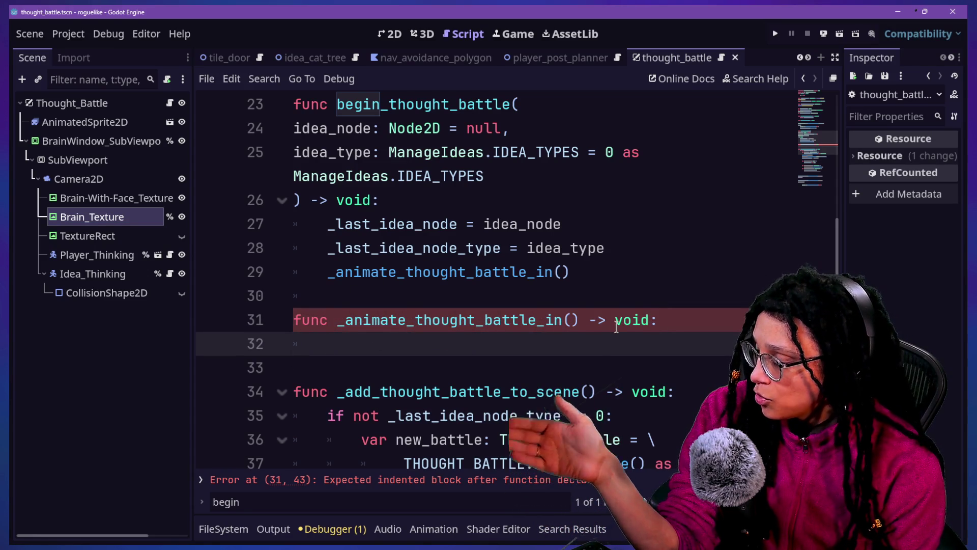
scroll(651, 331, down, 2)
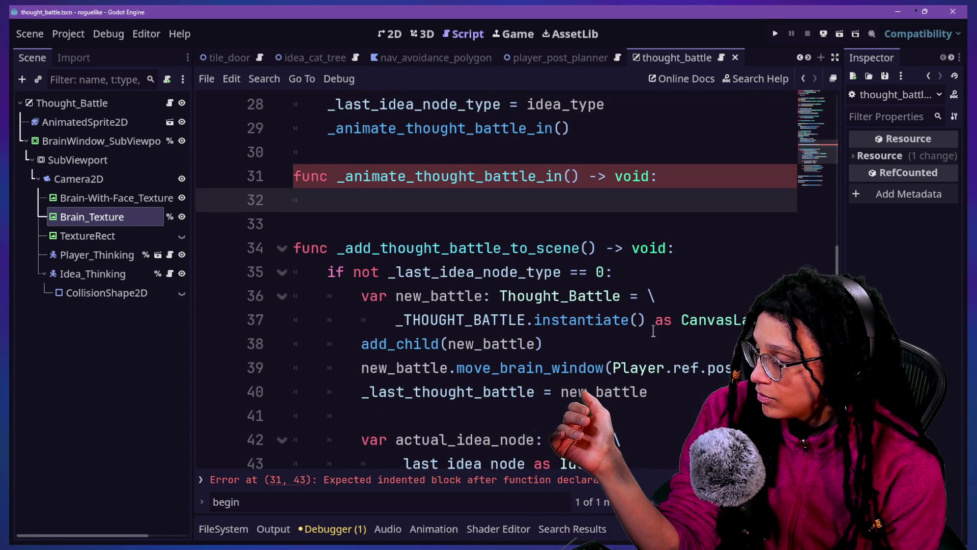
scroll(560, 325, up, 1)
scroll(433, 310, down, 1)
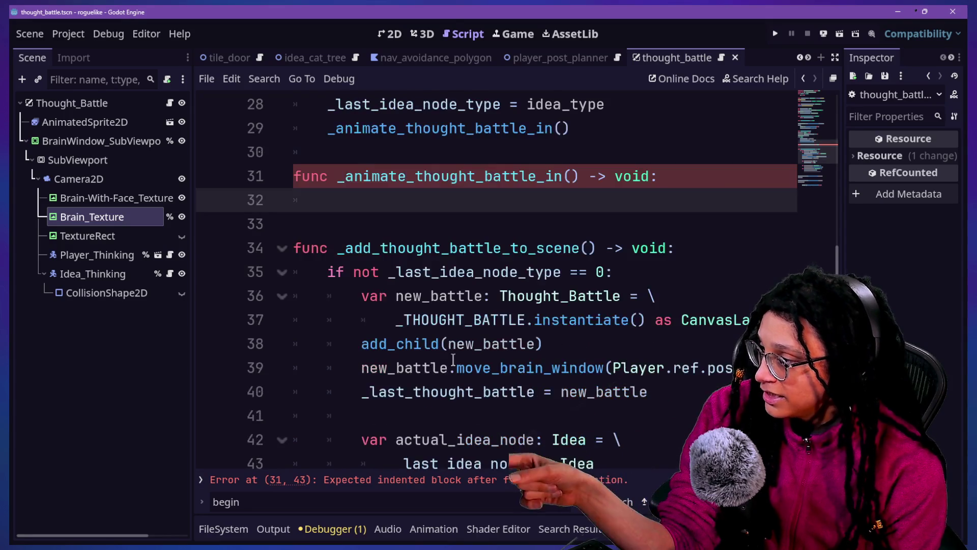
click(535, 345)
drag(433, 247, 438, 269)
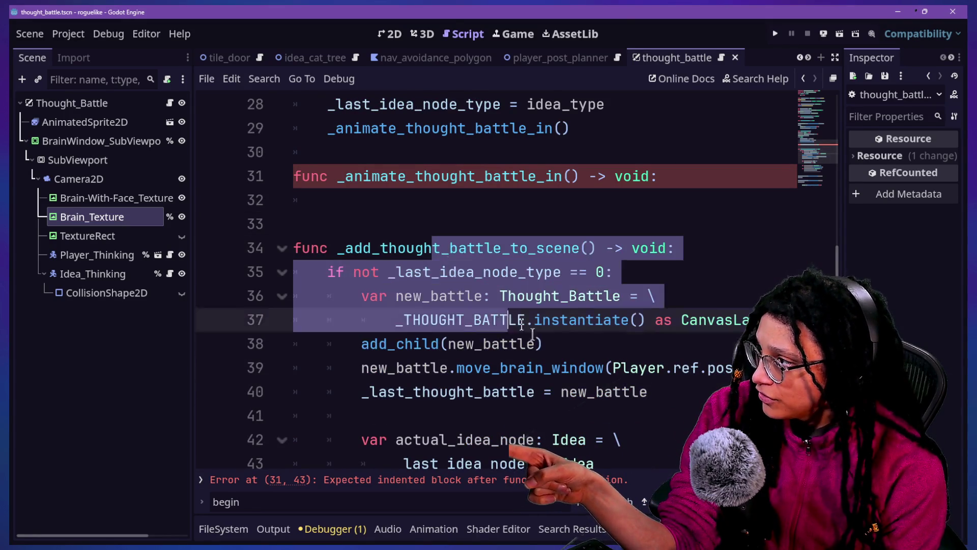
click(560, 347)
drag(647, 392, 361, 343)
click(467, 255)
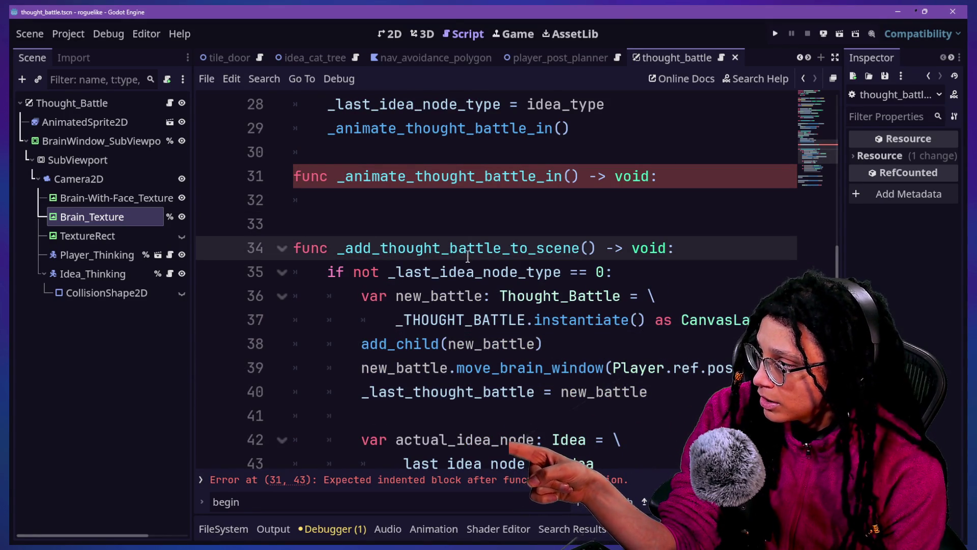
mouse_move(474, 271)
scroll(450, 268, up, 3)
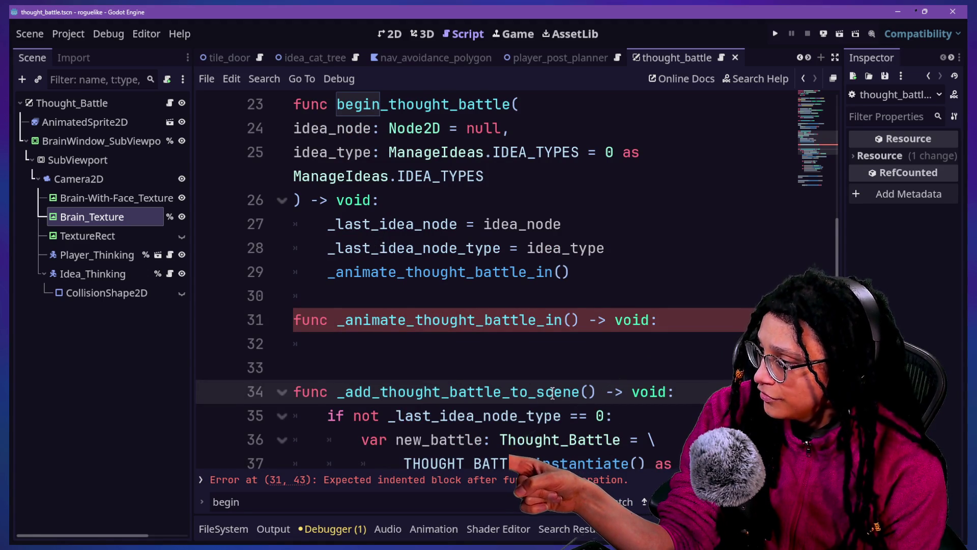
scroll(552, 392, down, 2)
scroll(553, 392, up, 1)
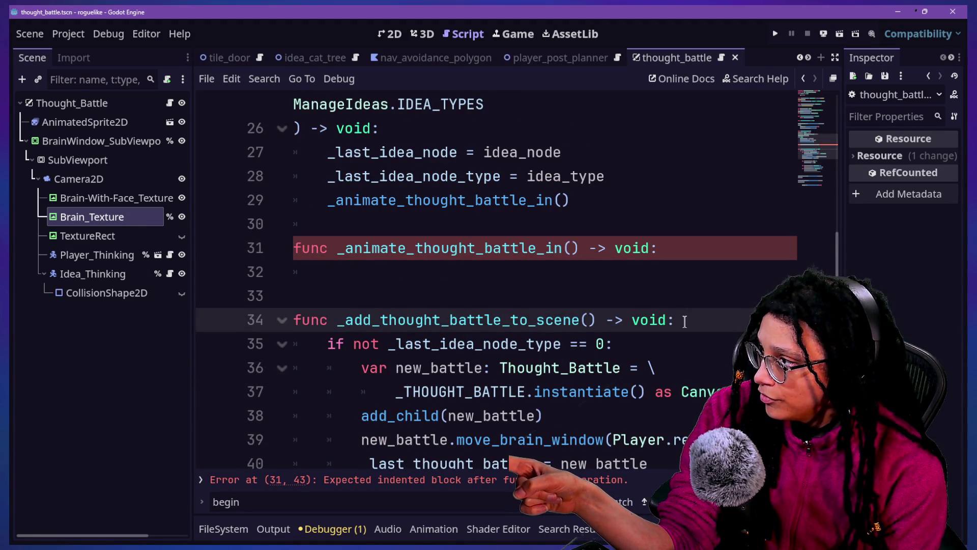
drag(687, 320, 654, 187)
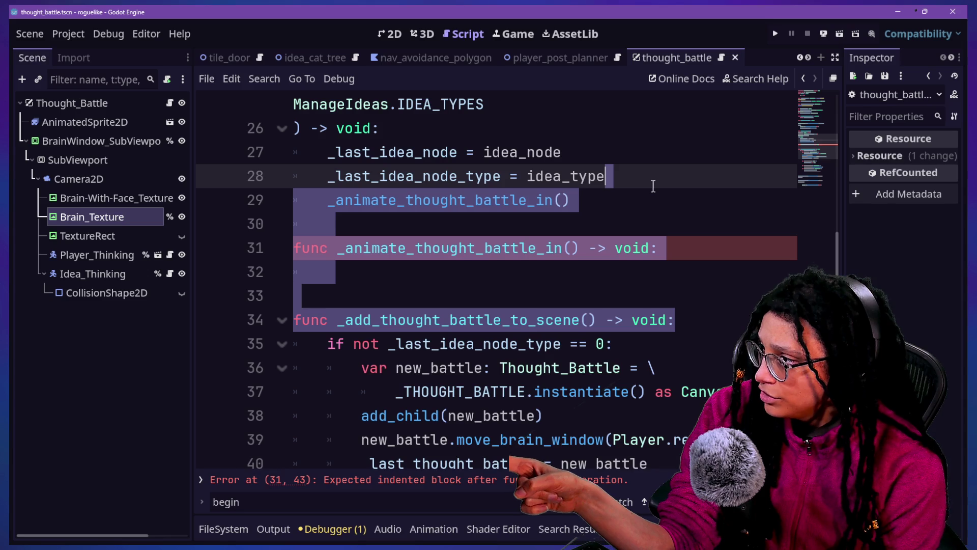
Revert the half-done _animate_thought_battle_in split, restoring the inline battle-setup block
key(BackSpace)
click(426, 320)
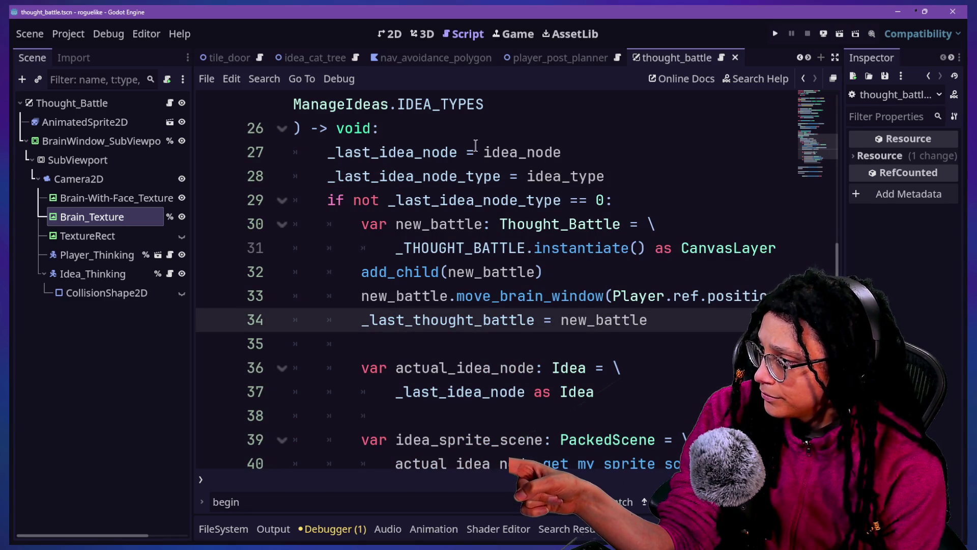
drag(330, 200, 448, 273)
click(420, 248)
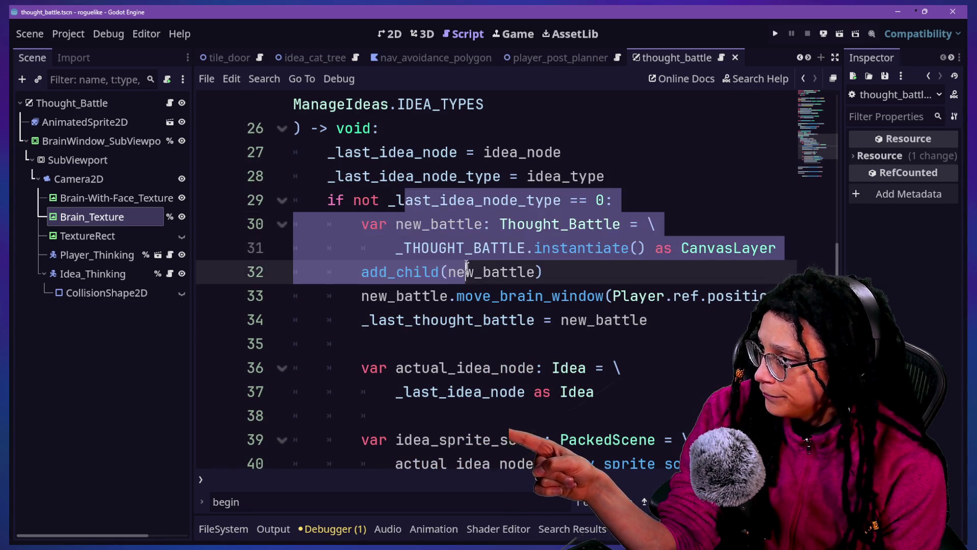
click(466, 272)
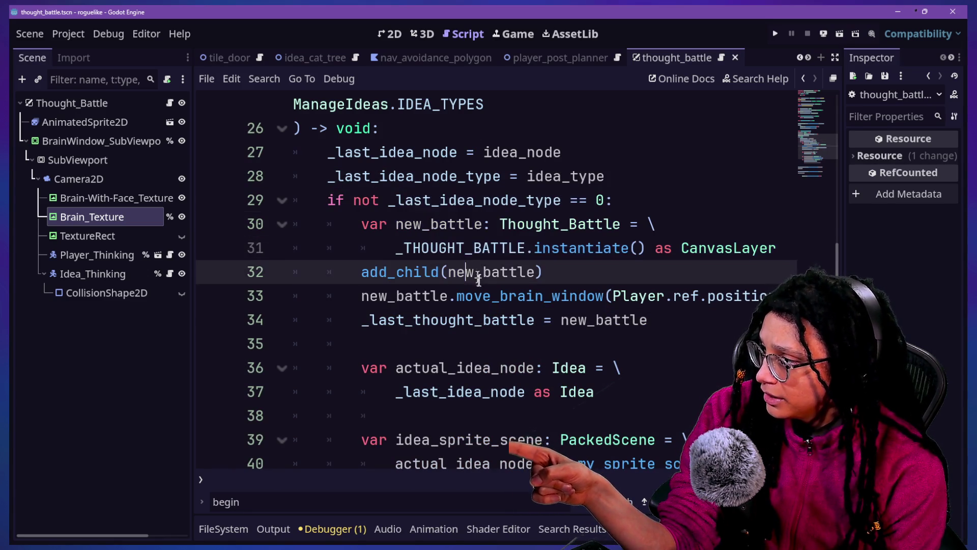
click(376, 300)
click(359, 339)
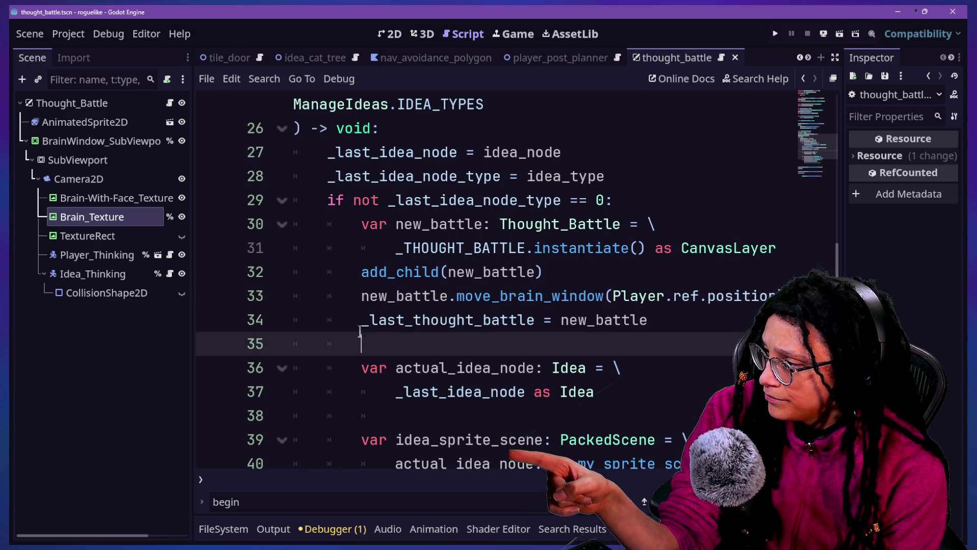
click(373, 320)
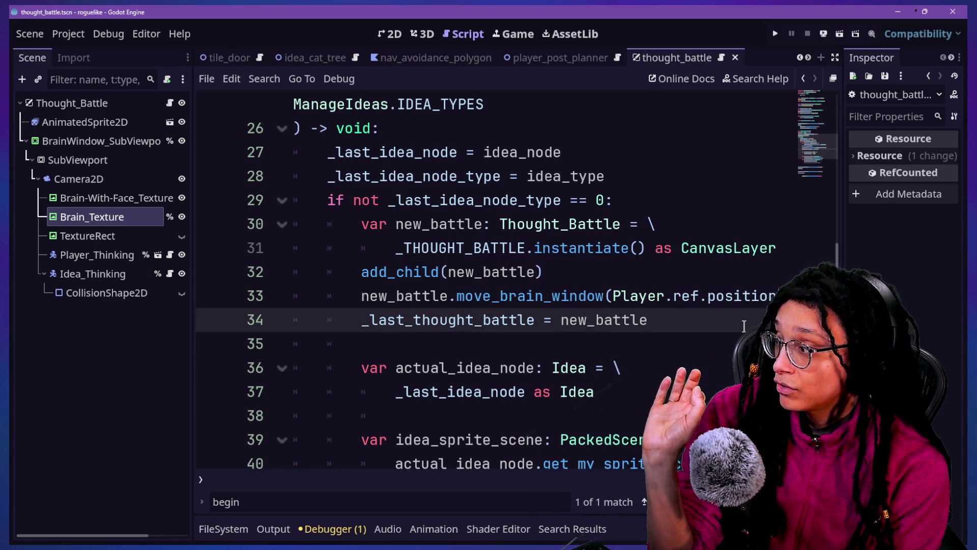
Step through undo states, settling on the inline code, and delete the stray 'z' on line 35
key(Return)
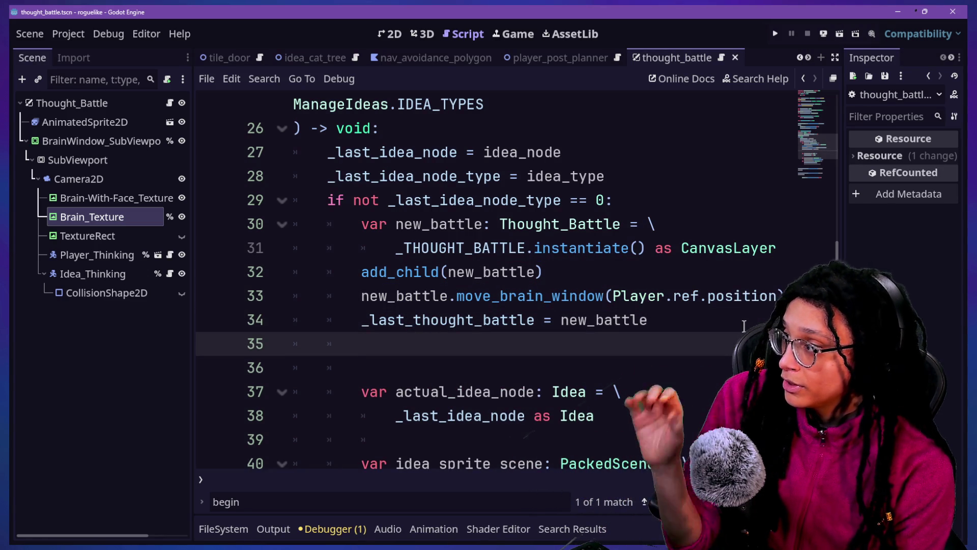
text(z)
key(ctrl+z)
key(ctrl+z)
key(ctrl+z)
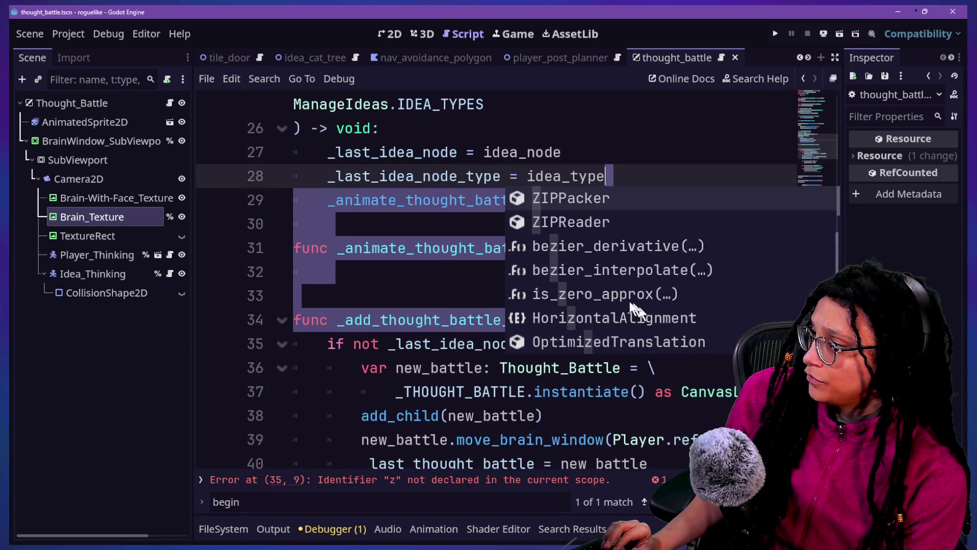
key(Escape)
click(371, 267)
text(pass)
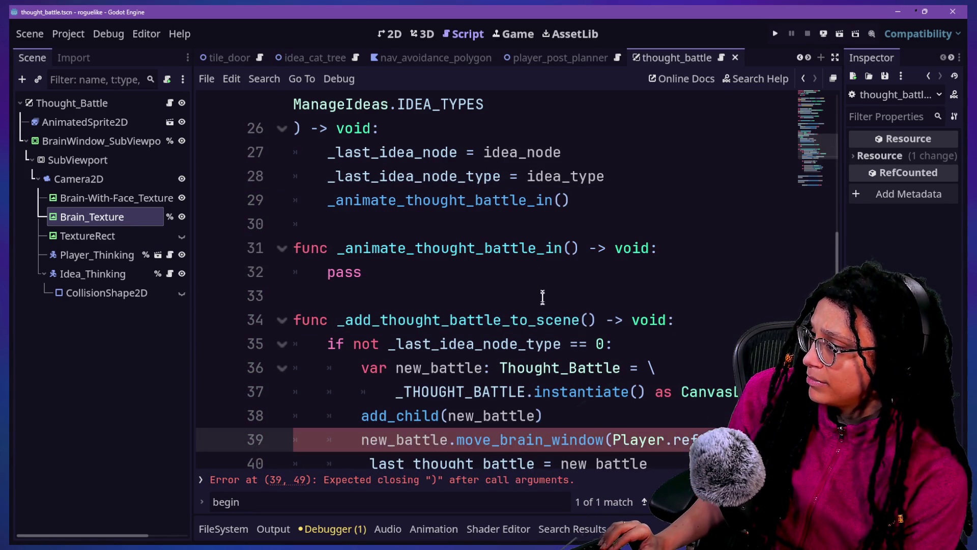
key(ctrl+z)
key(ctrl+z)
key(ctrl+z)
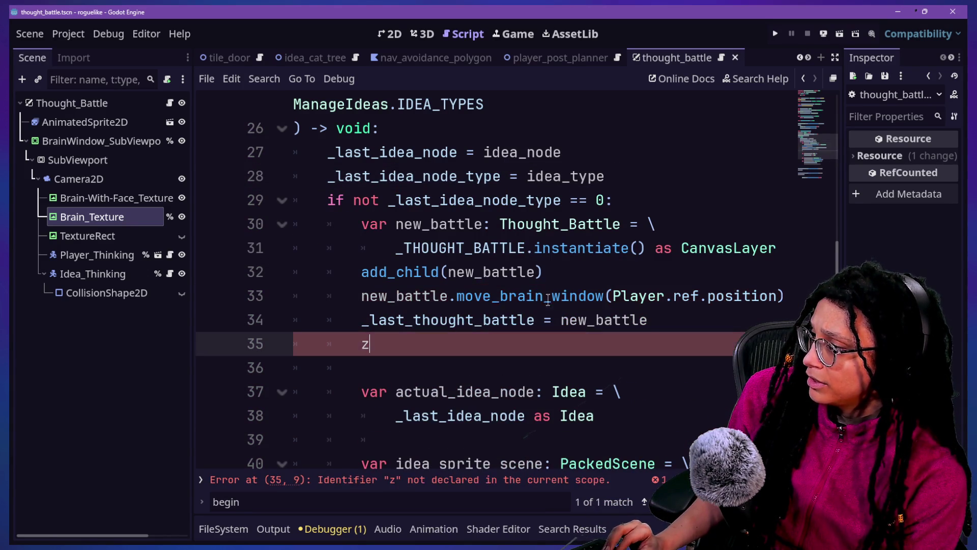
key(BackSpace)
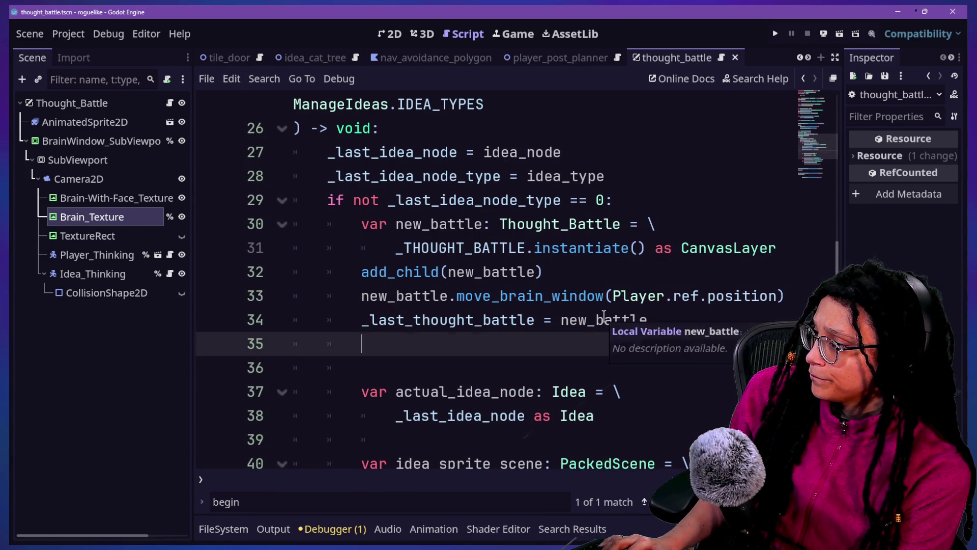
Add the header 'func _add_actors_to_battle() -> void:' below begin_thought_battle
key(Return)
key(Return)
text(func a)
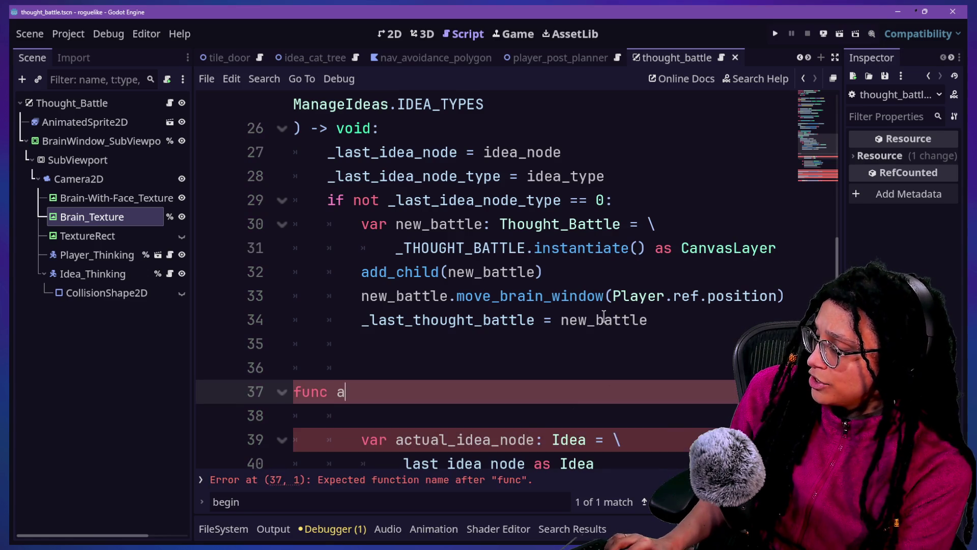
text(dd_act)
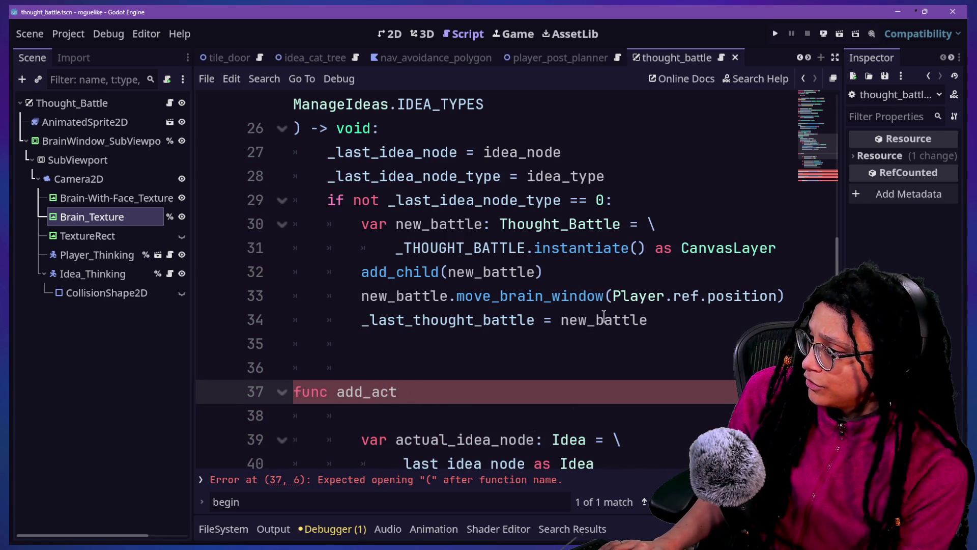
scroll(603, 314, down, 4)
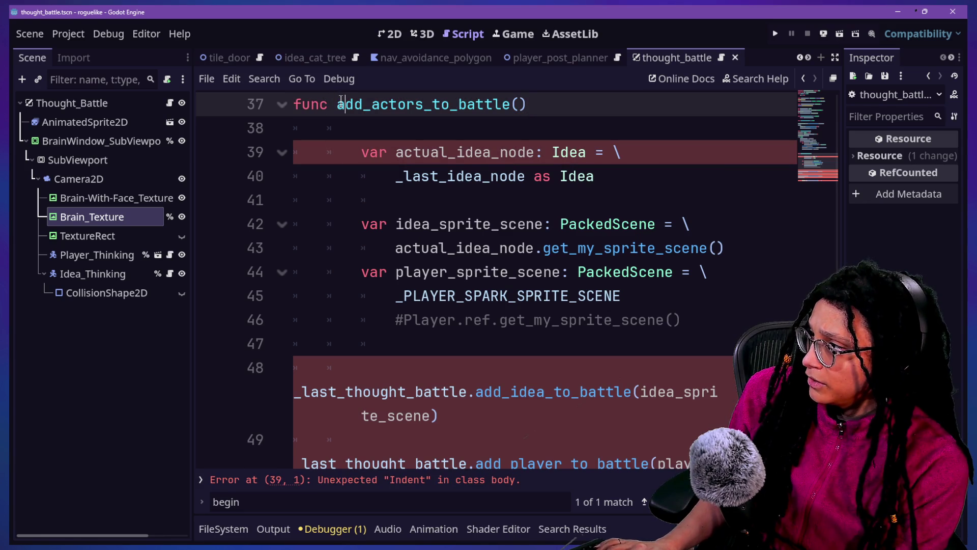
text(_)
scroll(537, 381, up, 3)
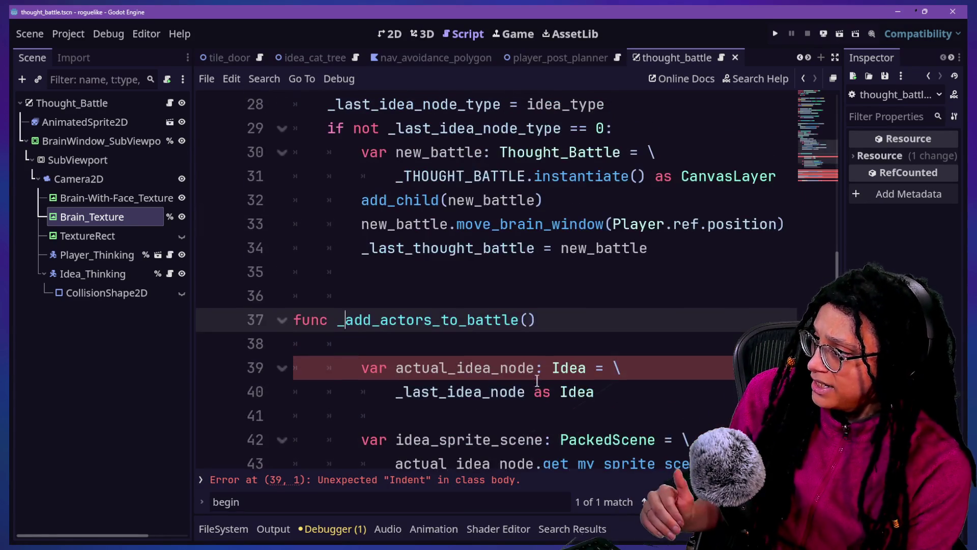
text(-> void:)
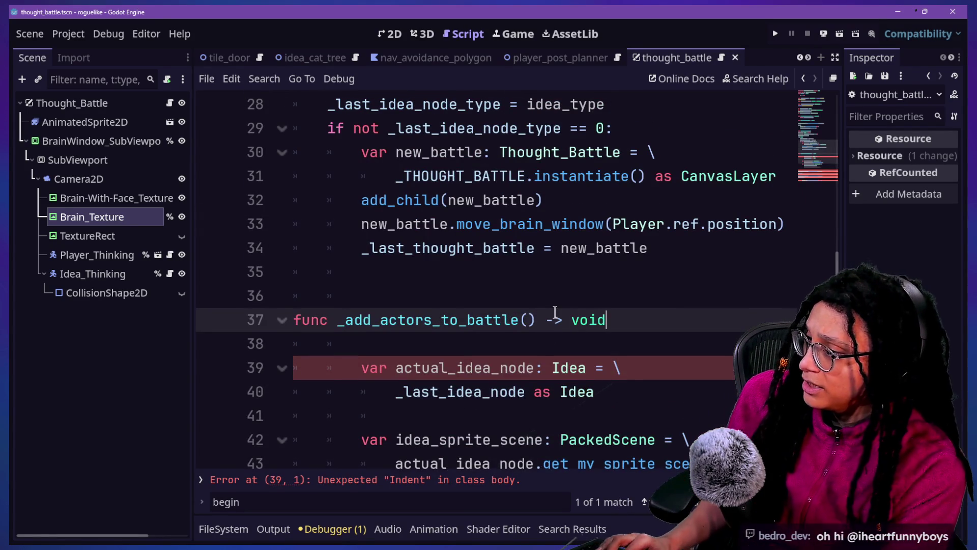
click(516, 346)
key(BackSpace)
Select the idea and player sprite setup code through line 51 and unindent it one level
click(484, 365)
click(448, 343)
scroll(450, 345, down, 3)
scroll(450, 345, down, 4)
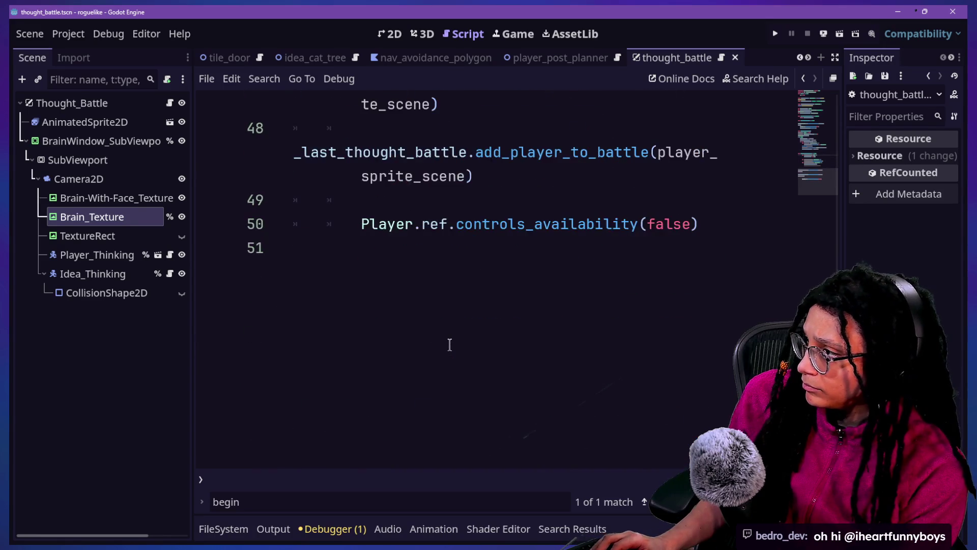
shift+click(450, 345)
key(shift+Tab)
scroll(455, 333, up, 5)
click(493, 203)
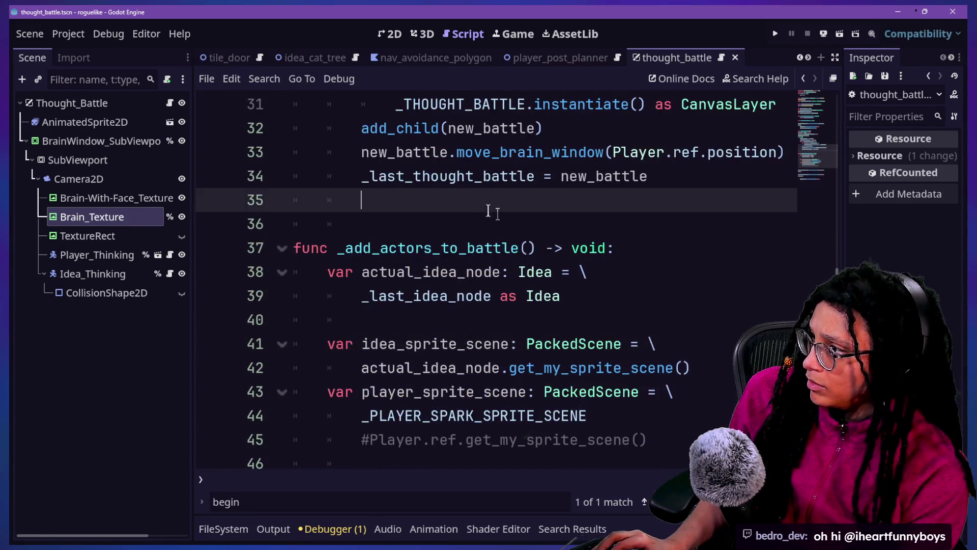
scroll(496, 212, up, 2)
click(365, 161)
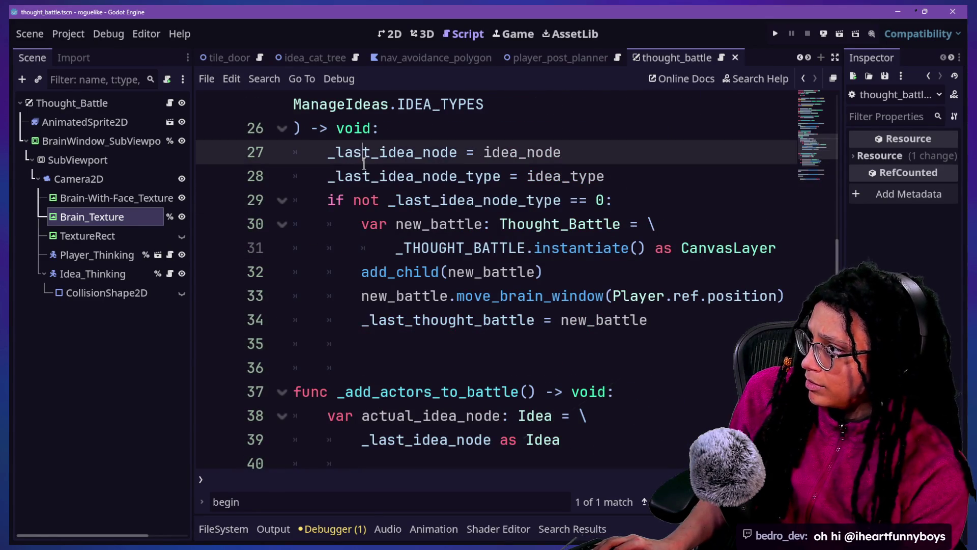
click(423, 312)
scroll(424, 311, up, 2)
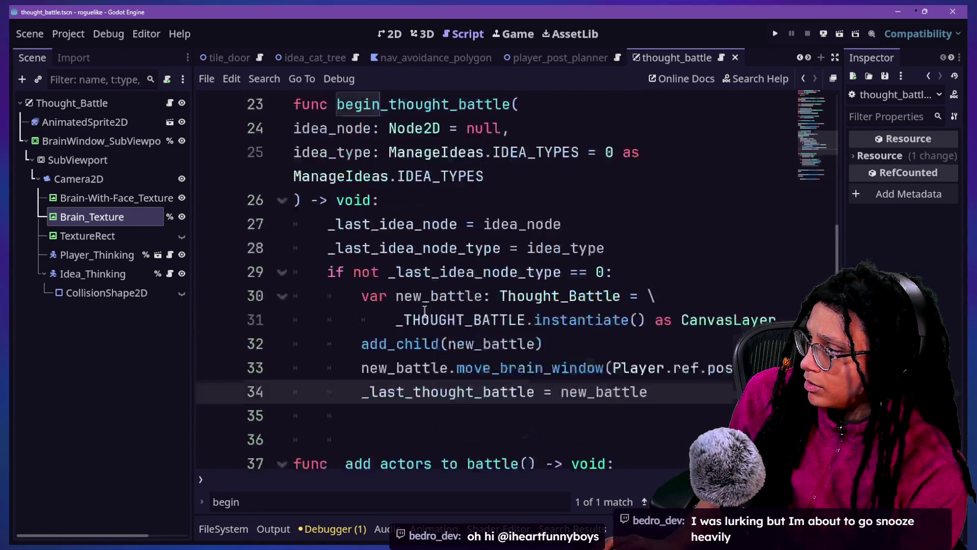
click(402, 272)
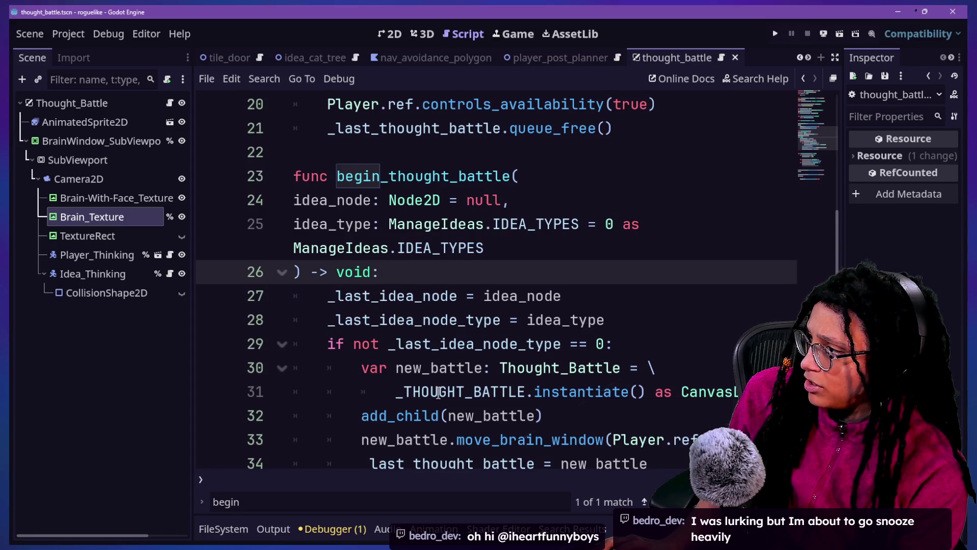
scroll(438, 393, down, 3)
click(413, 367)
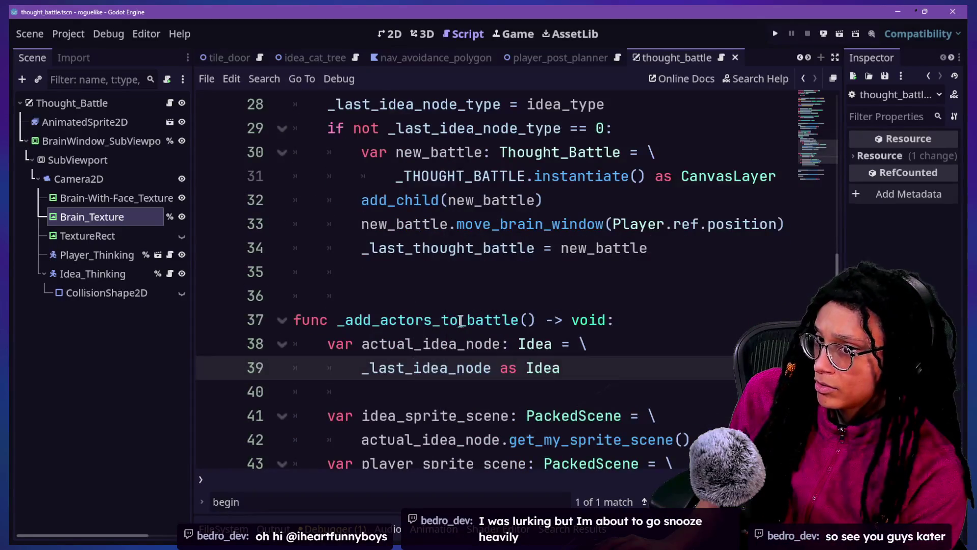
click(445, 321)
drag(440, 200, 461, 249)
click(480, 298)
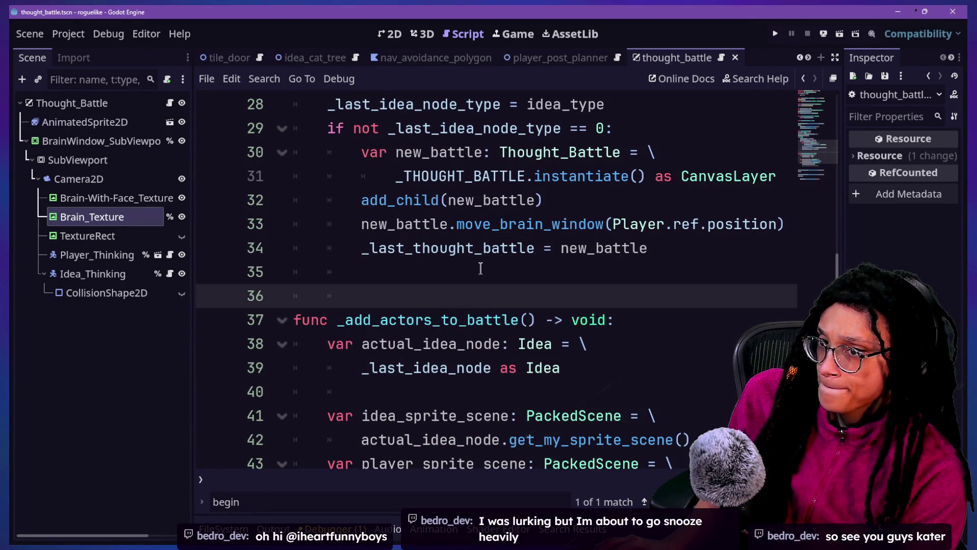
key(Down)
key(Down)
key(Up)
key(Up)
key(Up)
key(Down)
key(Down)
key(Down)
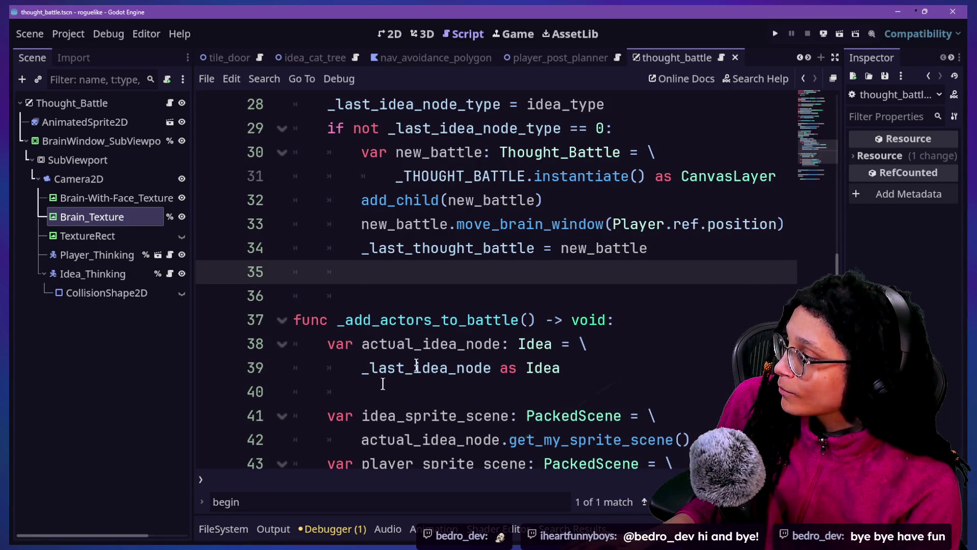
key(Up)
key(Up)
key(Up)
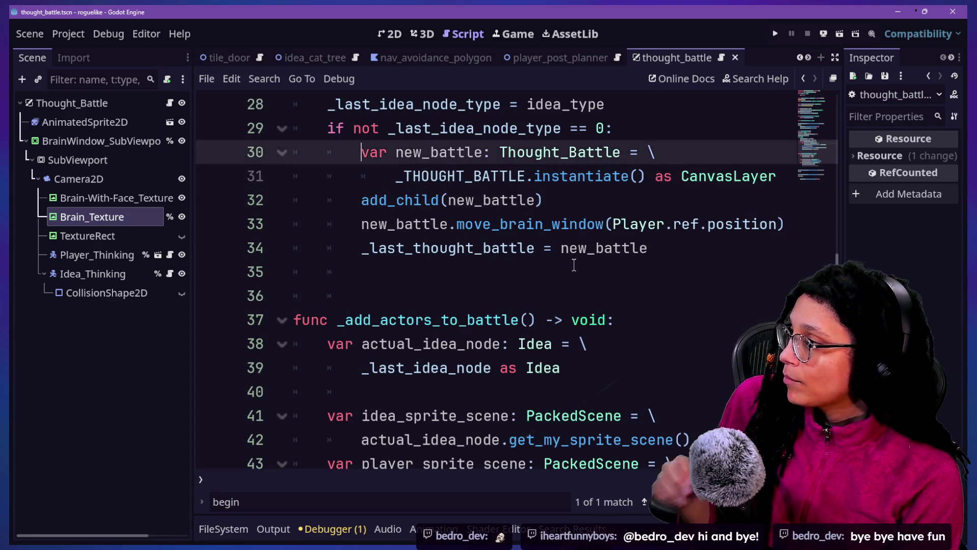
click(388, 339)
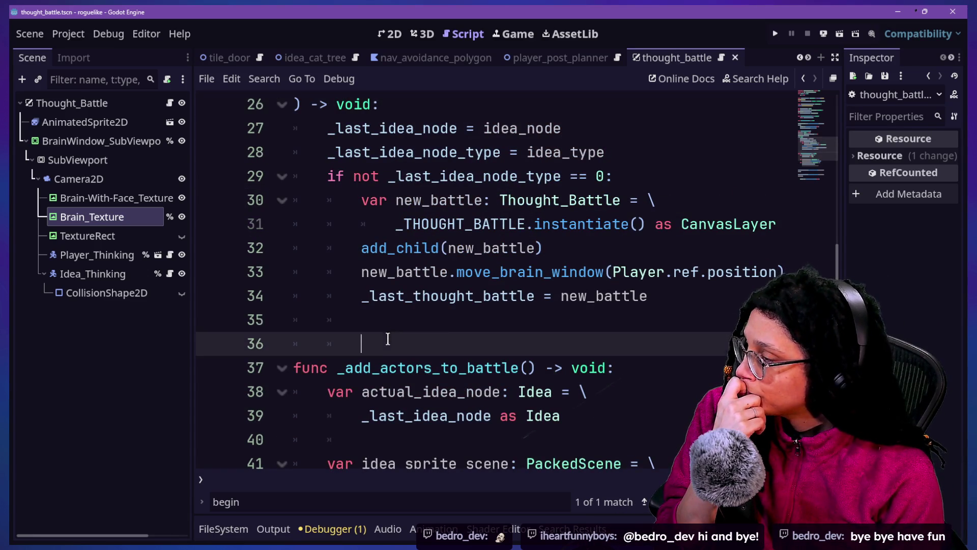
click(386, 319)
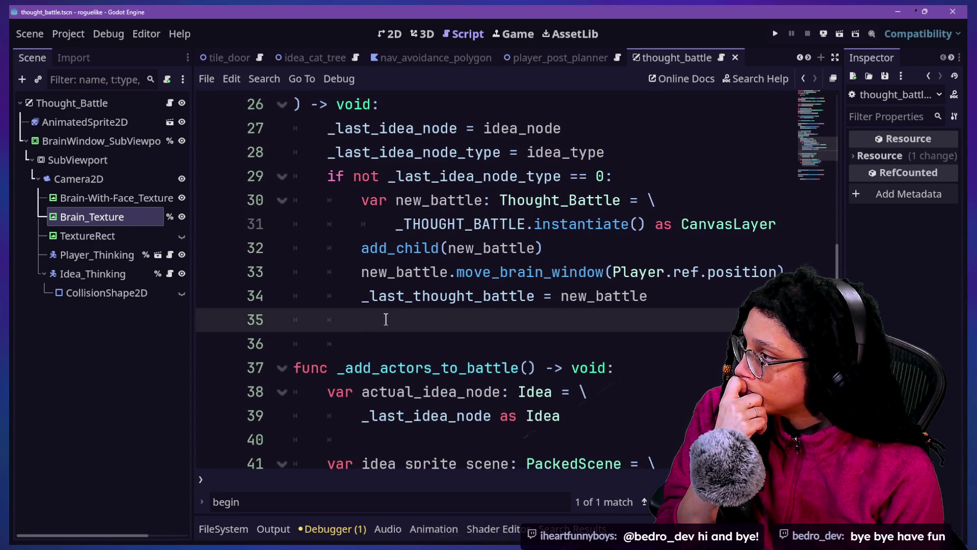
scroll(387, 319, up, 2)
scroll(386, 319, up, 2)
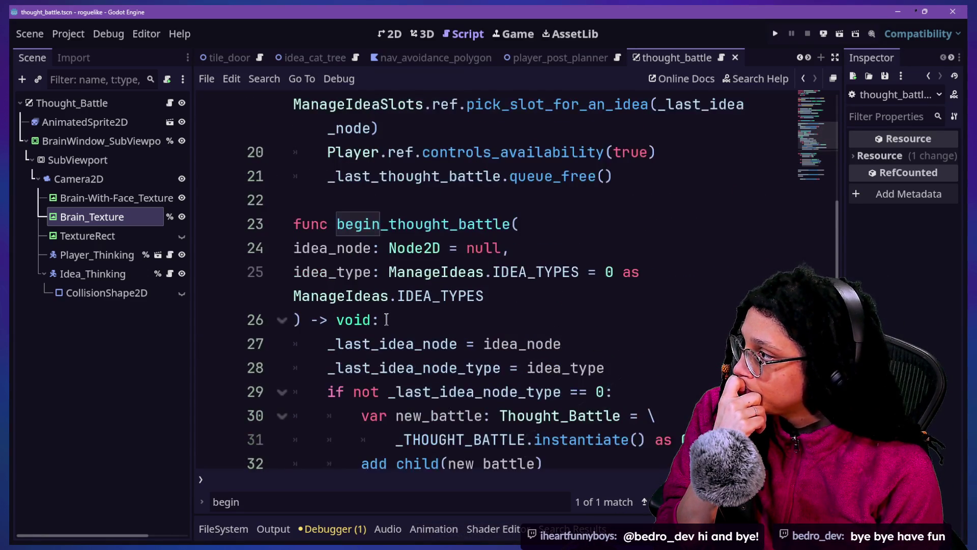
scroll(386, 319, down, 3)
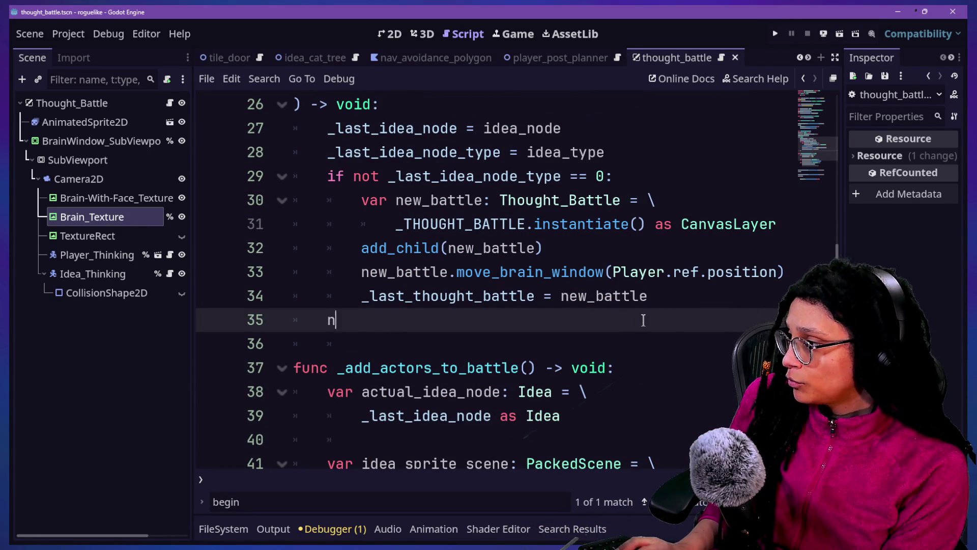
Complete the call new_battle.animate_thought_window_in() on line 35
text(ew)
key(BackSpace)
key(BackSpace)
key(BackSpace)
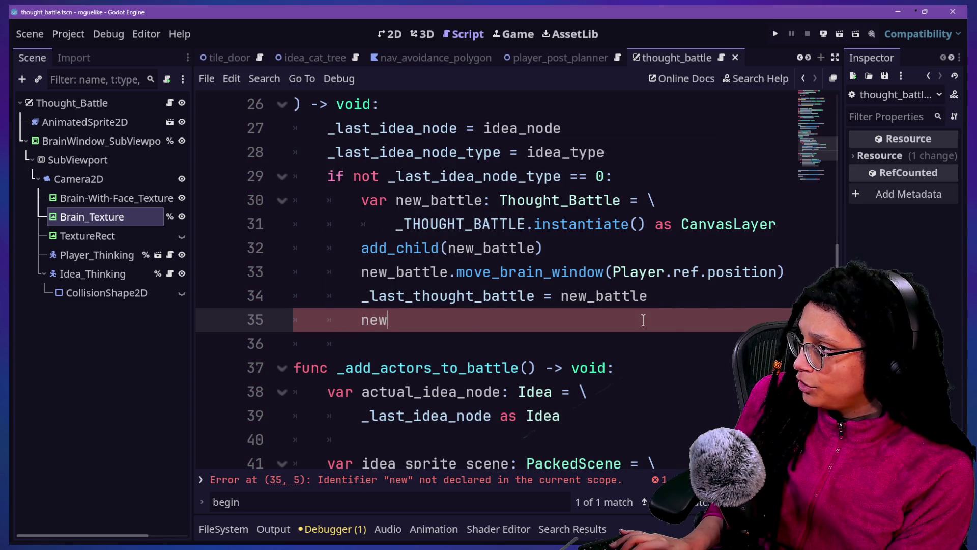
text(_battle.)
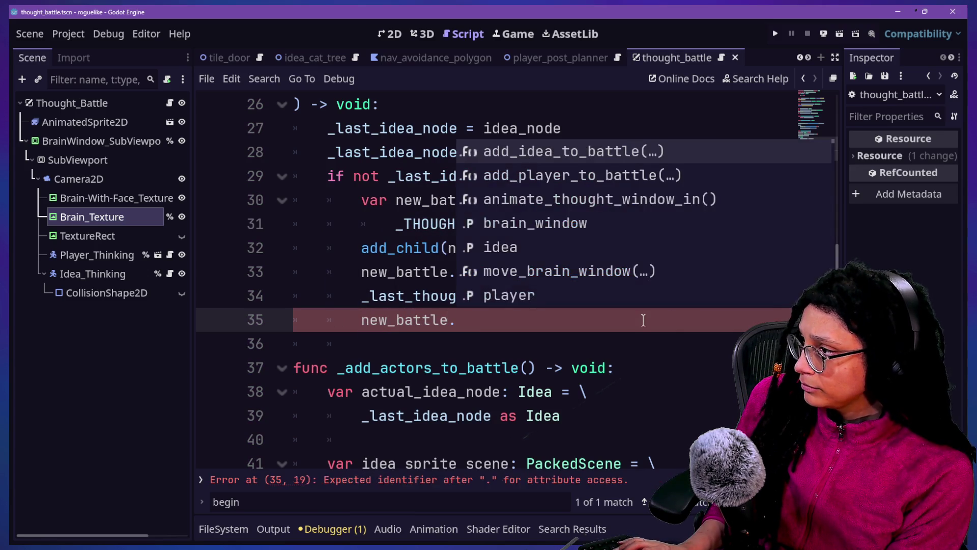
text(a)
key(Down)
key(Down)
key(Return)
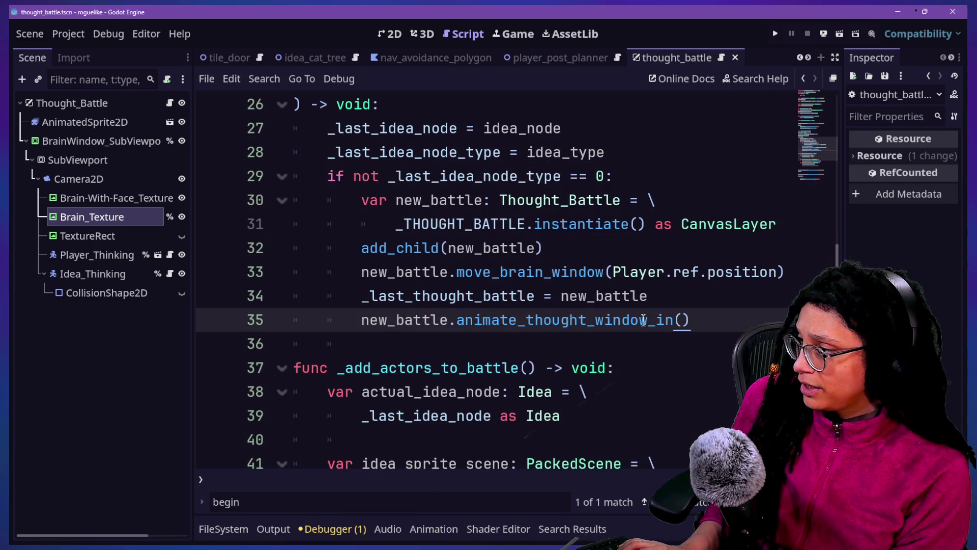
drag(429, 309, 650, 337)
click(665, 320)
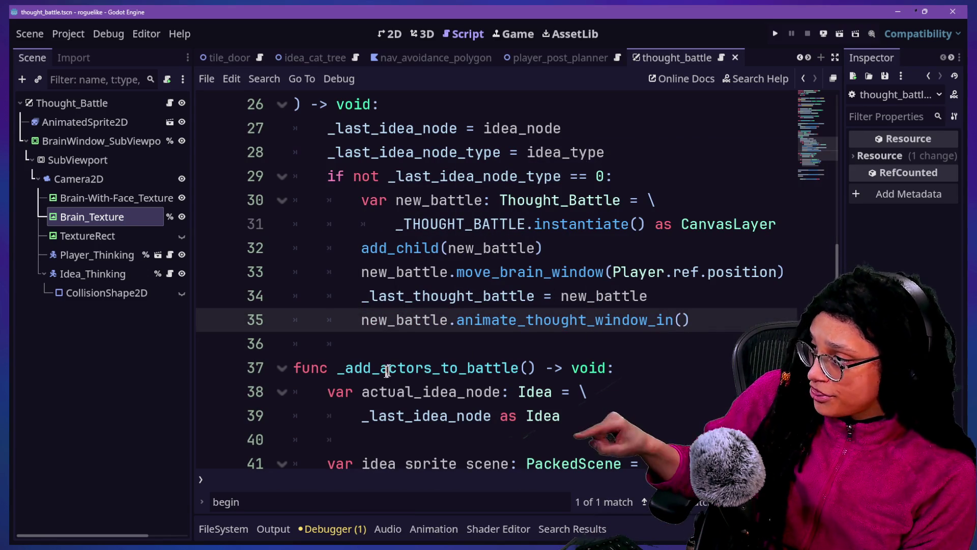
Pass _add_actors_to_battle uncalled as the argument, then jump to animate_thought_window_in's definition
drag(338, 368, 535, 367)
click(681, 320)
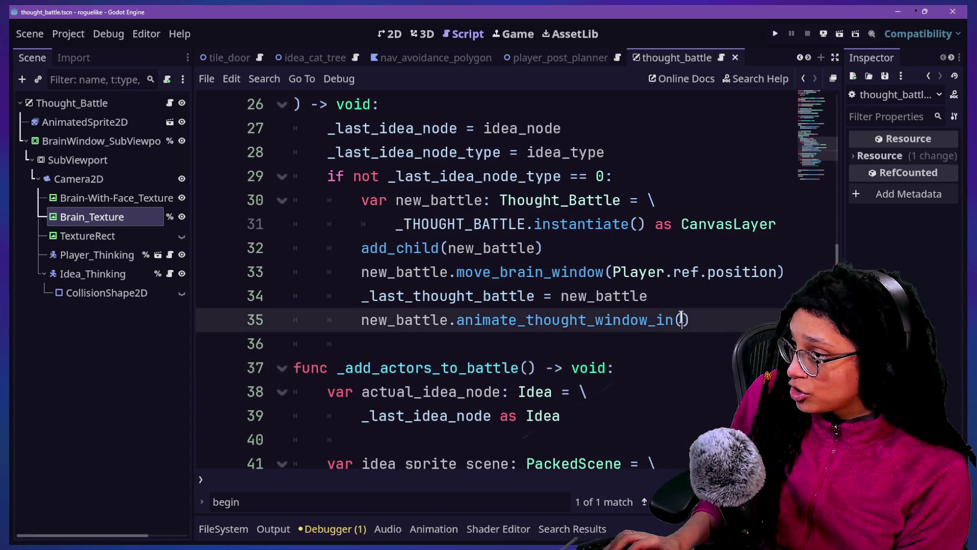
key(Return)
text(_add_ac)
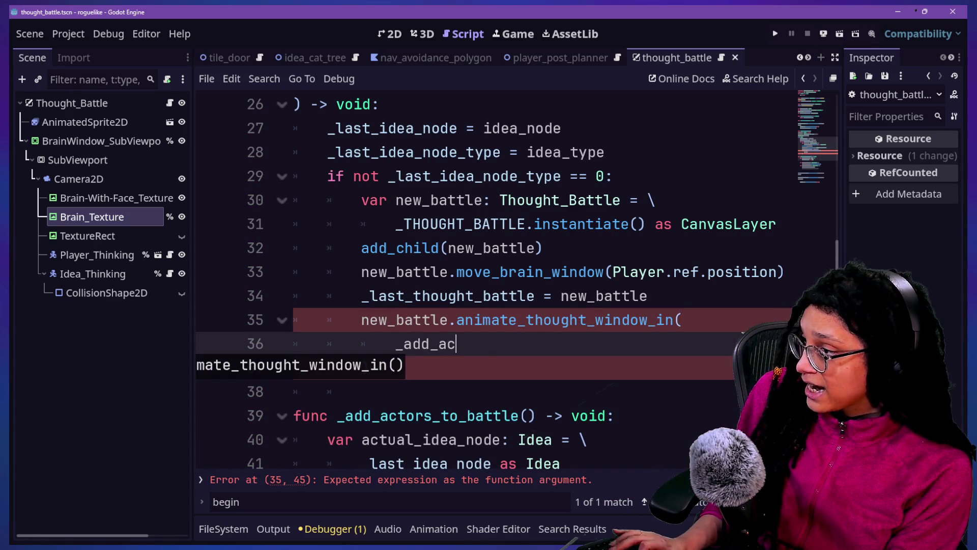
text(tors_to_battle)
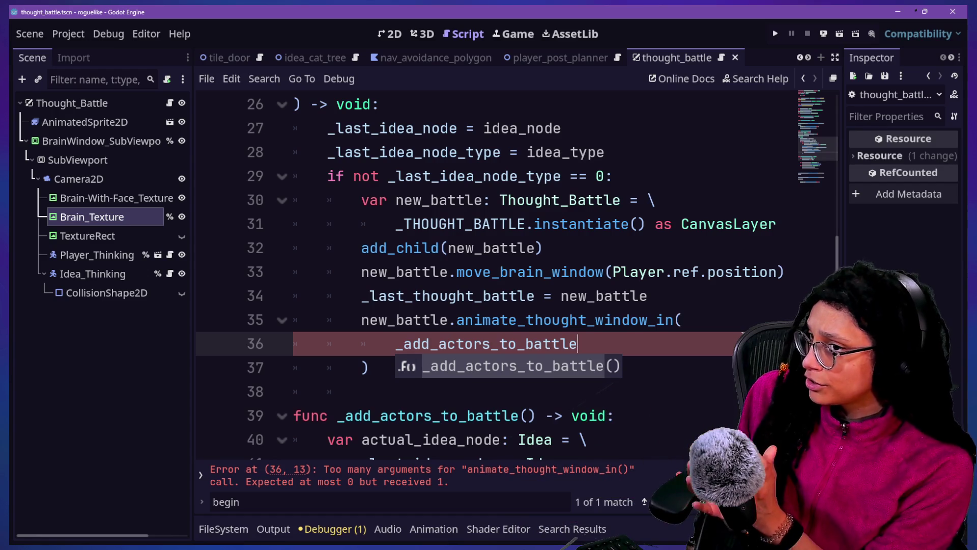
key(Return)
key(BackSpace)
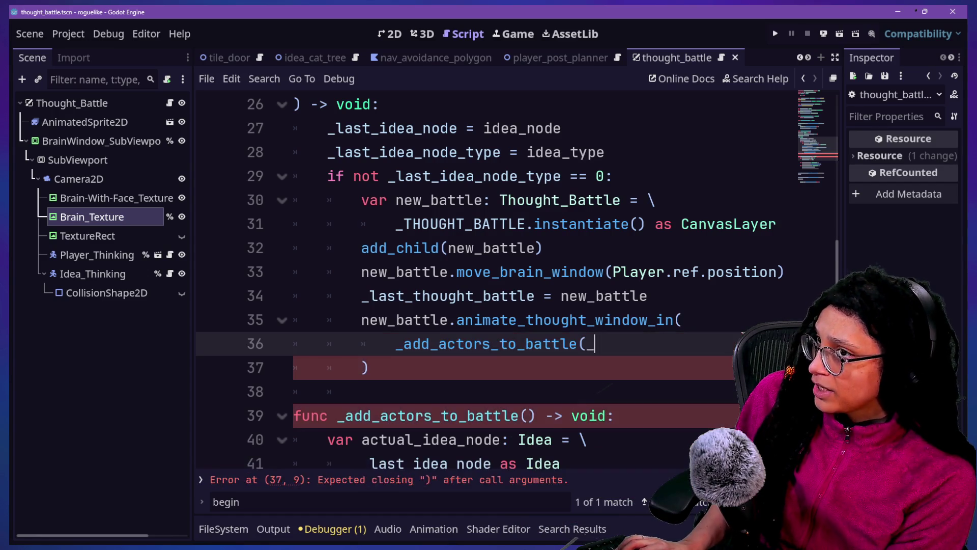
text(_)
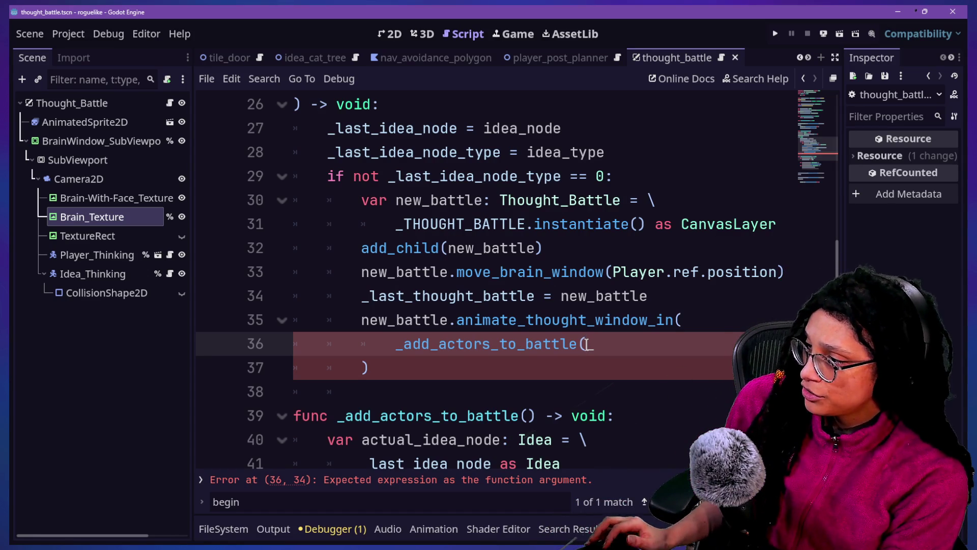
key(Right)
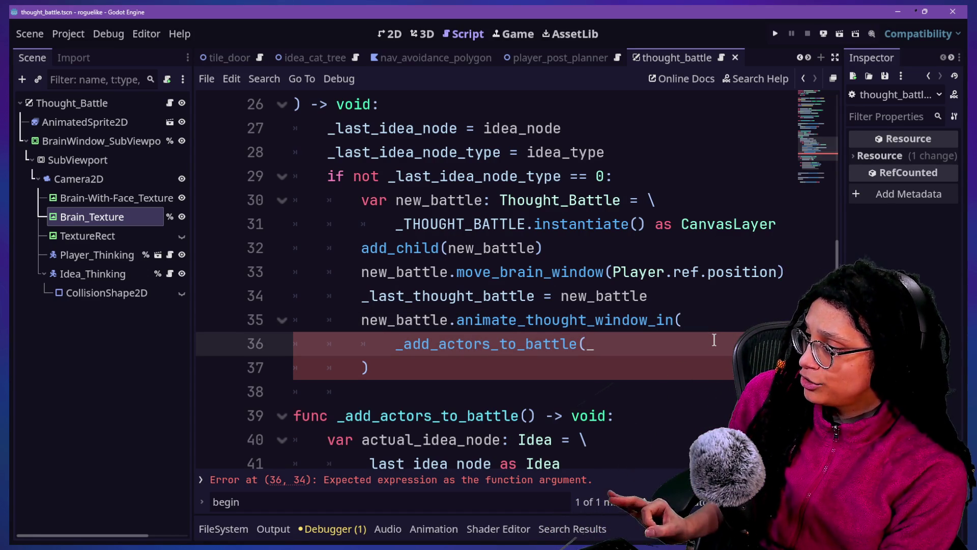
key(BackSpace)
key(BackSpace)
key(BackSpace)
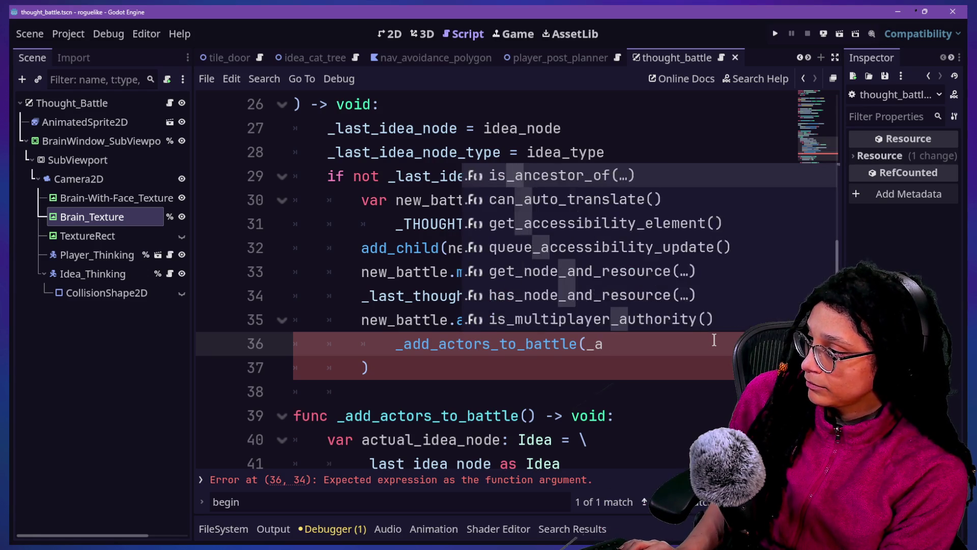
key(BackSpace)
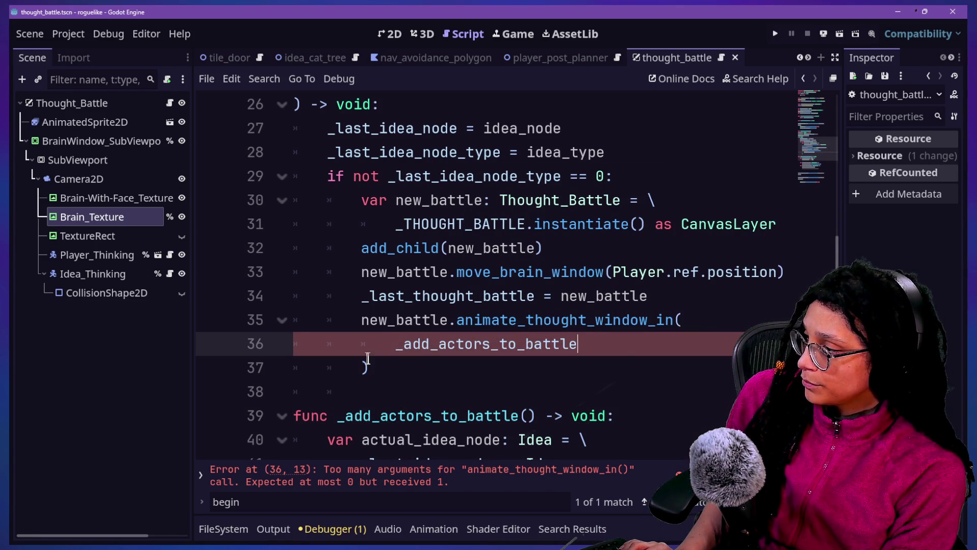
key(Delete)
key(Delete)
key(Delete)
ctrl+click(491, 321)
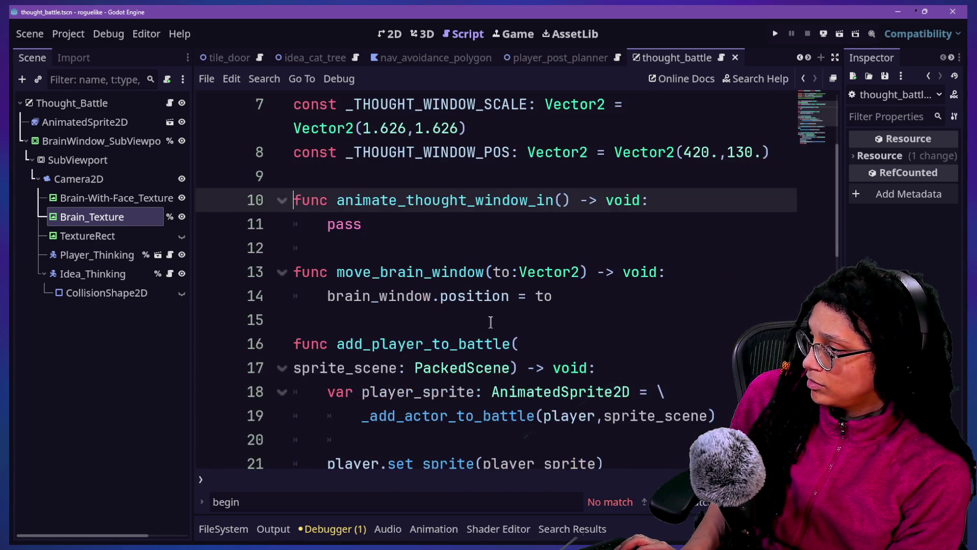
Give animate_thought_window_in a callback:Callable parameter and save the script
text(callback:C)
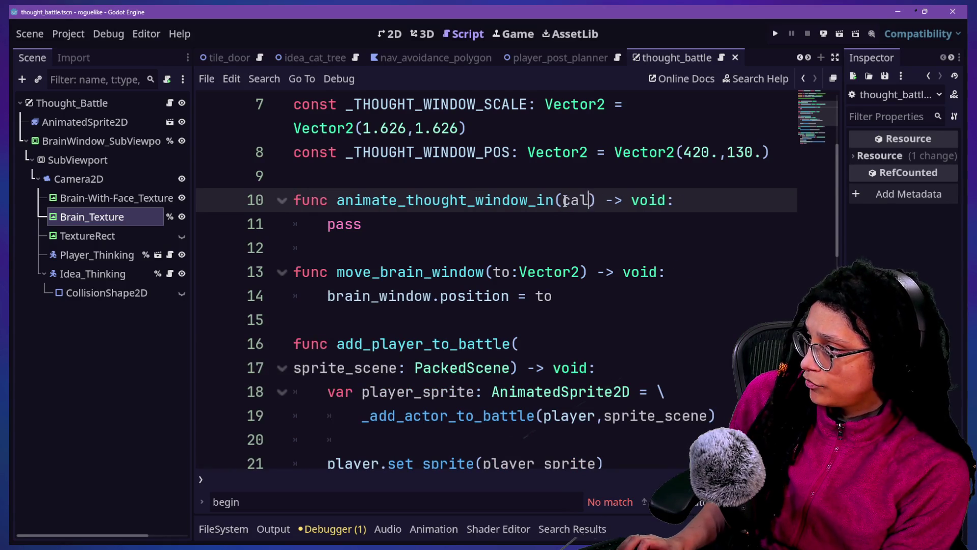
text(allable)
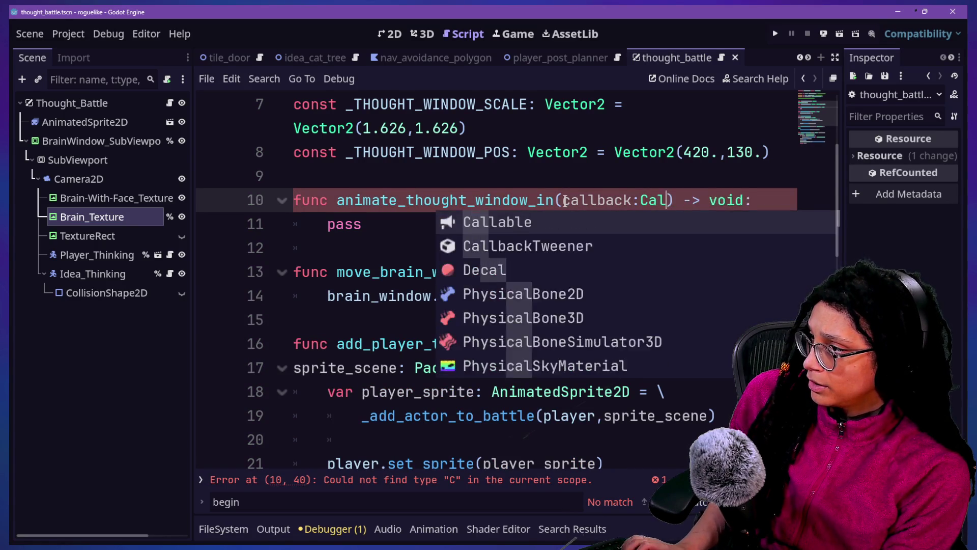
key(ctrl+s)
click(458, 252)
key(BackSpace)
key(BackSpace)
key(BackSpace)
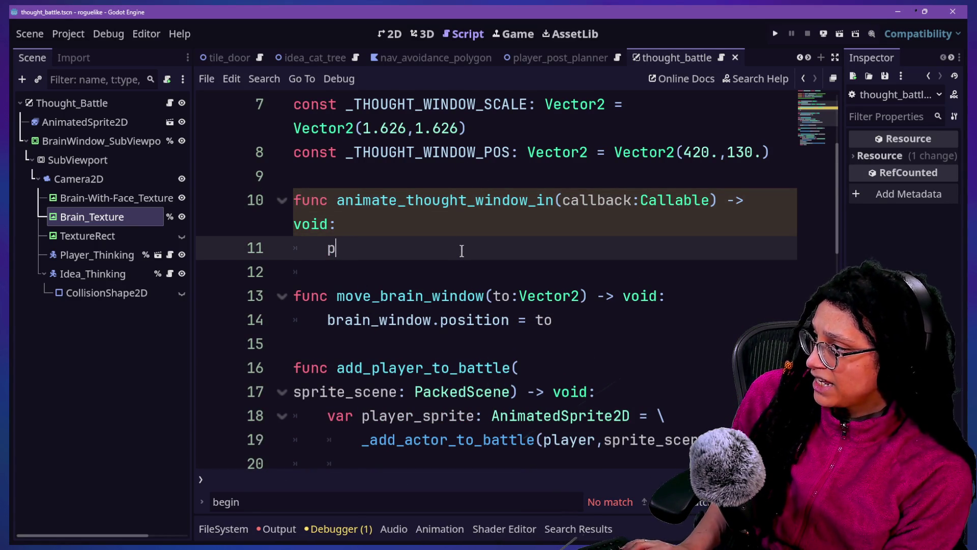
text(ass)
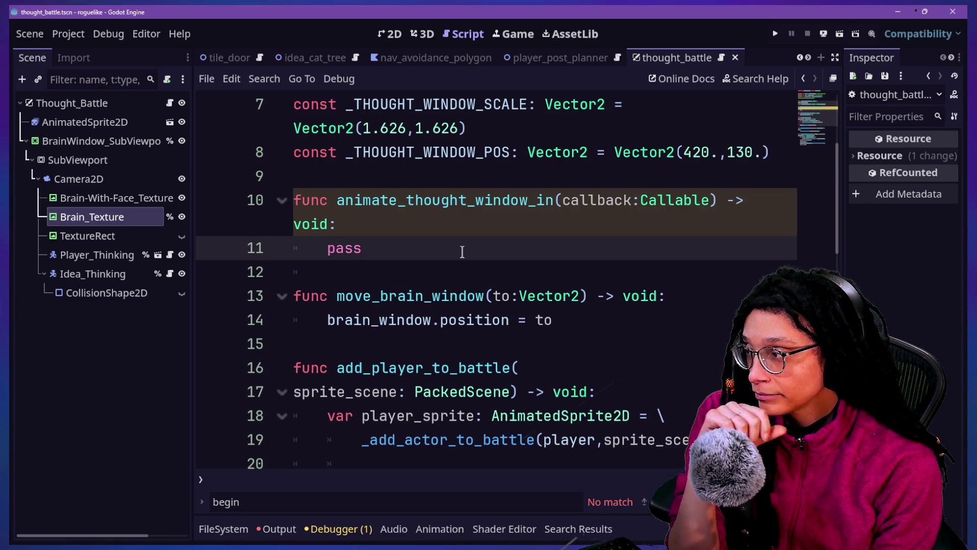
Add blank lines after the pass statement to make room for a new function
click(448, 227)
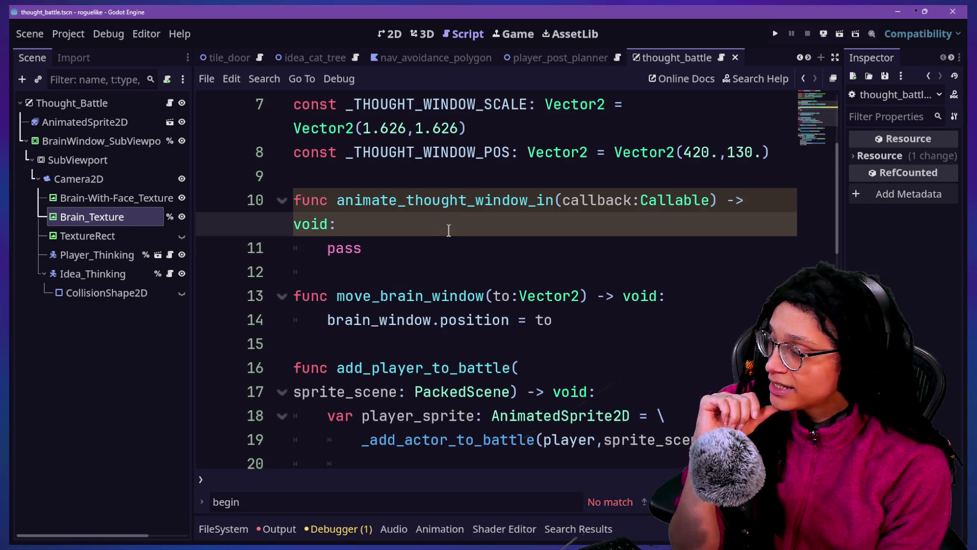
click(428, 255)
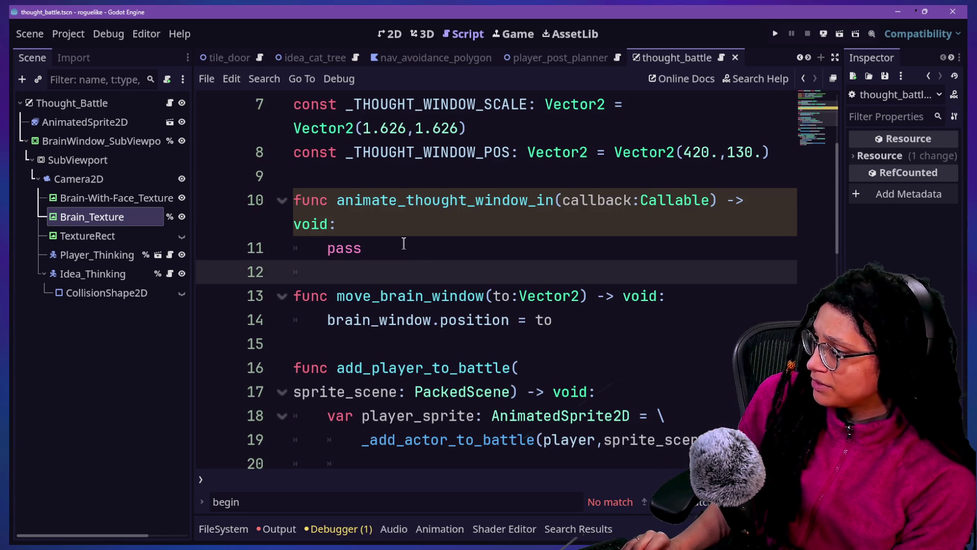
key(Return)
key(Return)
key(BackSpace)
Begin a new function _animate_thought_window_in_finished with a callback:Callable parameter
text(func )
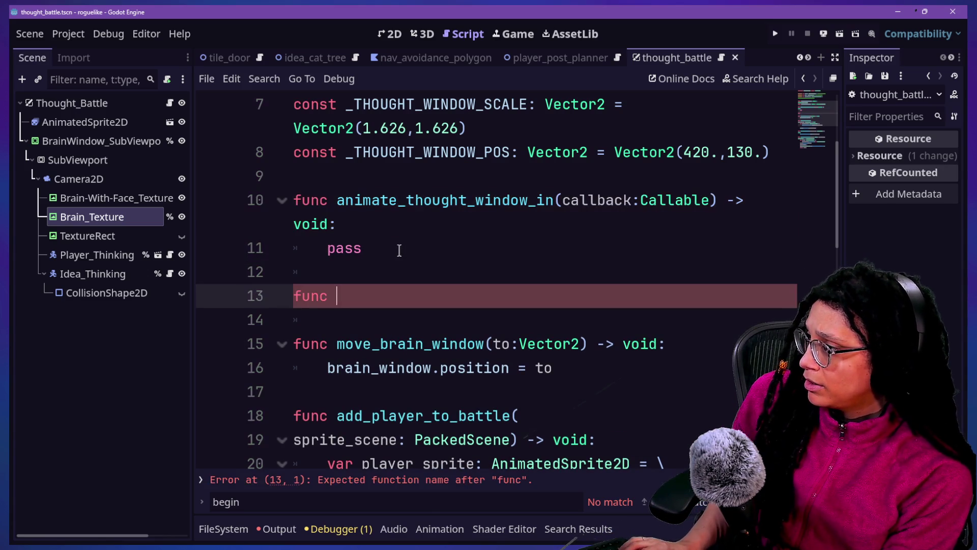
text(im)
key(BackSpace)
key(BackSpace)
key(BackSpace)
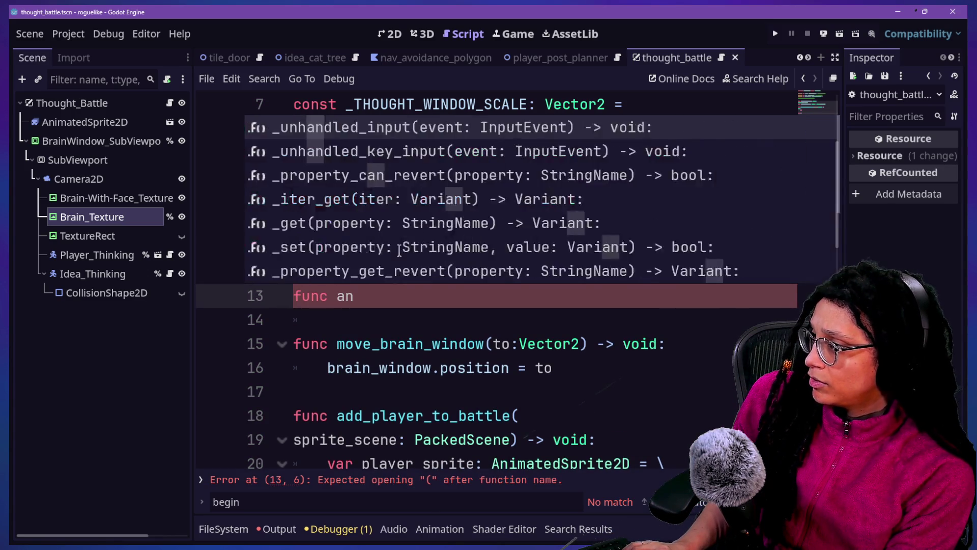
text(a)
key(BackSpace)
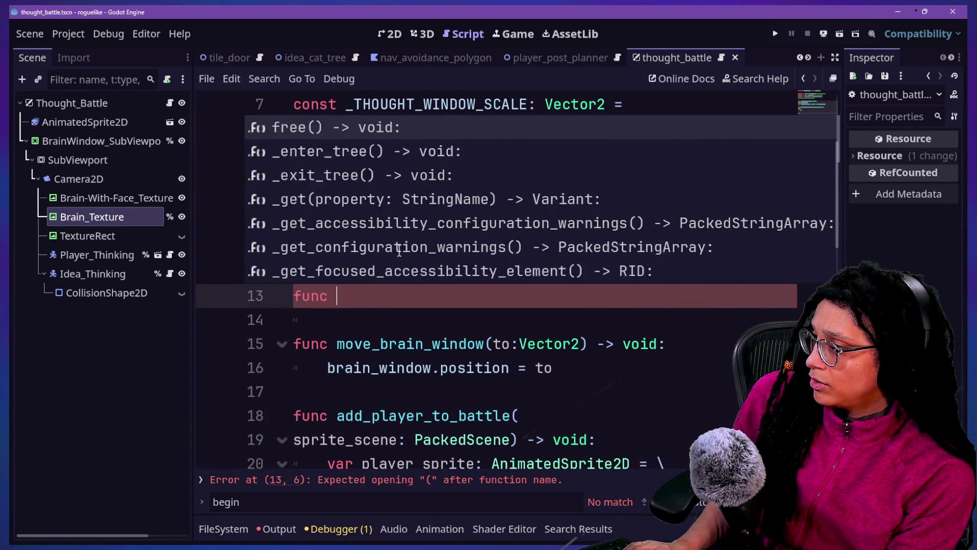
text(t)
key(BackSpace)
text(_animate_thought_window_i)
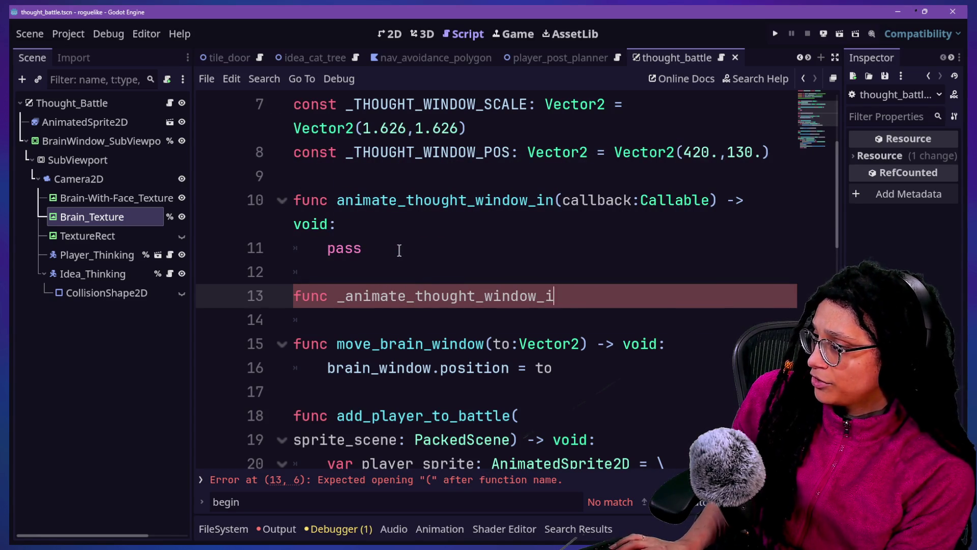
text(shed()
key(BackSpace)
text(callback:C)
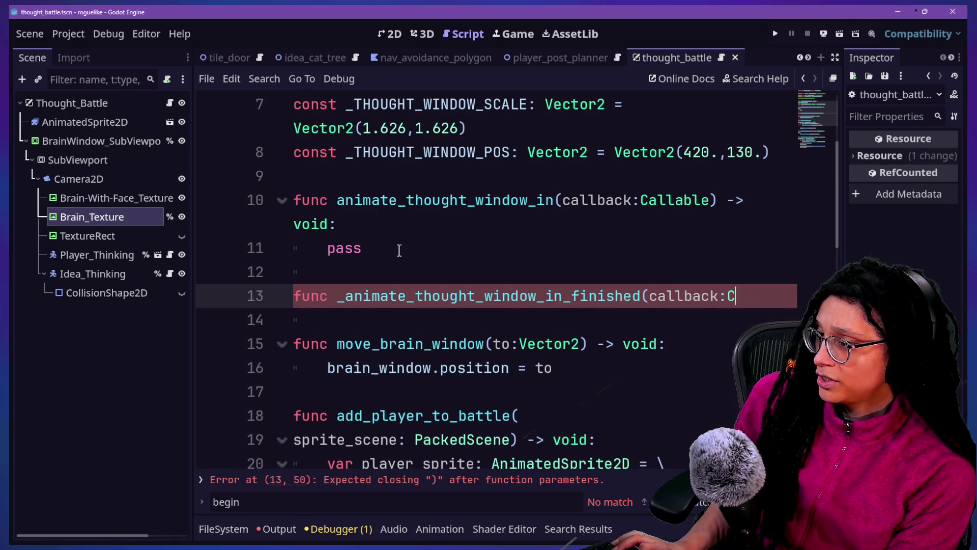
text(allable))
Finish the function signature with its return-type arrow, wrapping the parameter onto line 14
click(604, 319)
key(Return)
key(End)
text(_)
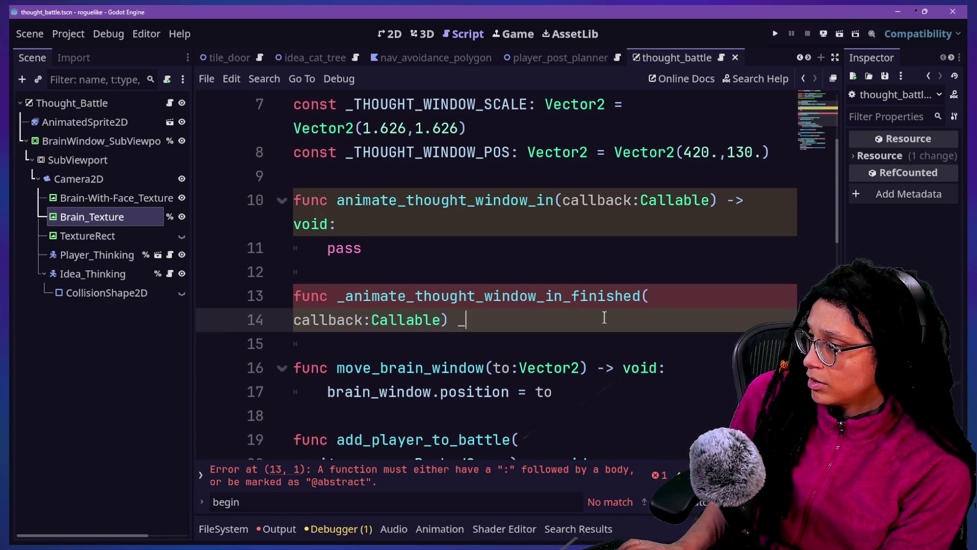
key(BackSpace)
text(->)
text(:)
key(Return)
text(call)
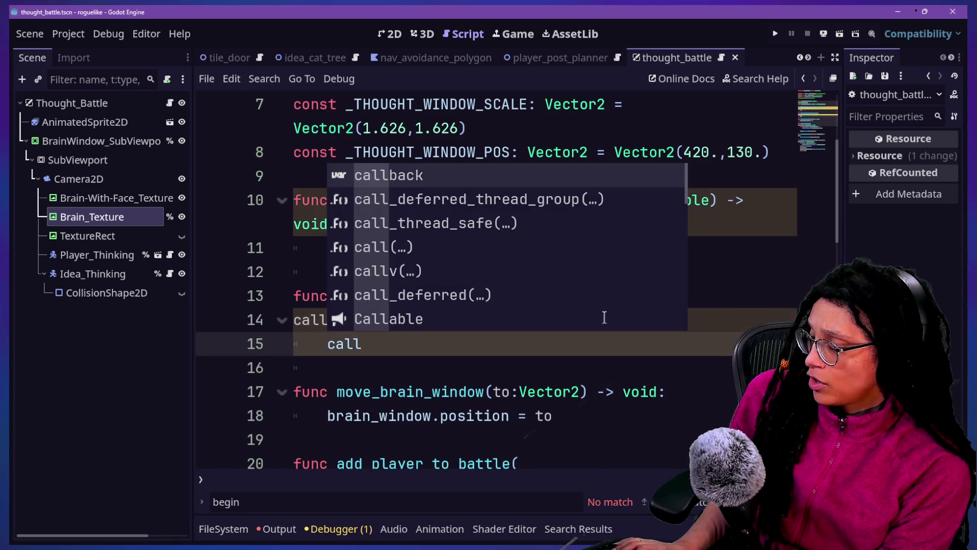
Make the function body call(callback) and select the Callable type on line 10
key(BackSpace)
key(BackSpace)
text(ll)
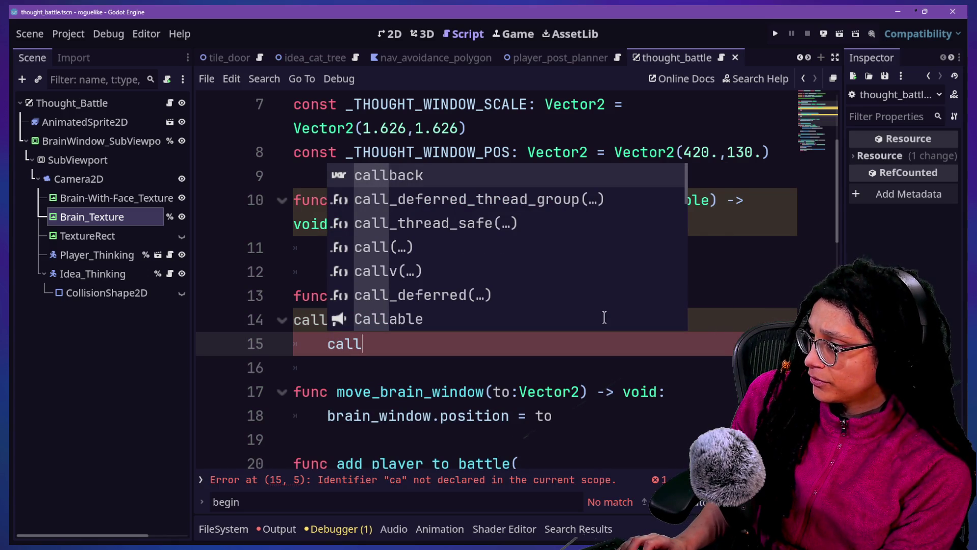
text(.)
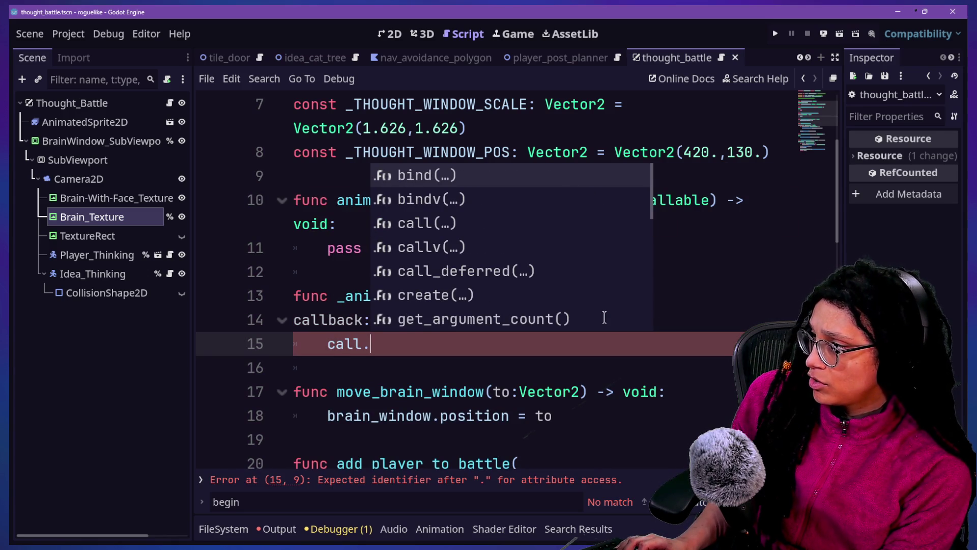
key(BackSpace)
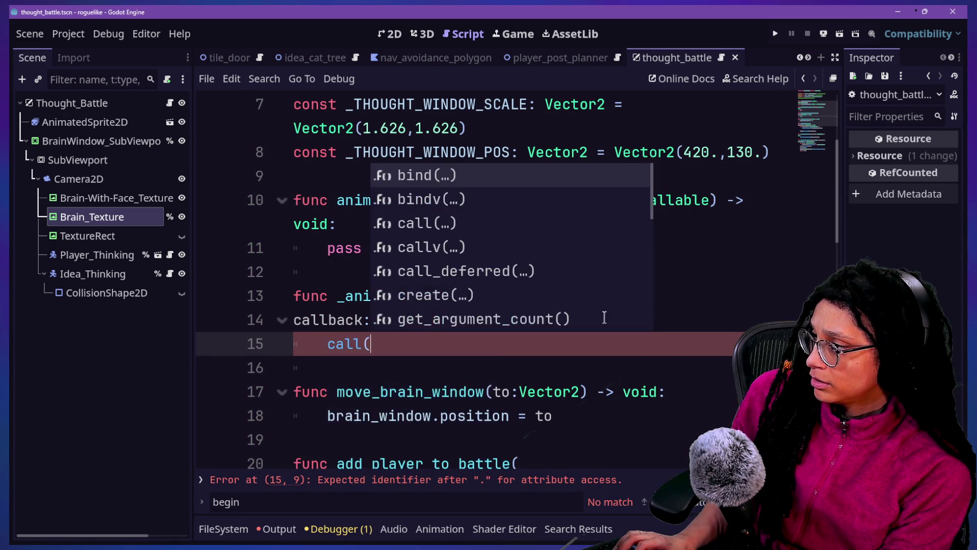
text(()
text(cal)
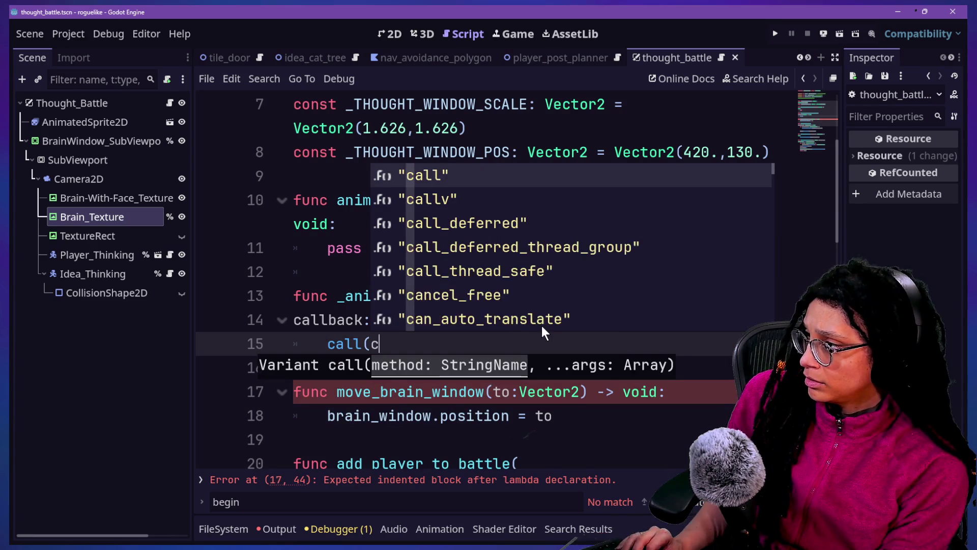
key(Return)
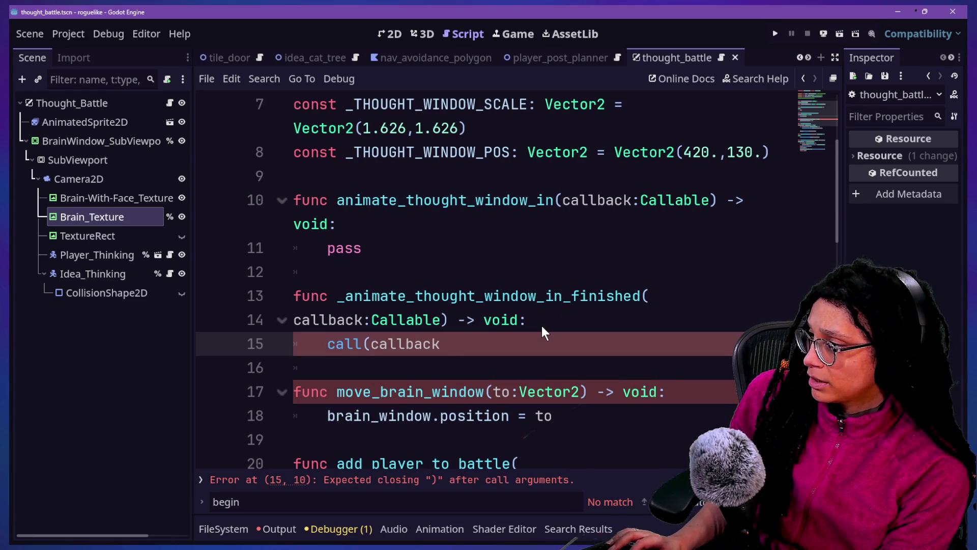
text())
mouse_move(344, 344)
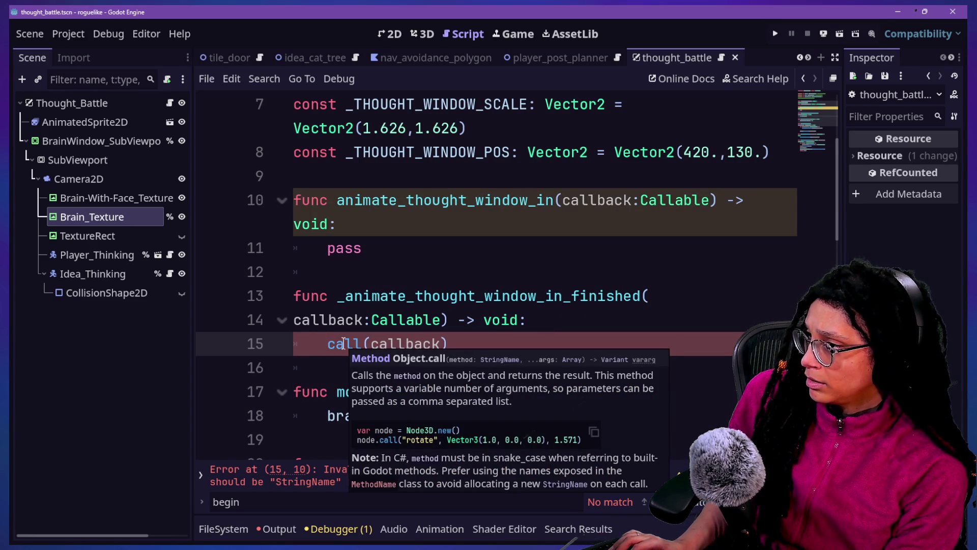
double_click(675, 200)
Retype the callback parameters on lines 10 and 14 as StringName
text(String)
click(440, 218)
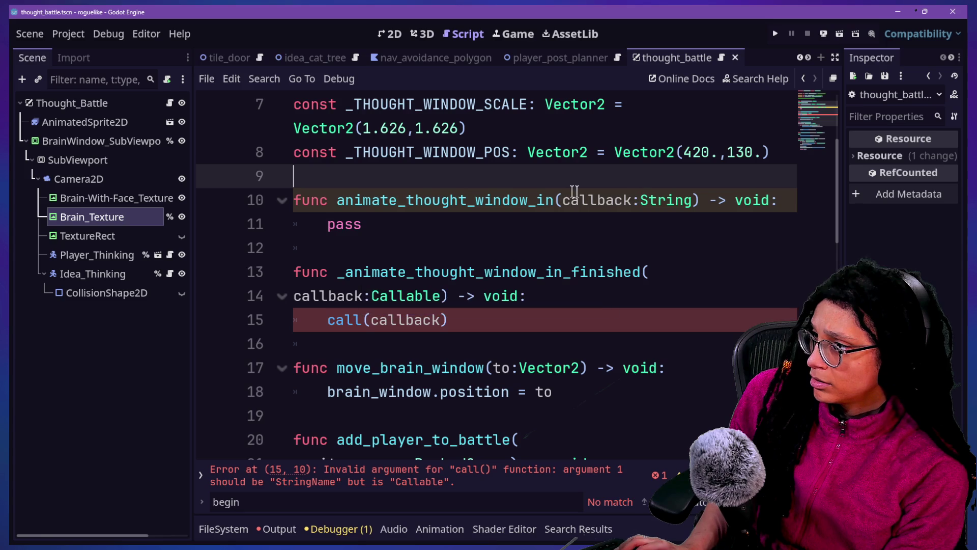
click(642, 200)
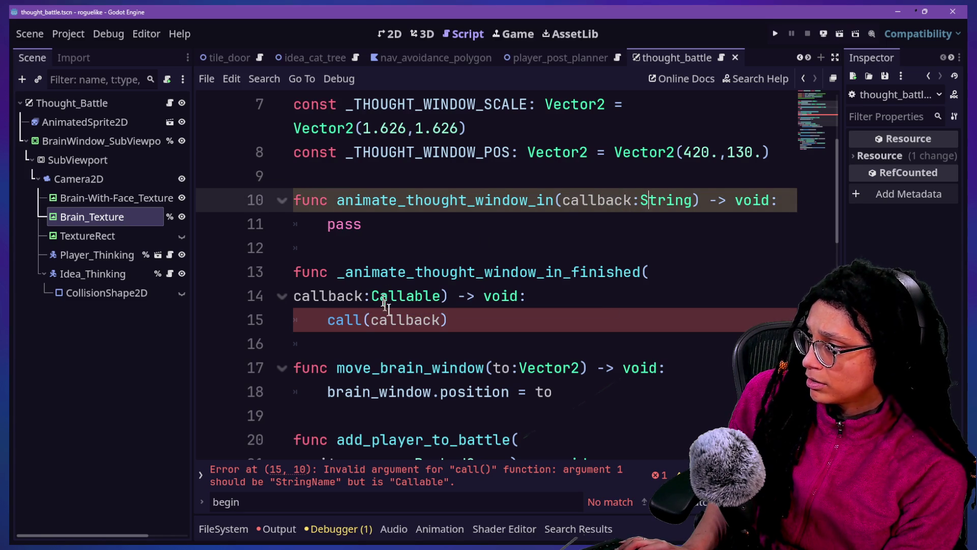
mouse_move(344, 329)
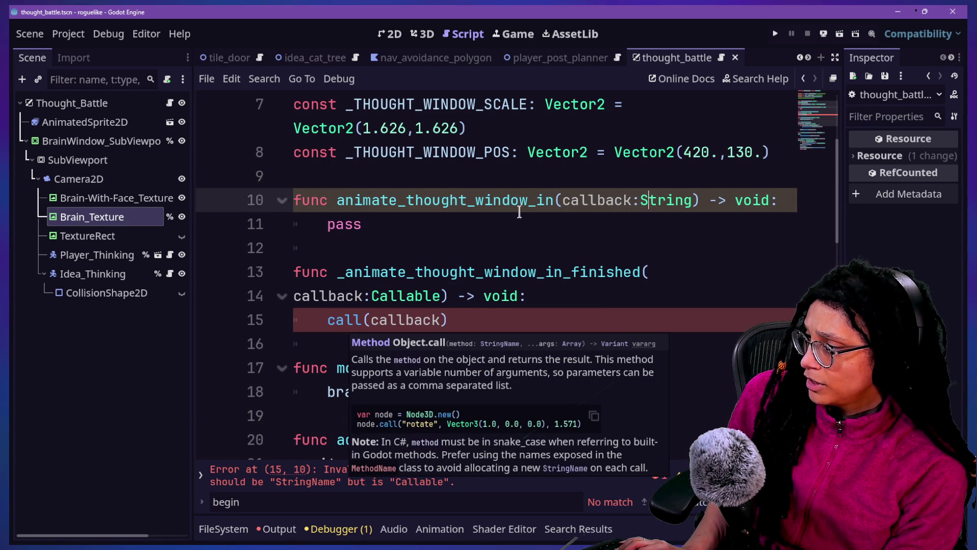
double_click(425, 295)
text(String)
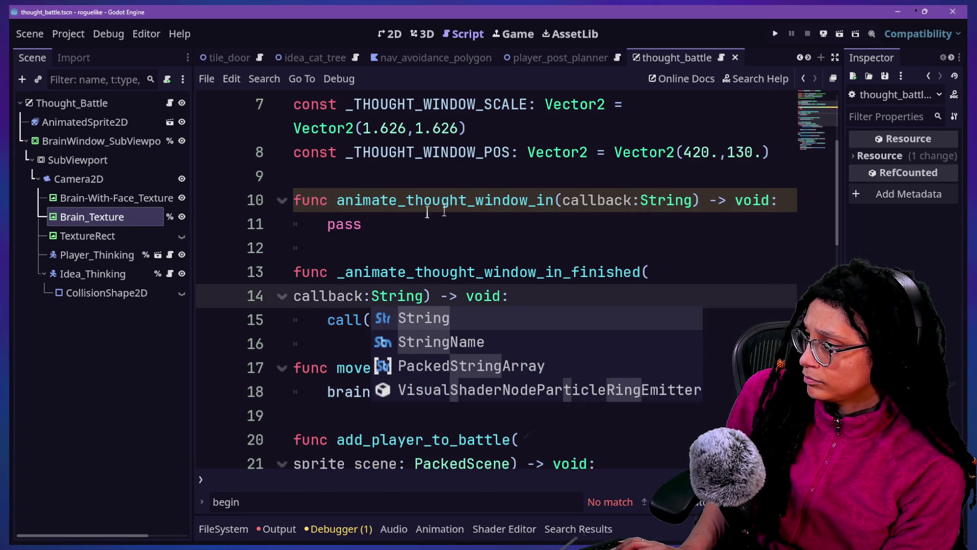
click(450, 200)
text(Name)
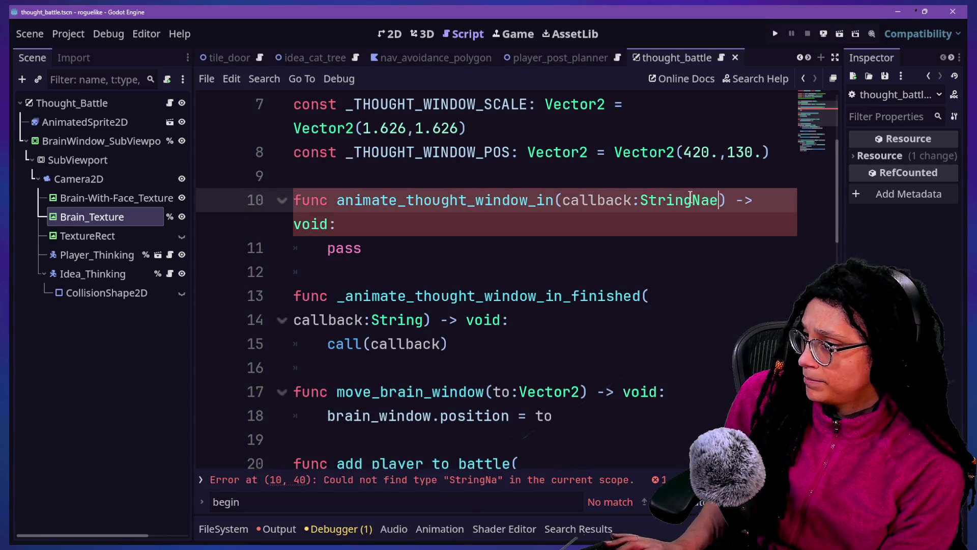
click(414, 319)
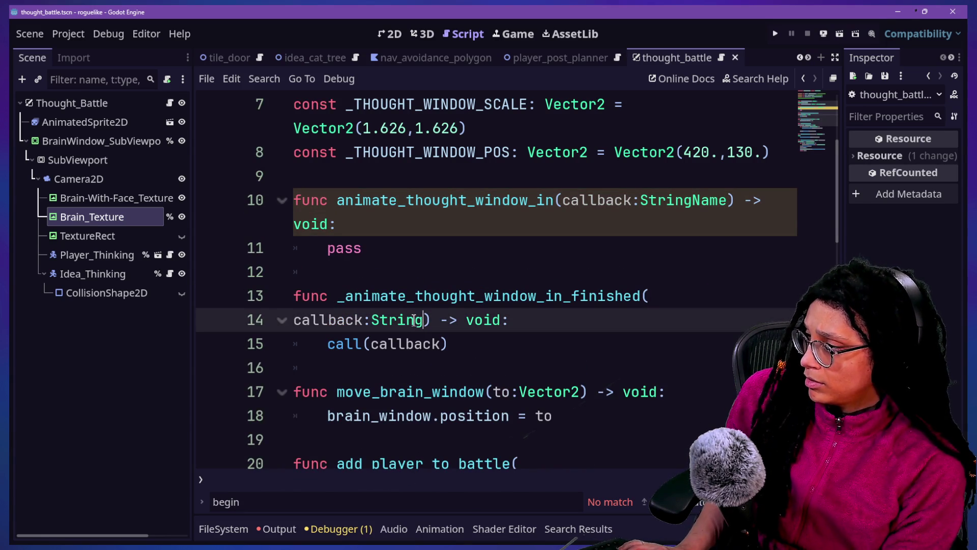
text(Name)
Open manage_thought_battles.gd through the quick file search
drag(362, 249, 340, 224)
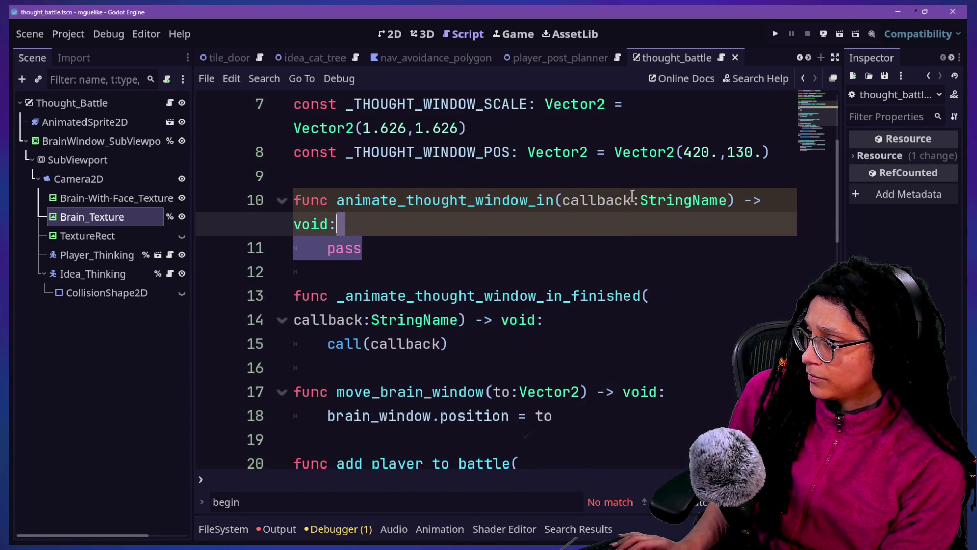
key(shift+alt+o)
key(Down)
key(Return)
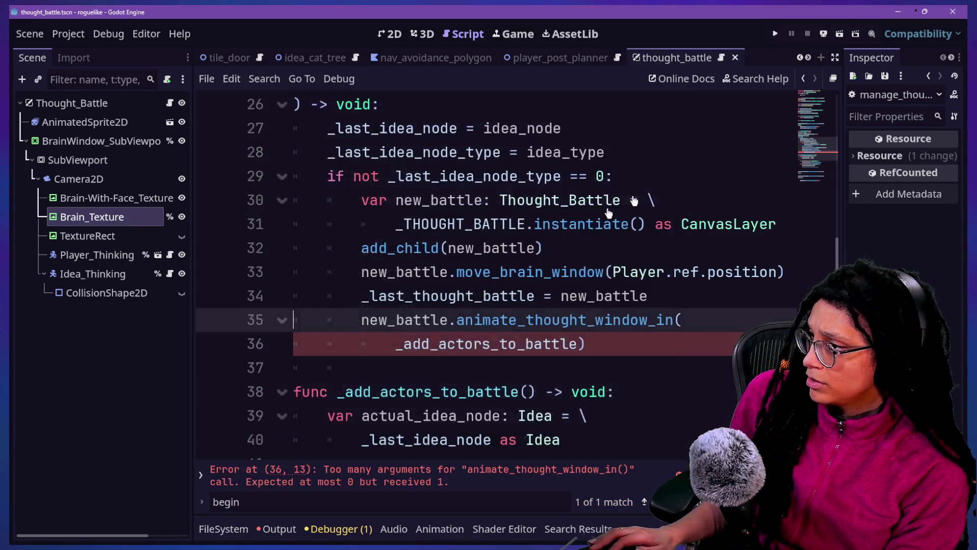
Pass &"_add_actors_to_battle" as a StringName on line 36 and save
click(410, 350)
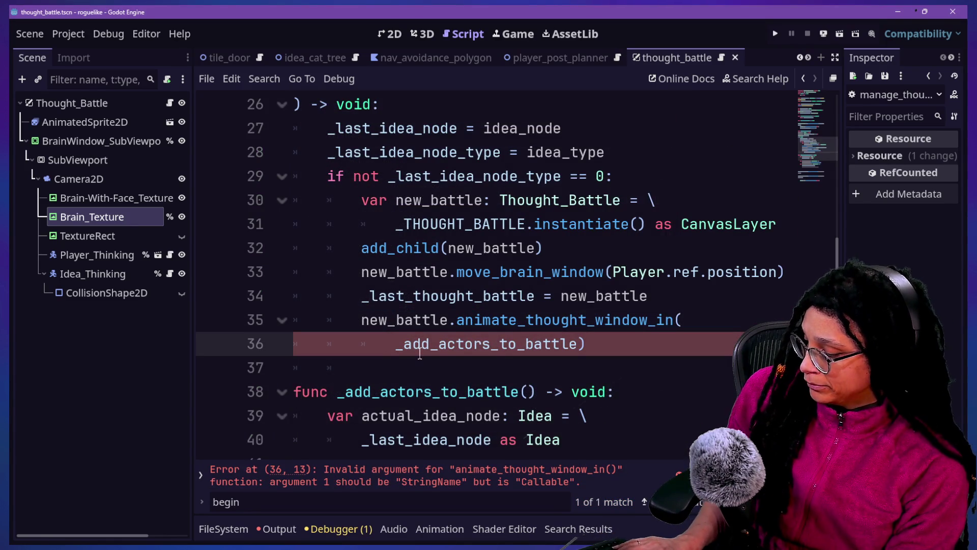
text(")
key(BackSpace)
text(&")
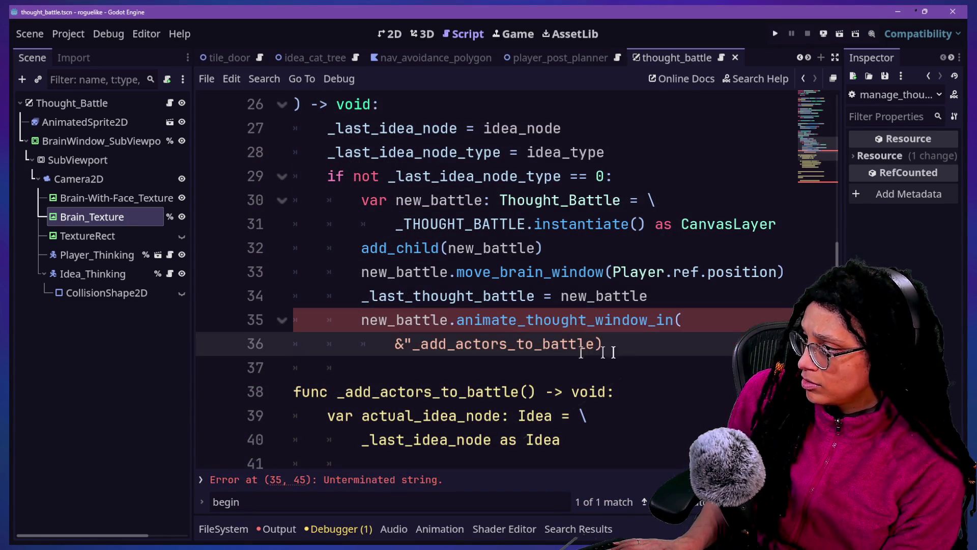
text("))
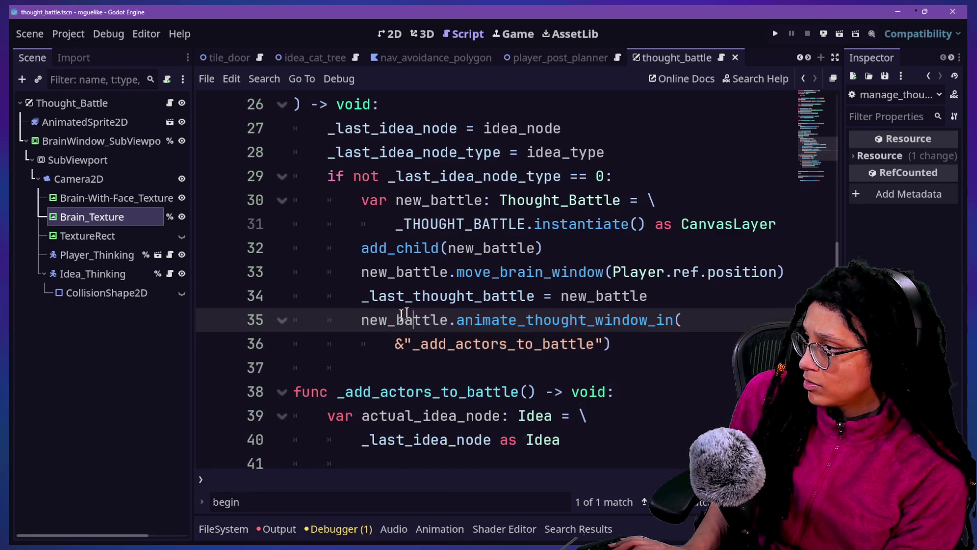
key(ctrl+s)
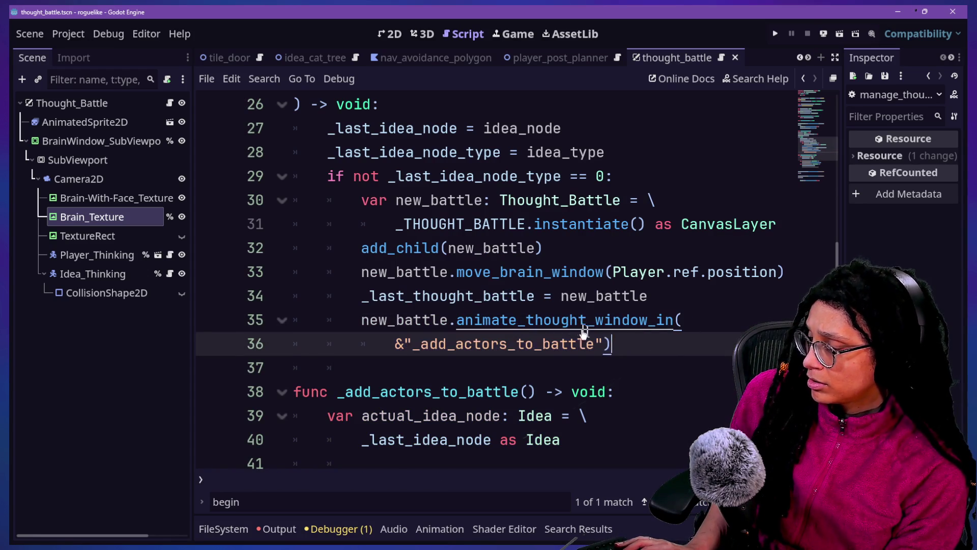
Jump to the animate_thought_window_in definition in thought_battle.gd
drag(395, 344, 607, 352)
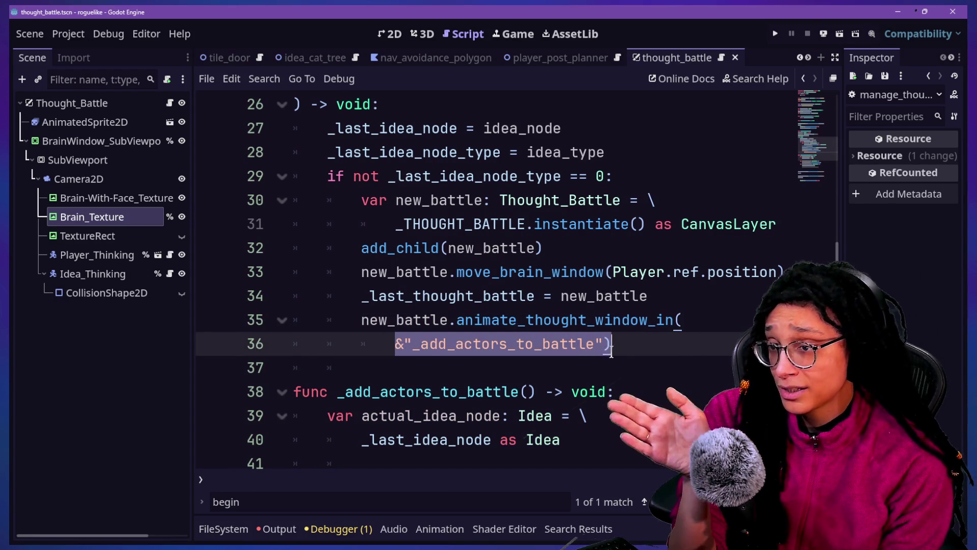
click(614, 351)
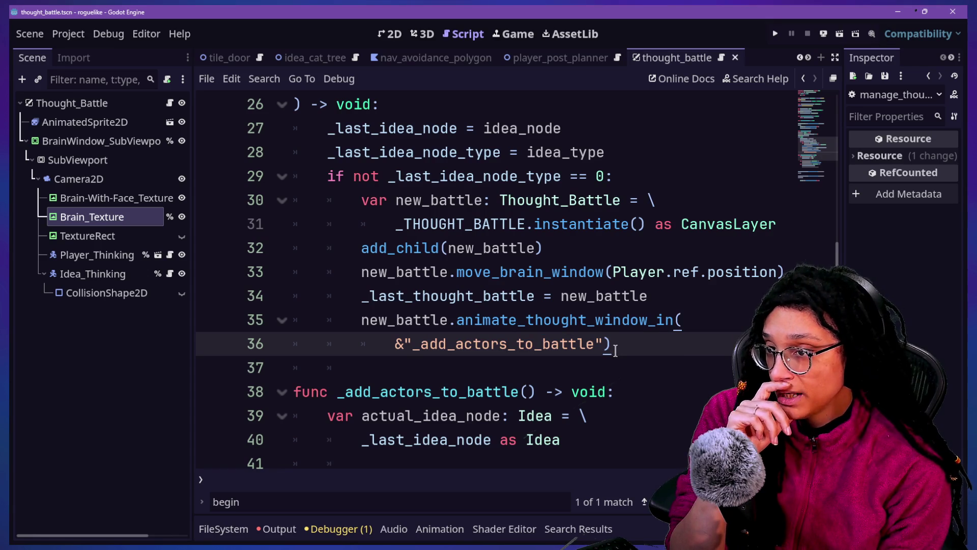
ctrl+click(598, 323)
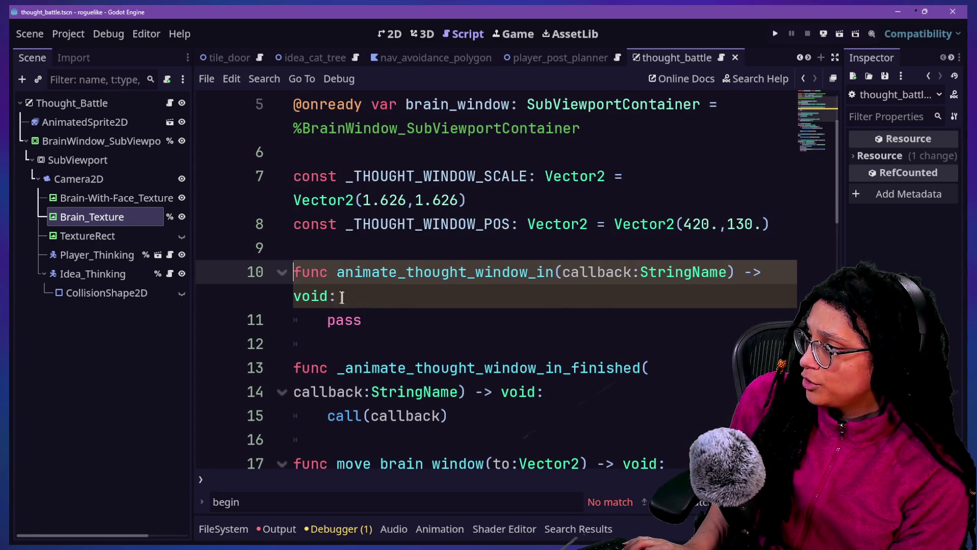
Prefix call on line 15 with ManageThoughtBattles.ref. so it reads ManageThoughtBattles.ref.call(callback)
scroll(396, 305, down, 1)
click(328, 343)
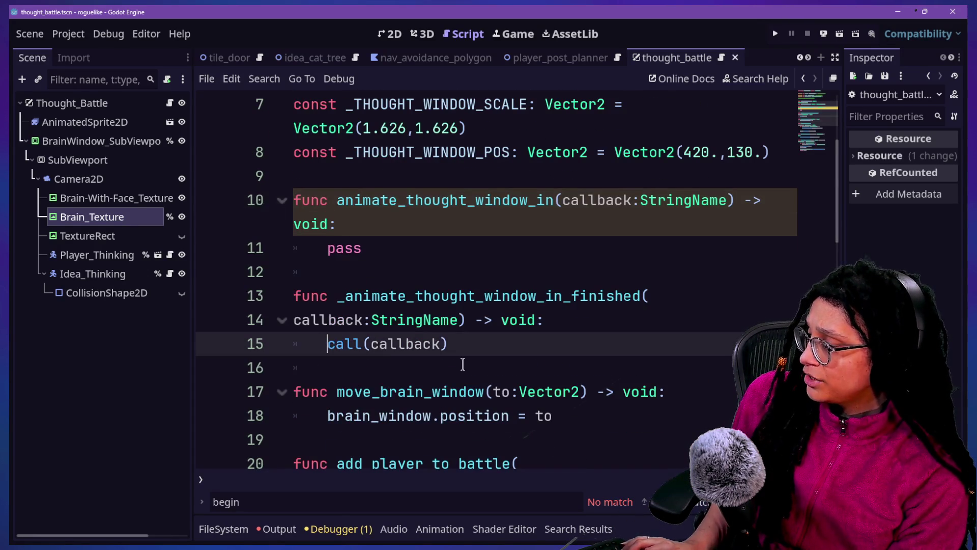
text(Manage.)
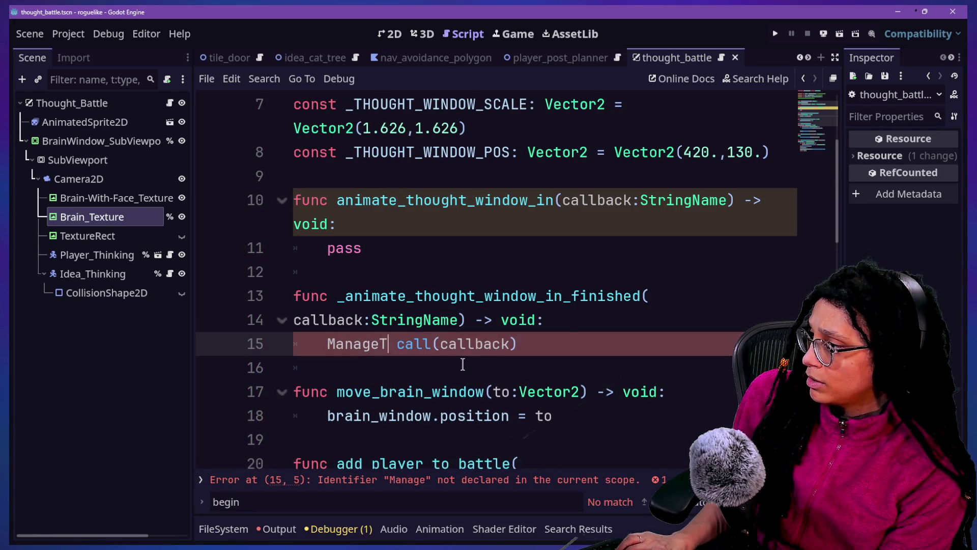
key(Return)
text(.)
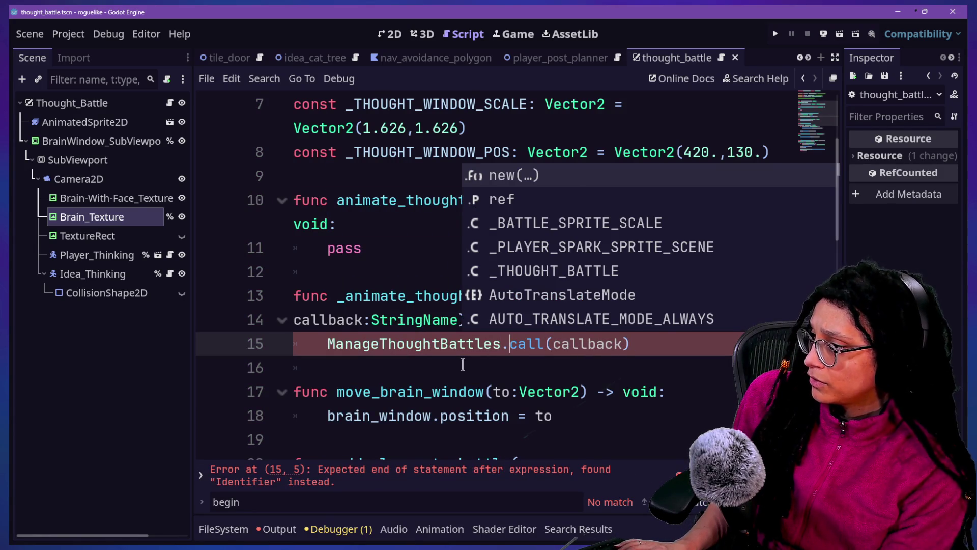
click(413, 344)
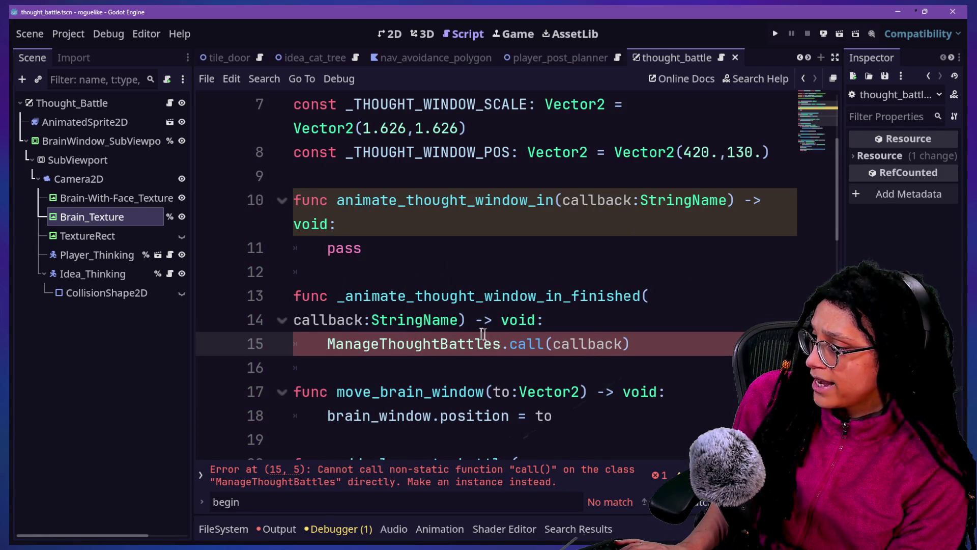
text(ref.)
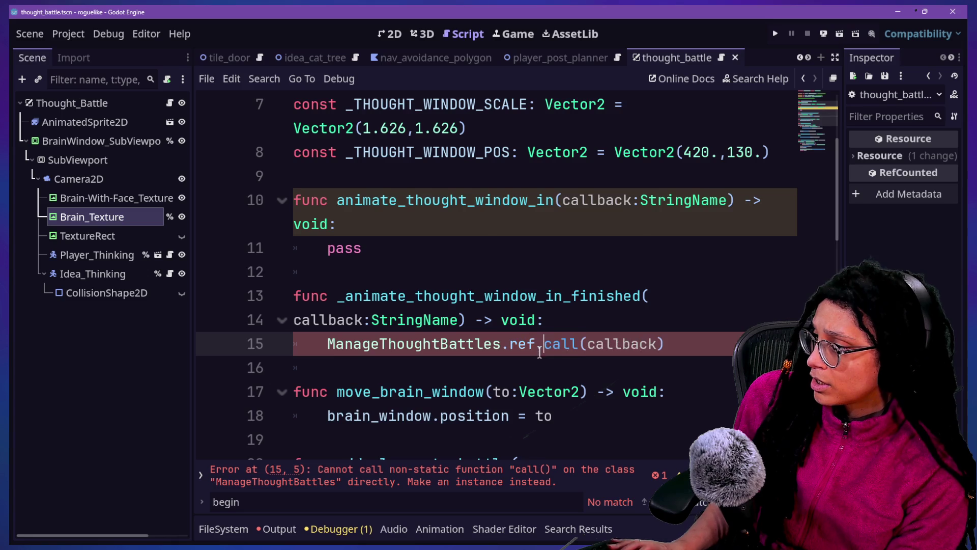
key(Escape)
click(685, 322)
click(562, 344)
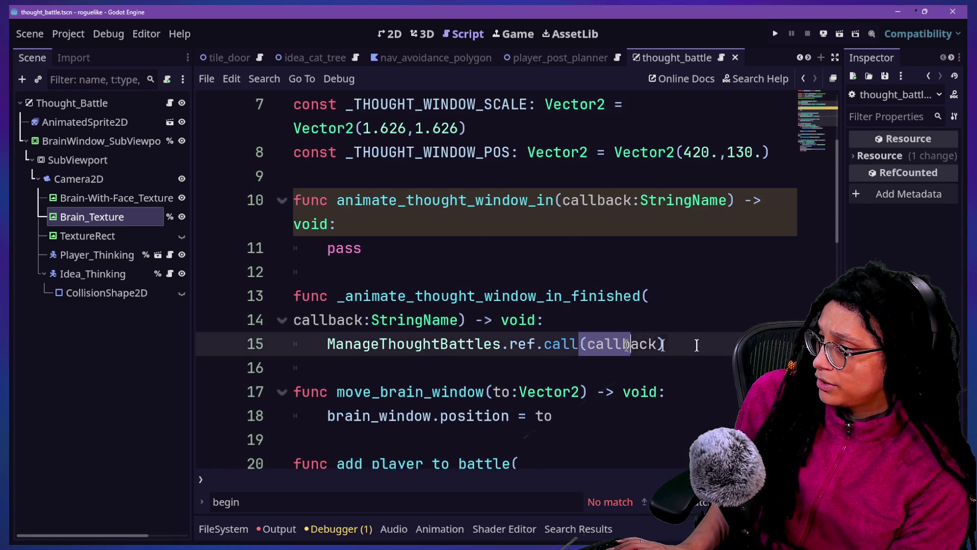
click(379, 343)
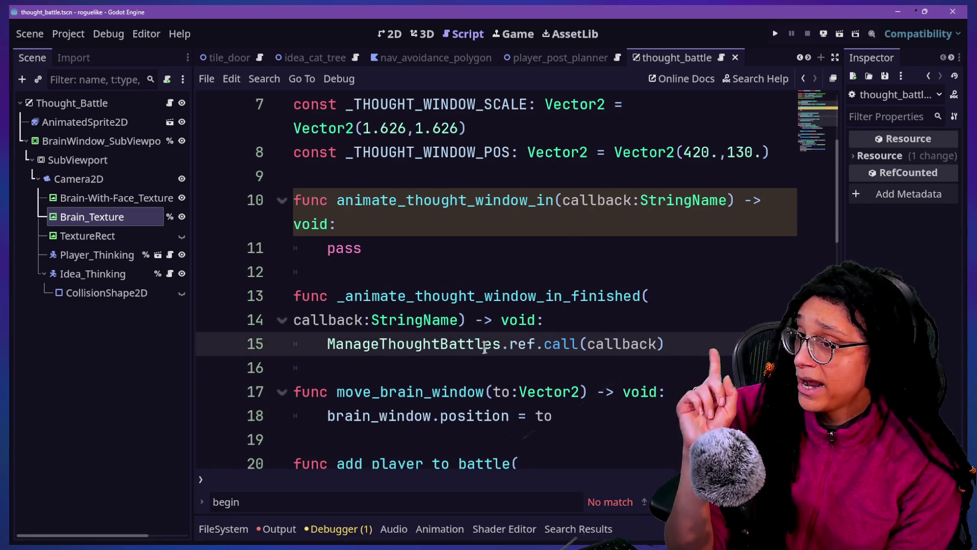
Insert an empty line at the start of animate_thought_window_in's body, above pass
click(500, 274)
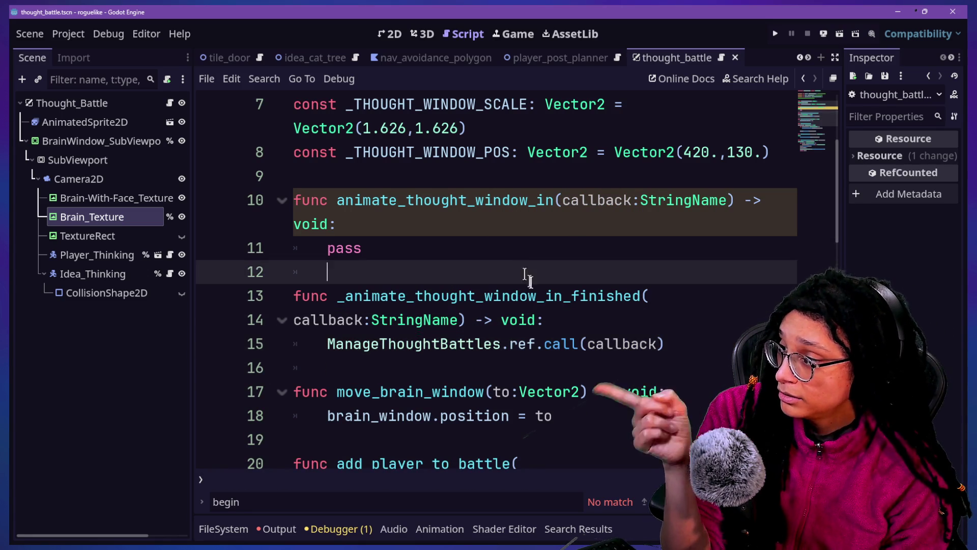
click(424, 248)
click(421, 232)
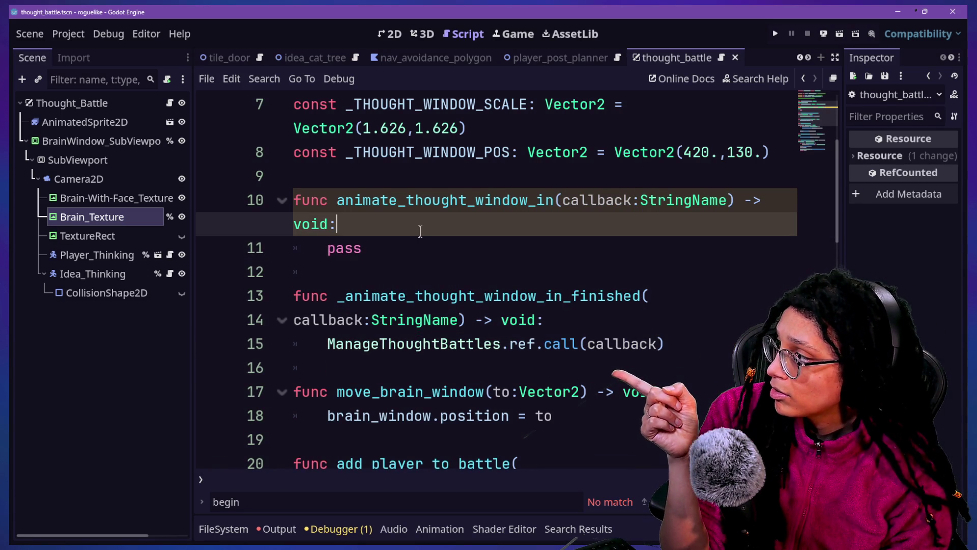
key(Return)
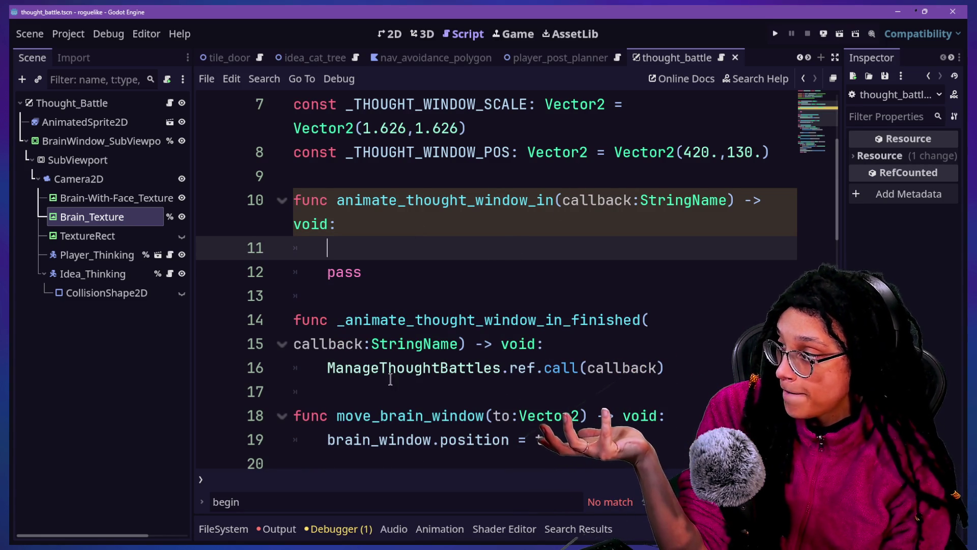
click(476, 367)
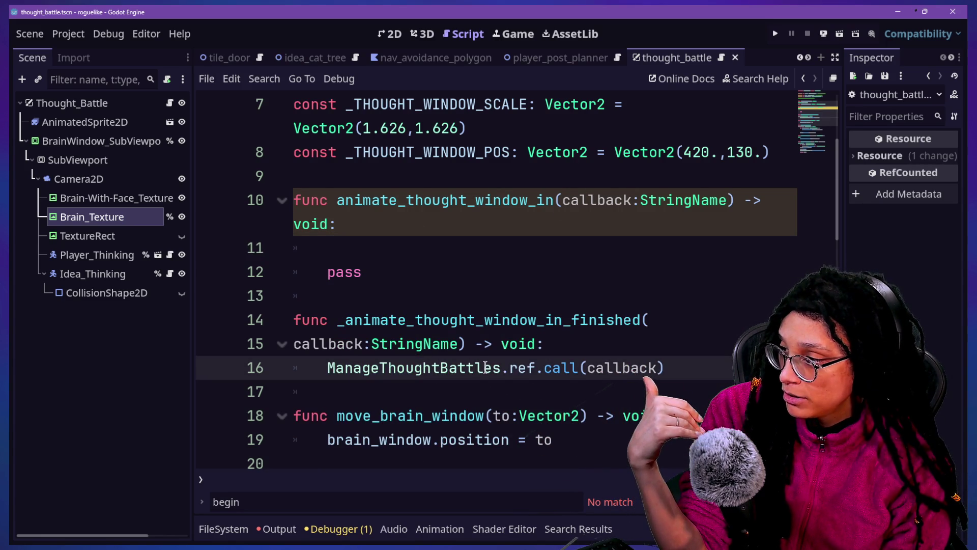
click(475, 323)
click(447, 270)
click(447, 254)
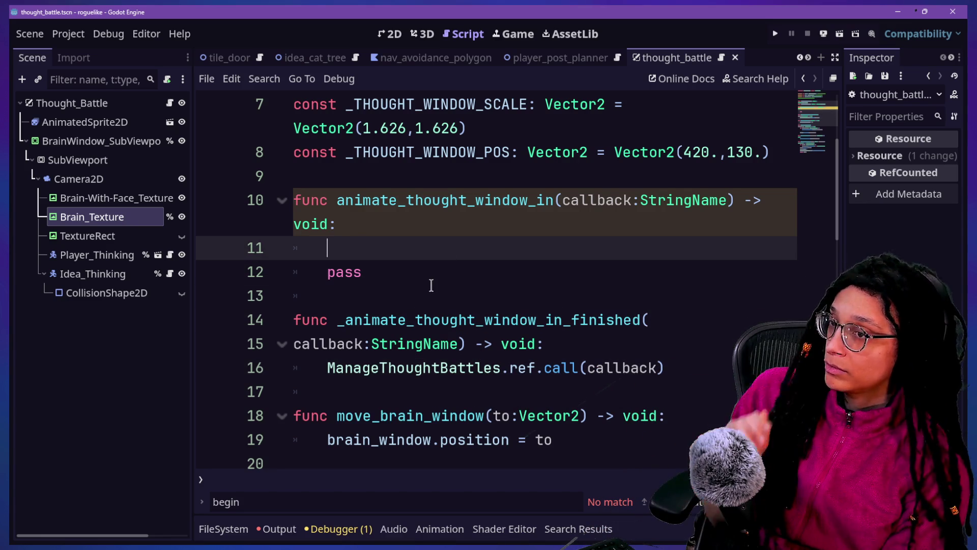
text(f)
key(BackSpace)
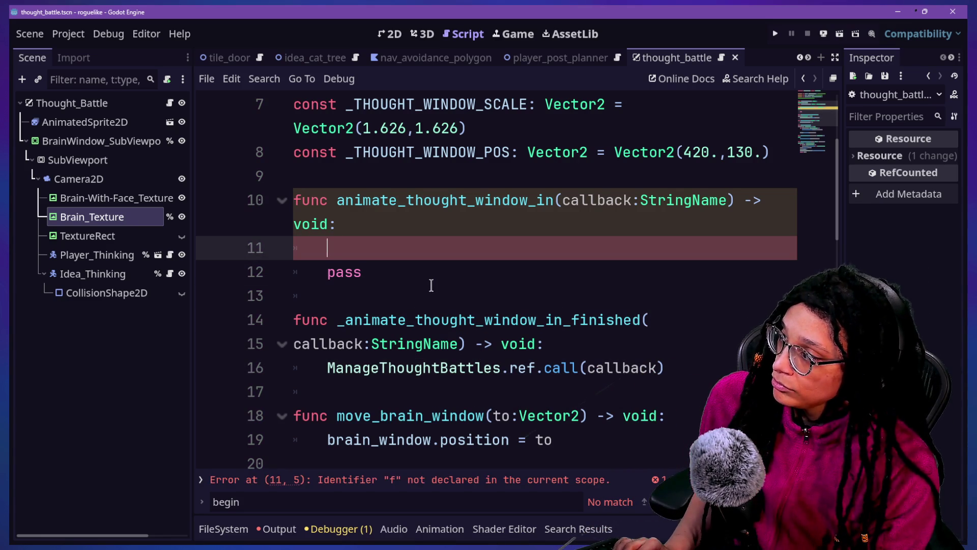
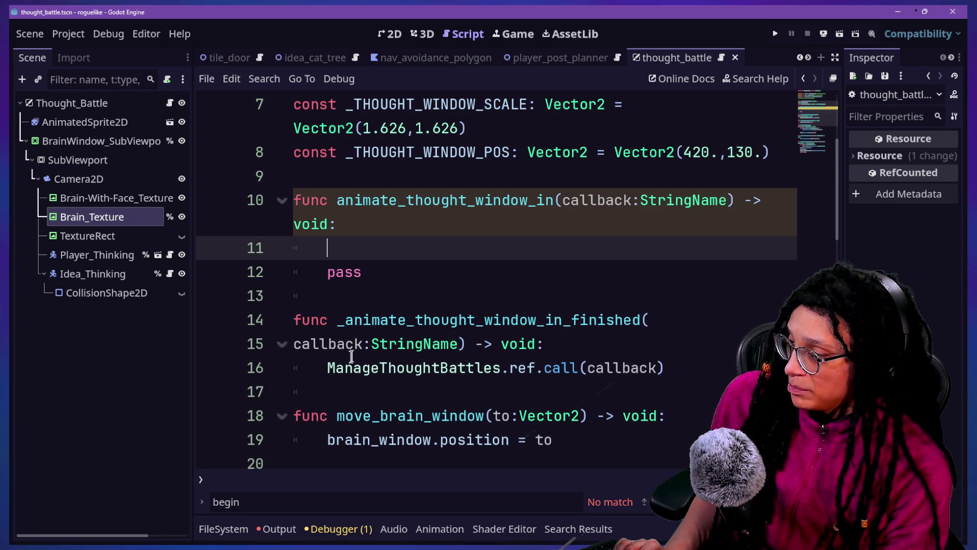
Select the placeholder body of animate_thought_window_in in the thought_battle script
drag(353, 367, 400, 366)
click(666, 367)
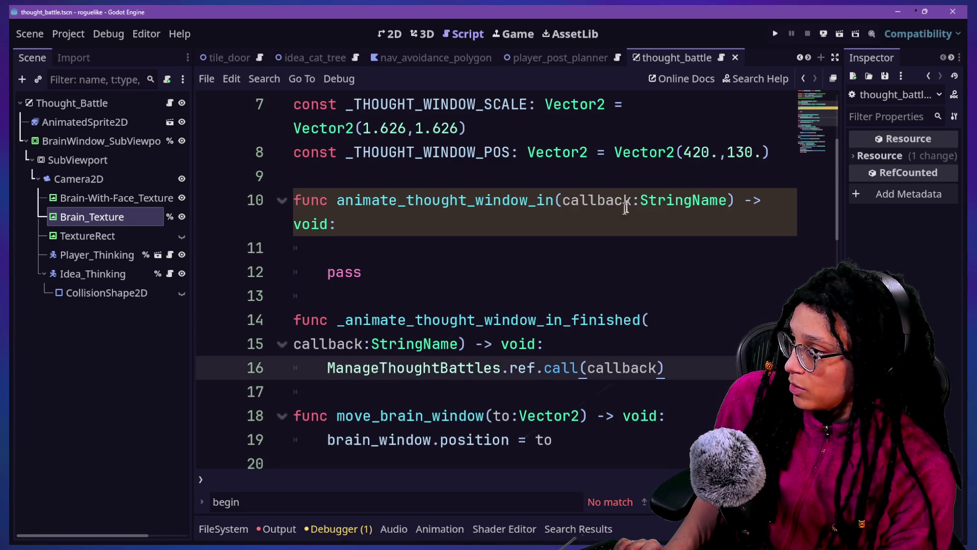
click(346, 248)
drag(385, 265, 387, 252)
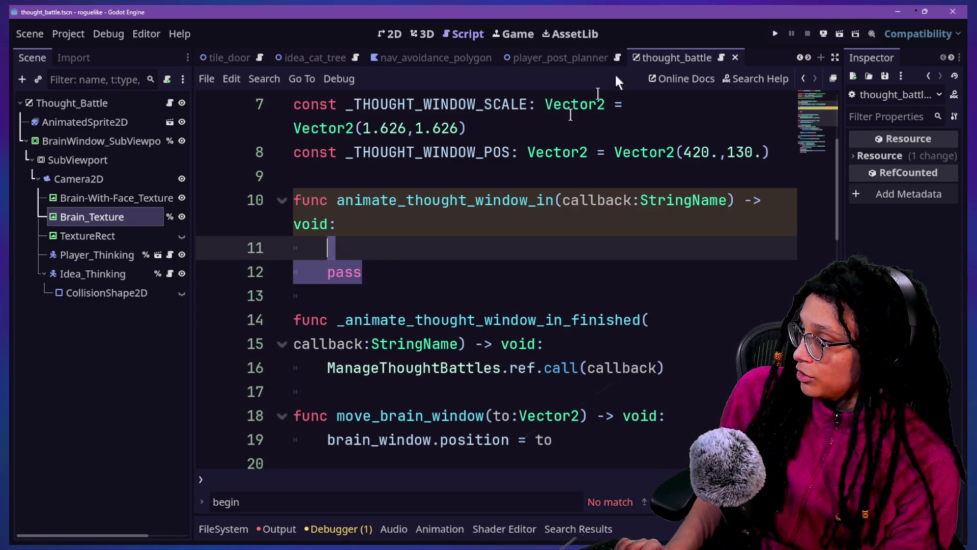
Check BrainWindow_SubViewportContainer's scale (0.0552) in the 2D scene, then return to the script
click(395, 34)
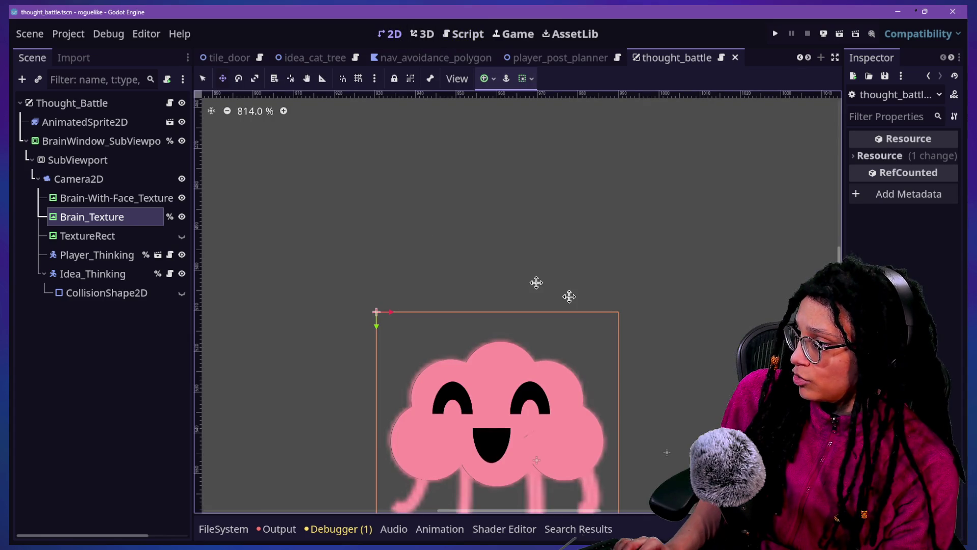
scroll(569, 296, down, 2)
scroll(519, 254, down, 5)
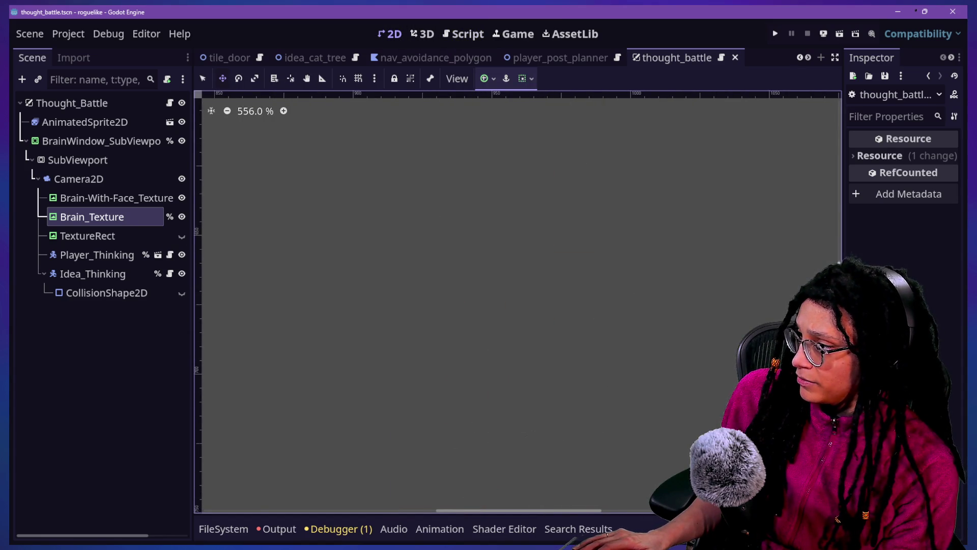
scroll(560, 244, up, 3)
scroll(578, 251, down, 5)
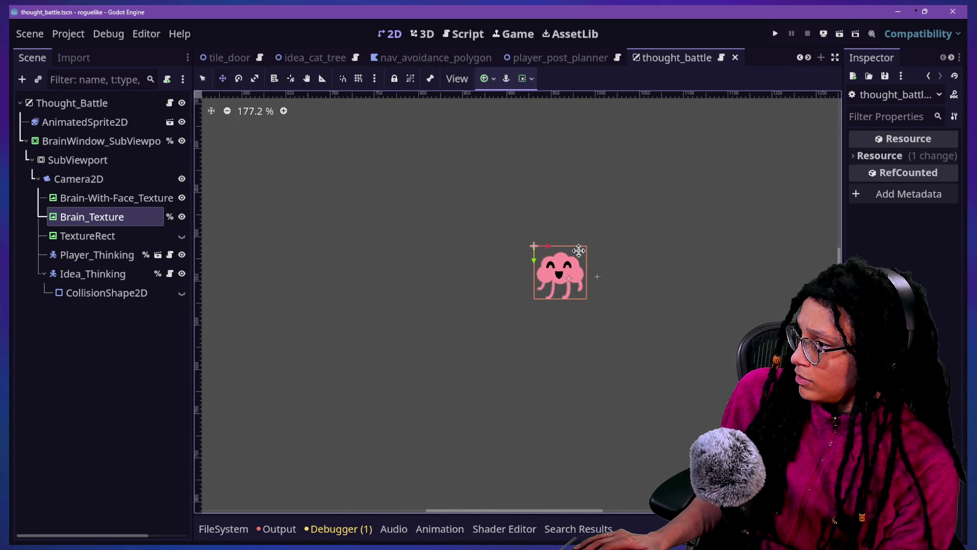
click(113, 142)
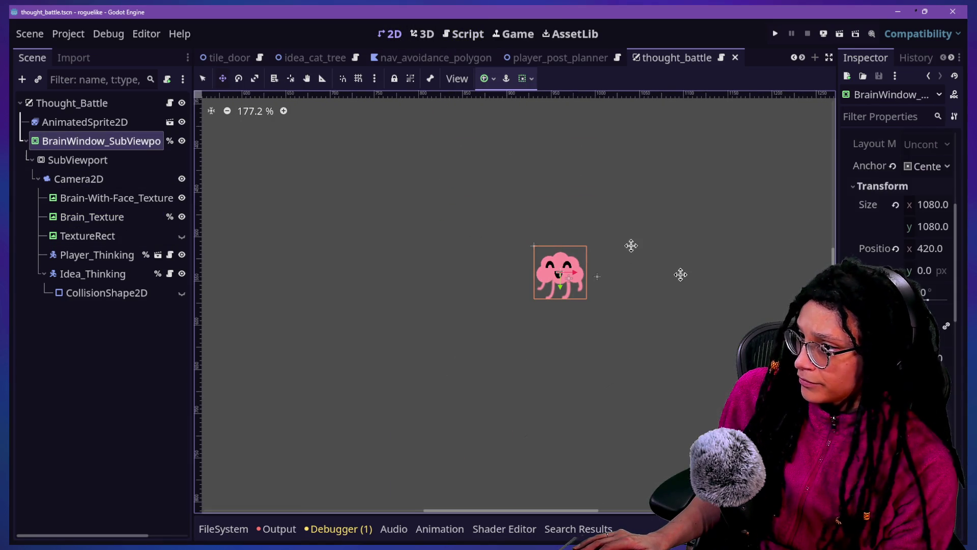
drag(837, 407, 746, 407)
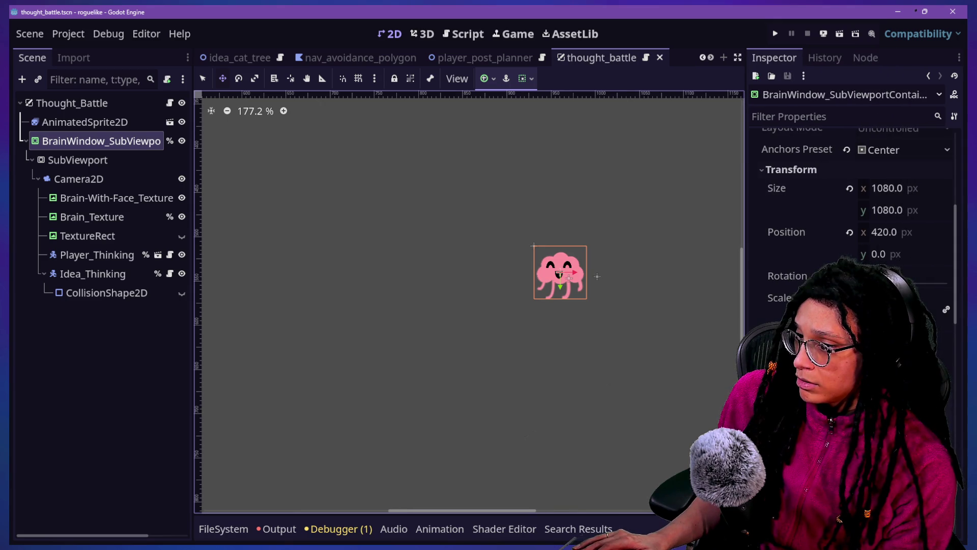
mouse_move(921, 298)
mouse_down()
mouse_move(947, 298)
mouse_move(877, 255)
mouse_up()
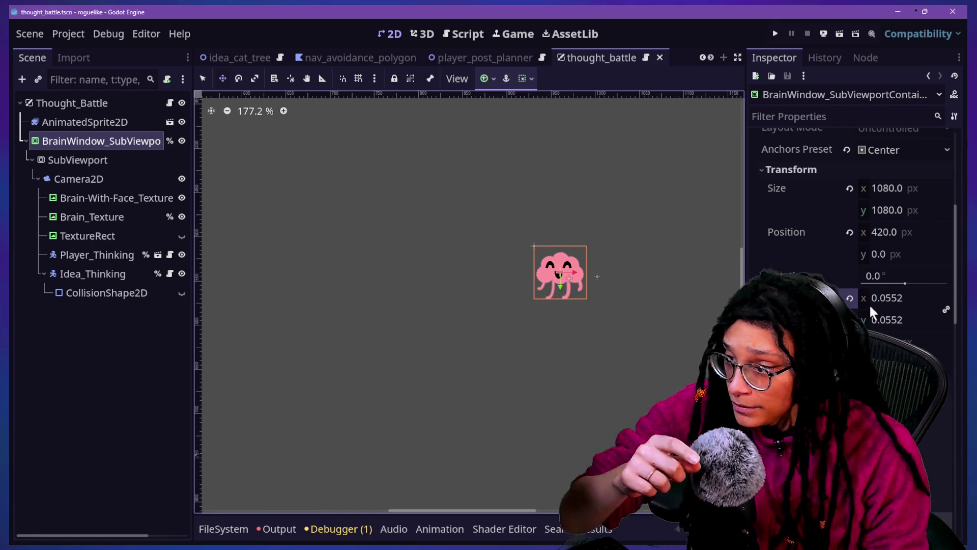
click(463, 34)
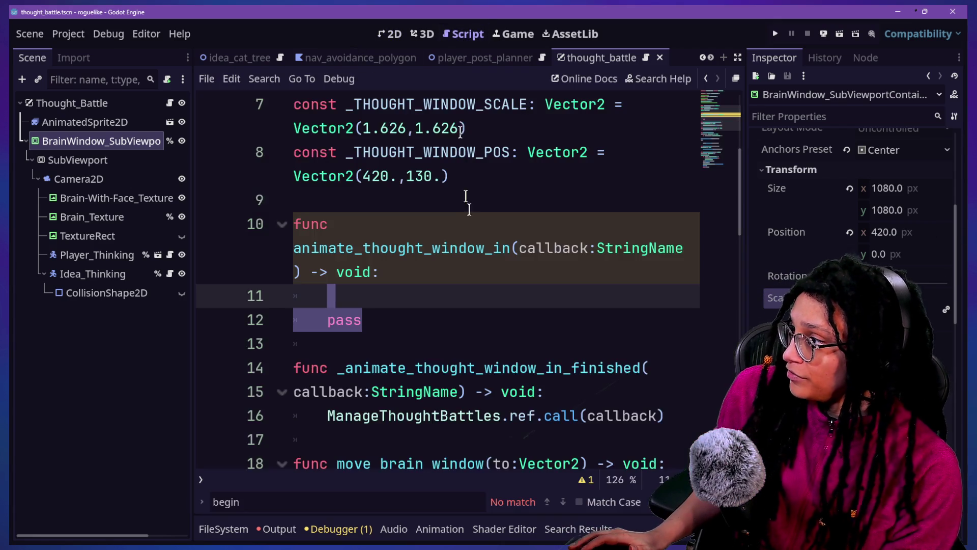
Duplicate the thought-window scale and position constants below the originals
scroll(468, 220, up, 2)
drag(506, 316, 488, 219)
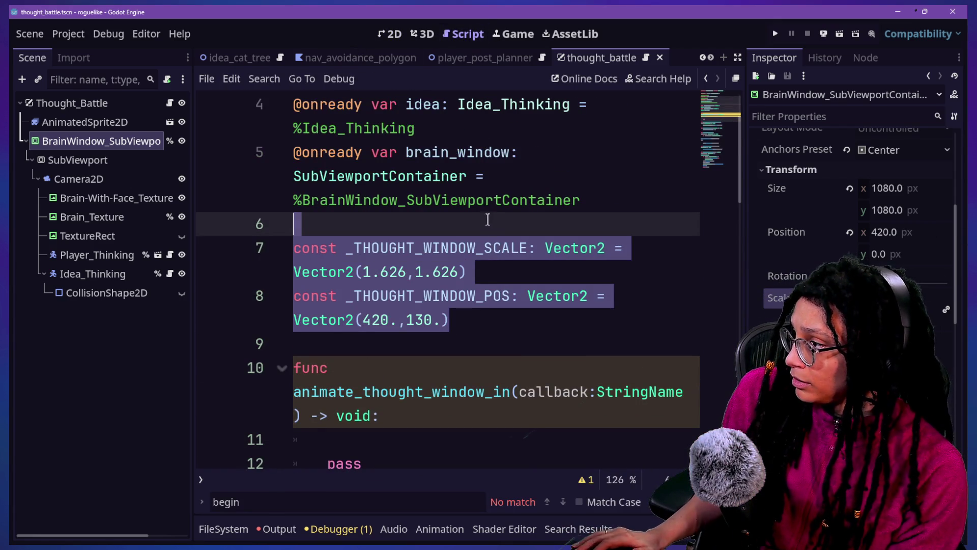
key(ctrl+c)
click(486, 320)
key(Return)
key(ctrl+v)
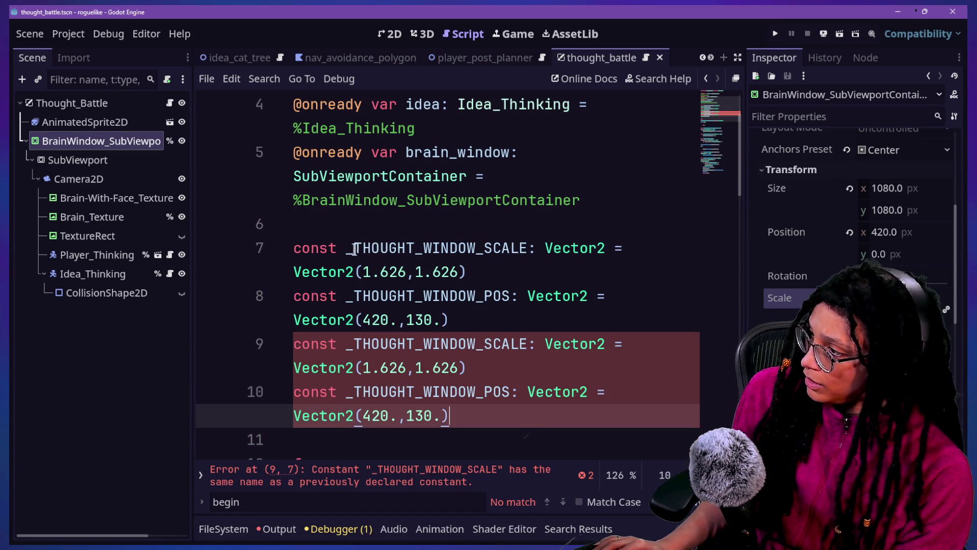
Prefix the original constants with TARGET_ and the duplicated ones with STARTING_
click(445, 247)
text(TARGET_)
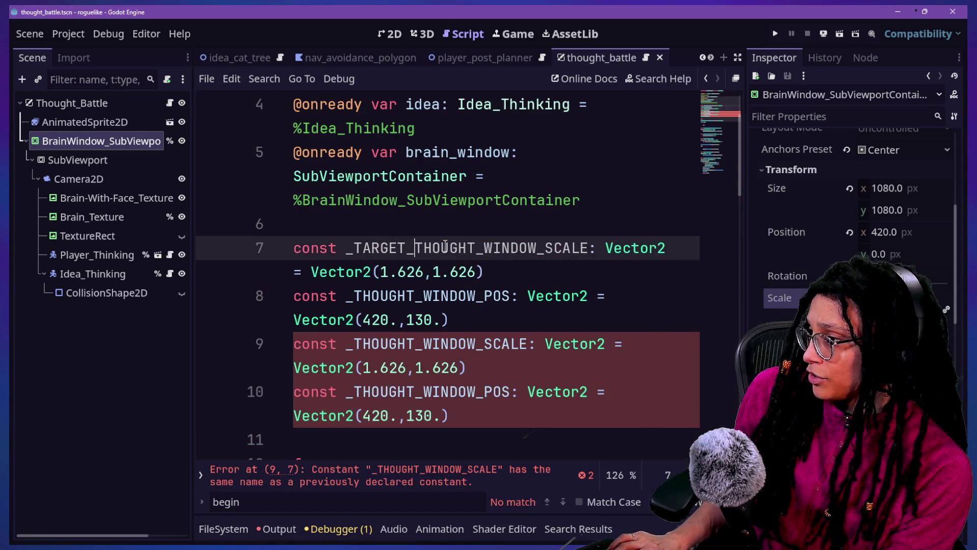
click(352, 293)
text(TAR)
key(BackSpace)
key(BackSpace)
key(BackSpace)
text(TARGET_)
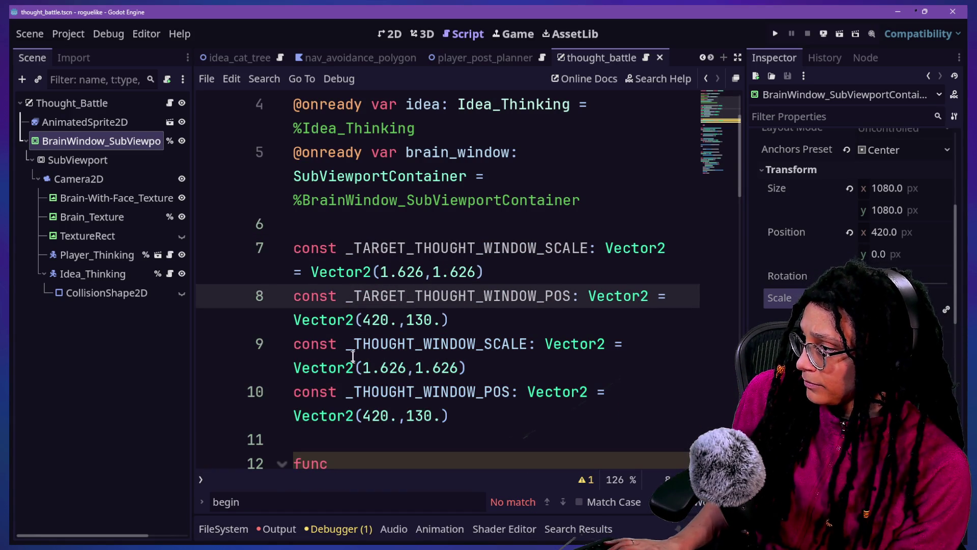
click(353, 354)
alt+click(354, 392)
text(STARTING_)
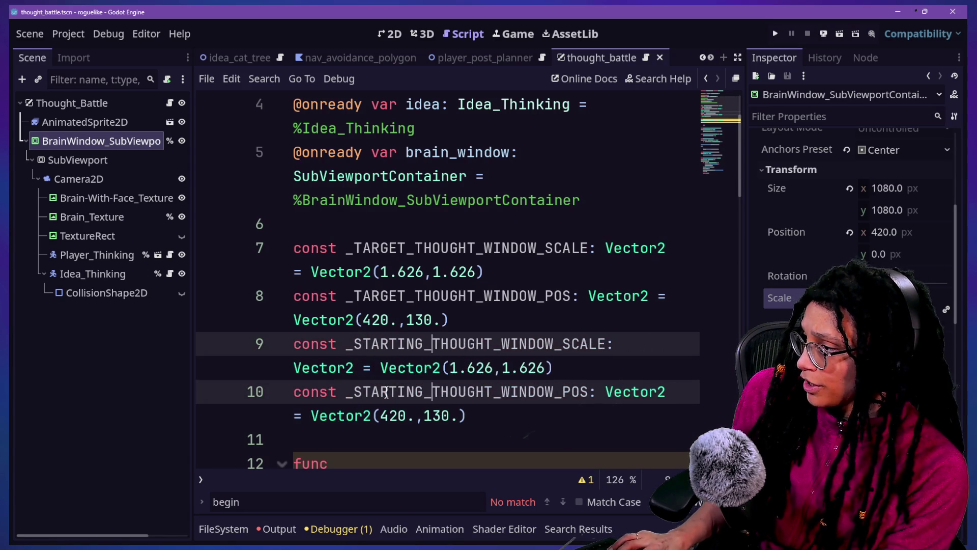
Change the starting scale values from 1.626 to 0.0552 and save the script
scroll(394, 376, down, 1)
key(ctrl+shift+F11)
click(372, 301)
click(608, 219)
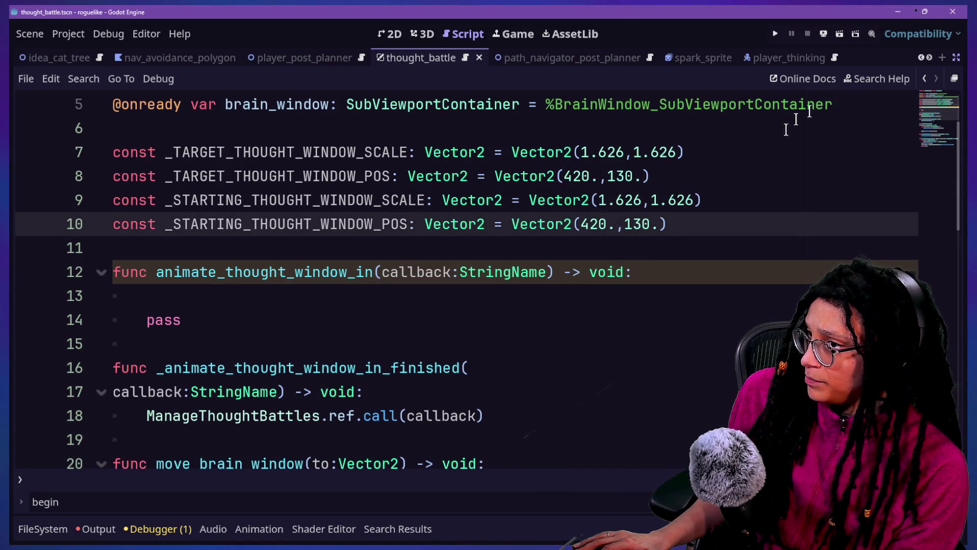
key(ctrl+shift+F11)
key(ctrl+shift+F11)
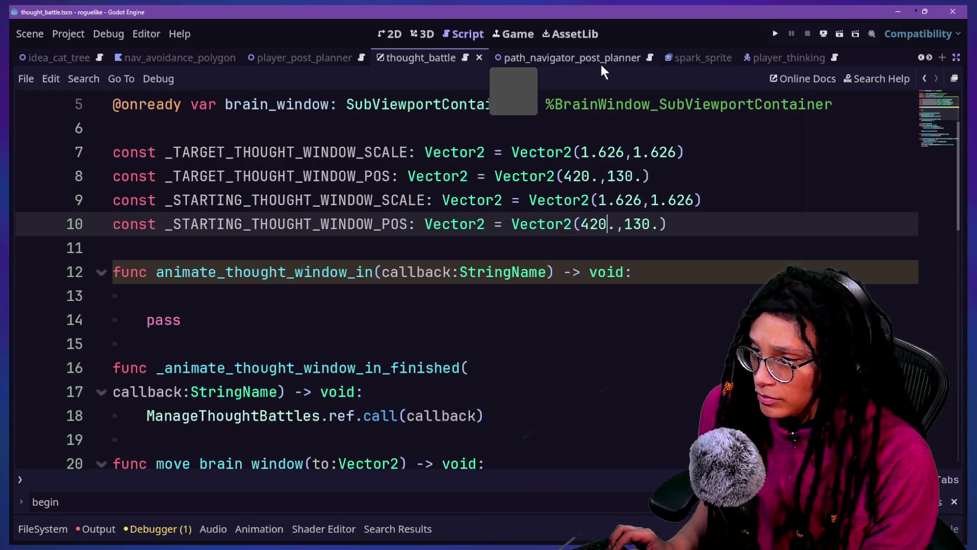
key(Up)
key(Up)
key(Up)
text(2)
key(Tab)
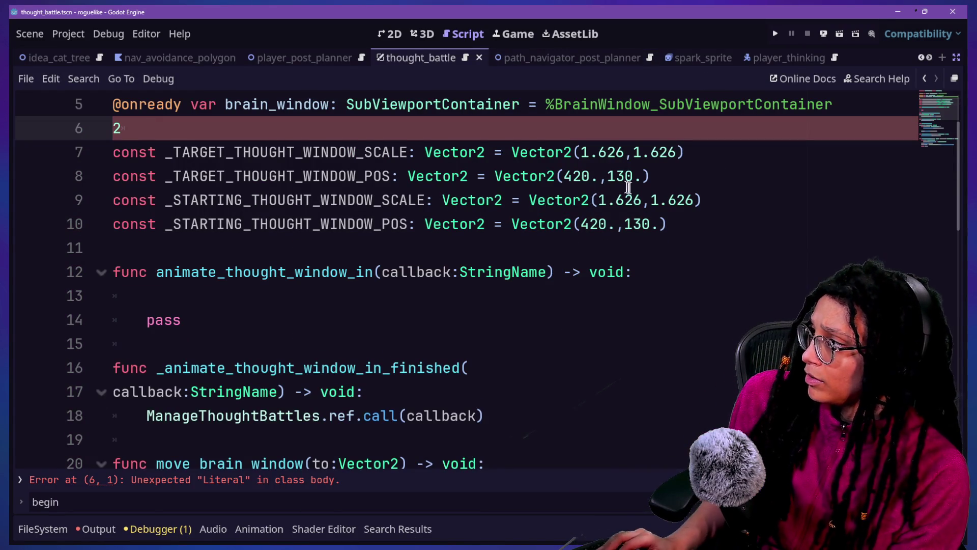
click(599, 201)
key(ctrl+z)
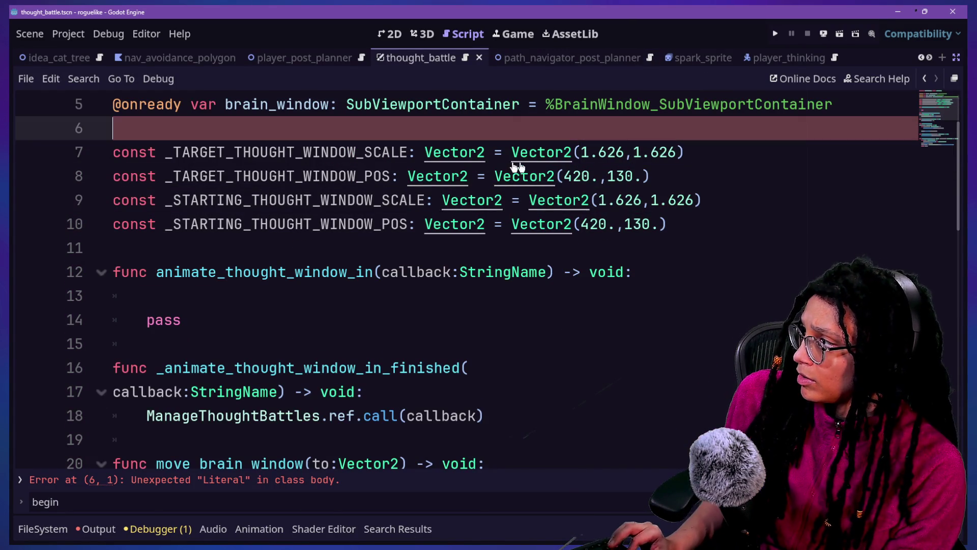
click(588, 189)
drag(599, 200, 642, 200)
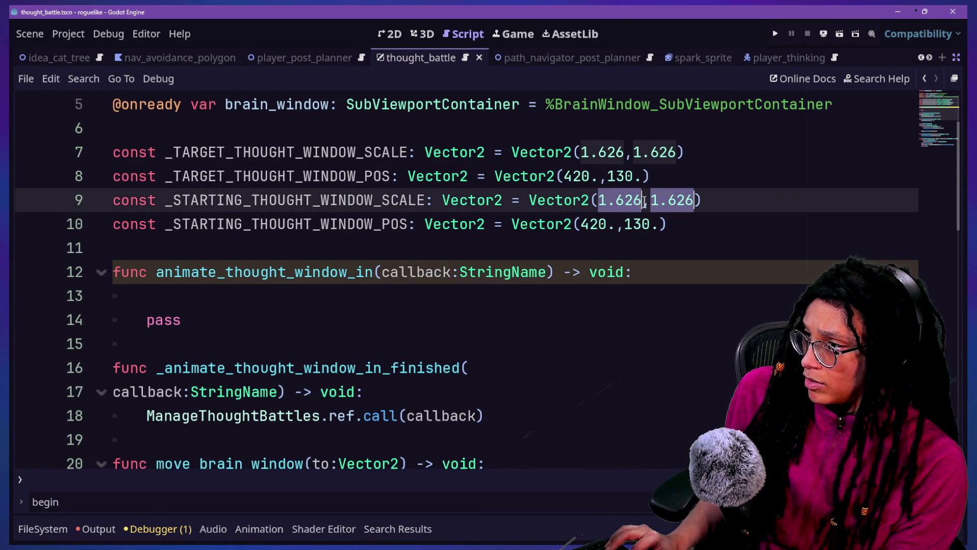
key(BackSpace)
text(.055)
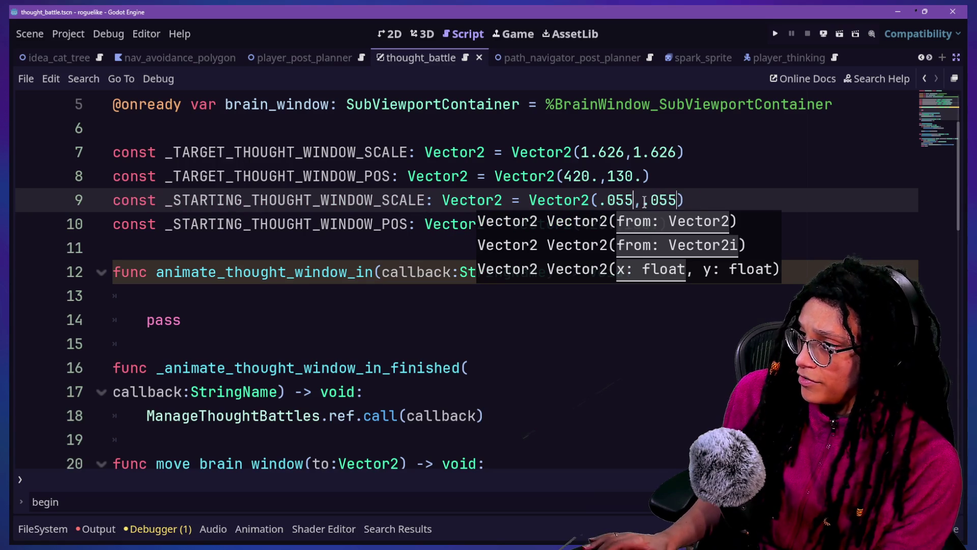
text(2)
click(517, 153)
key(ctrl+s)
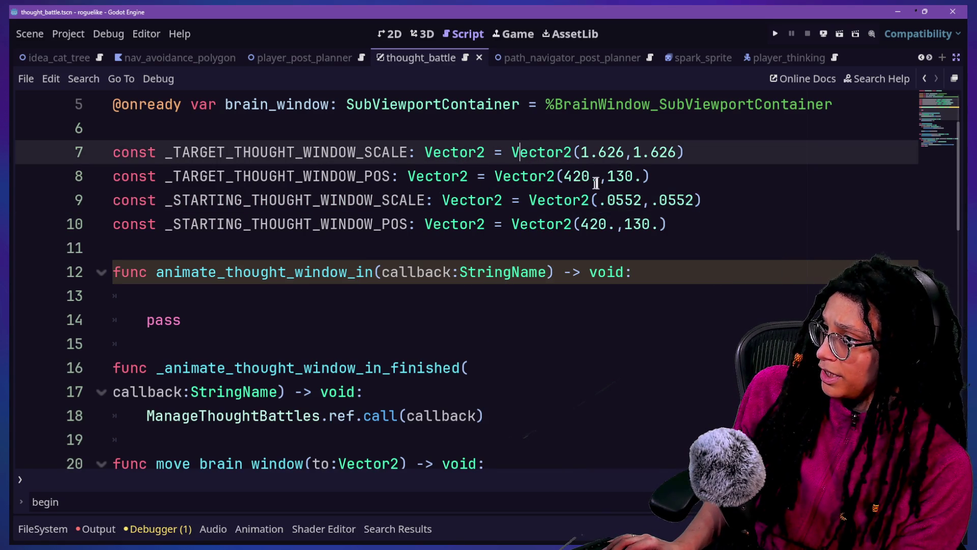
Change the starting position's y value from 130 so it becomes (420, 0)
drag(621, 224, 652, 224)
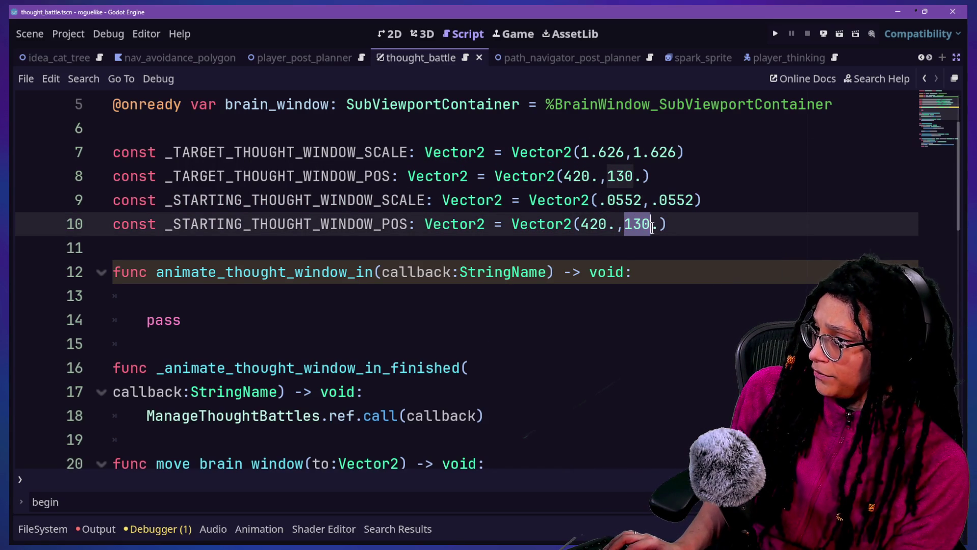
text(-)
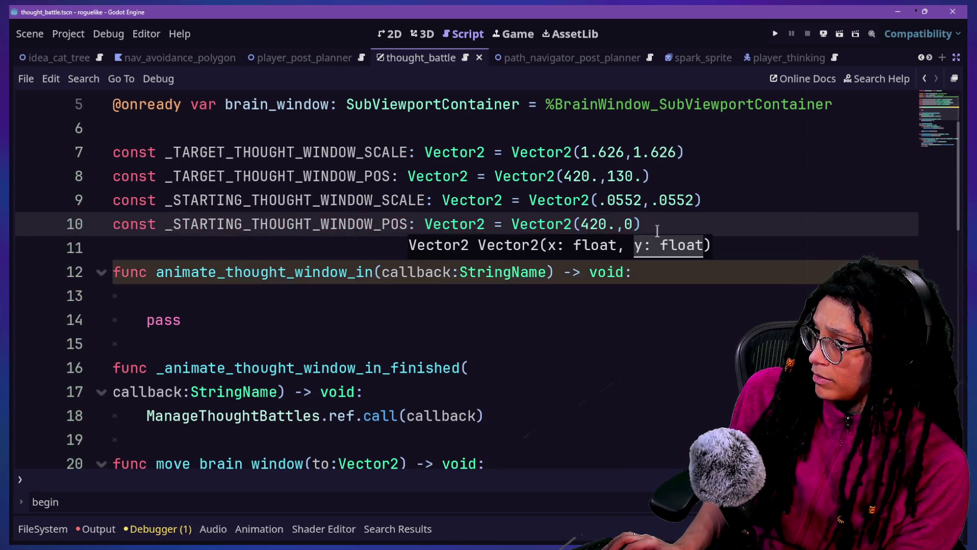
key(alt+Left)
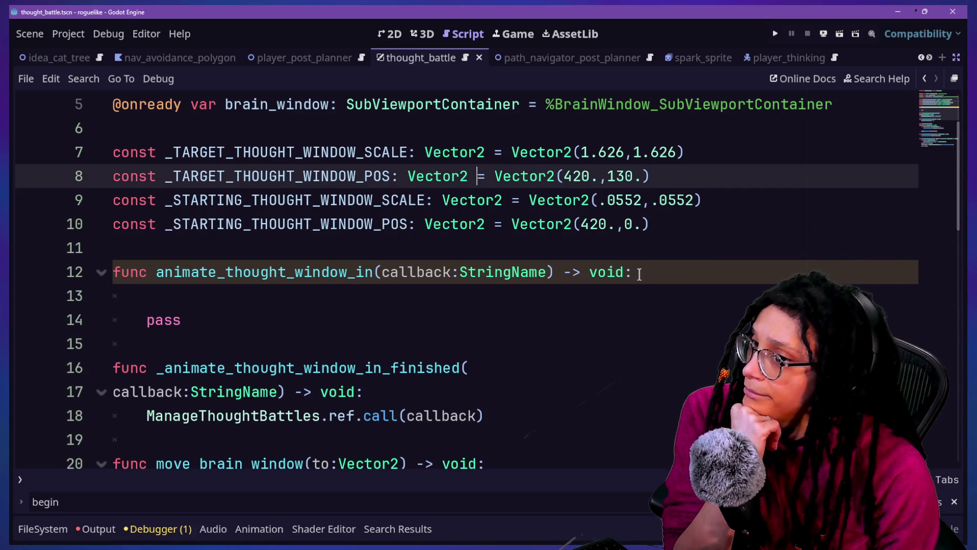
scroll(639, 274, down, 2)
scroll(463, 265, up, 2)
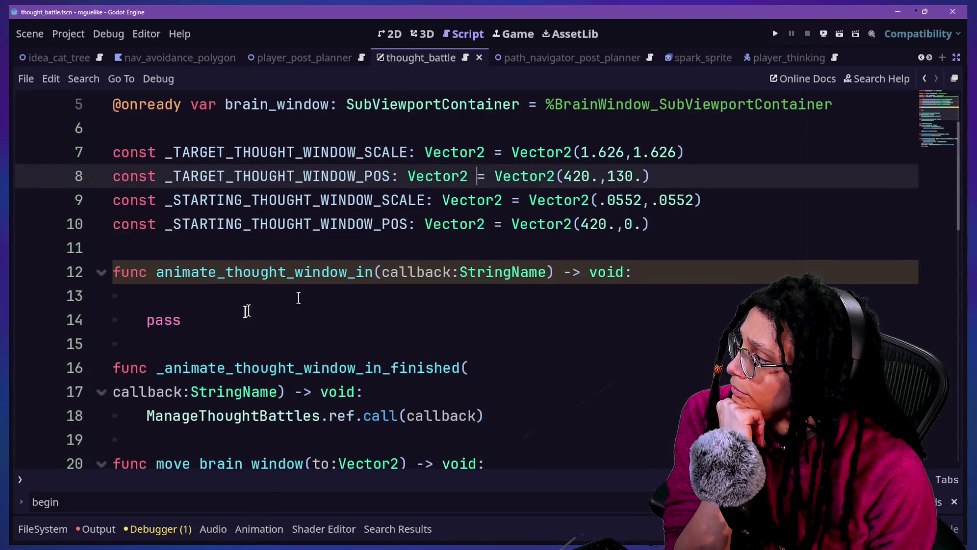
click(233, 298)
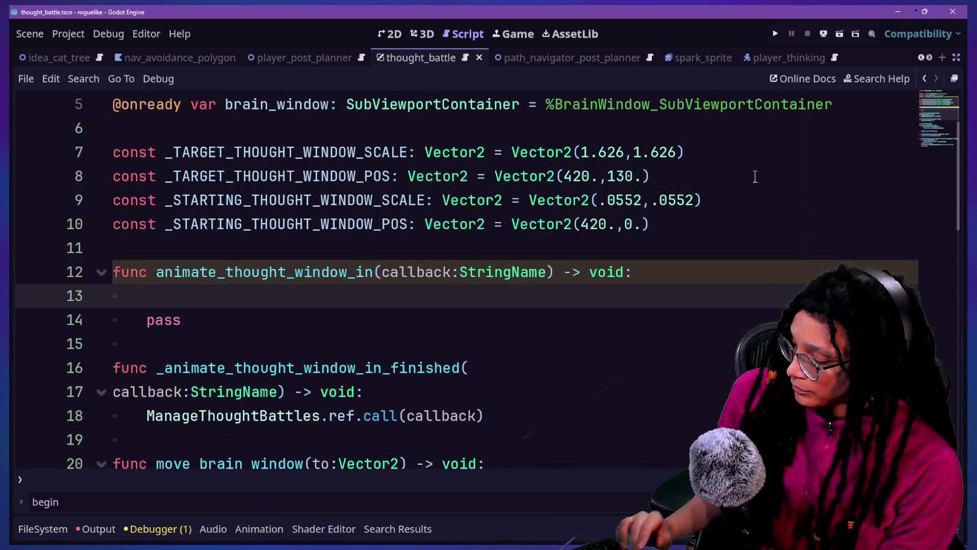
Add var tween = create_tween() to animate_thought_window_in
text(va)
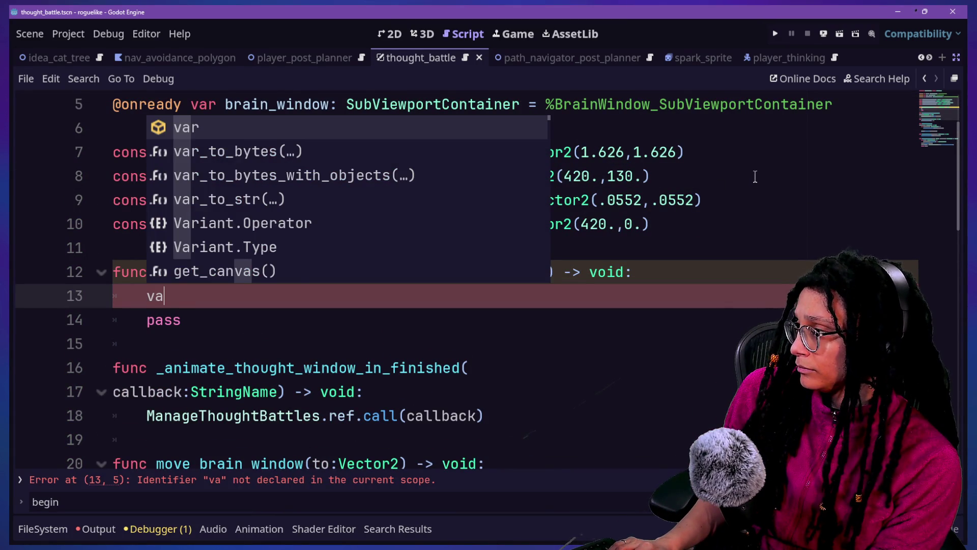
text(r tween: T)
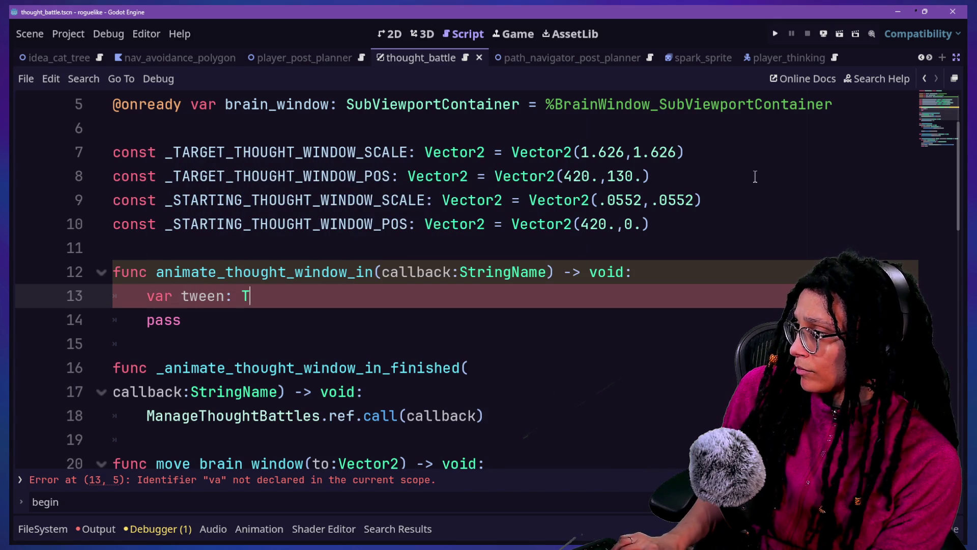
text(ween = create)
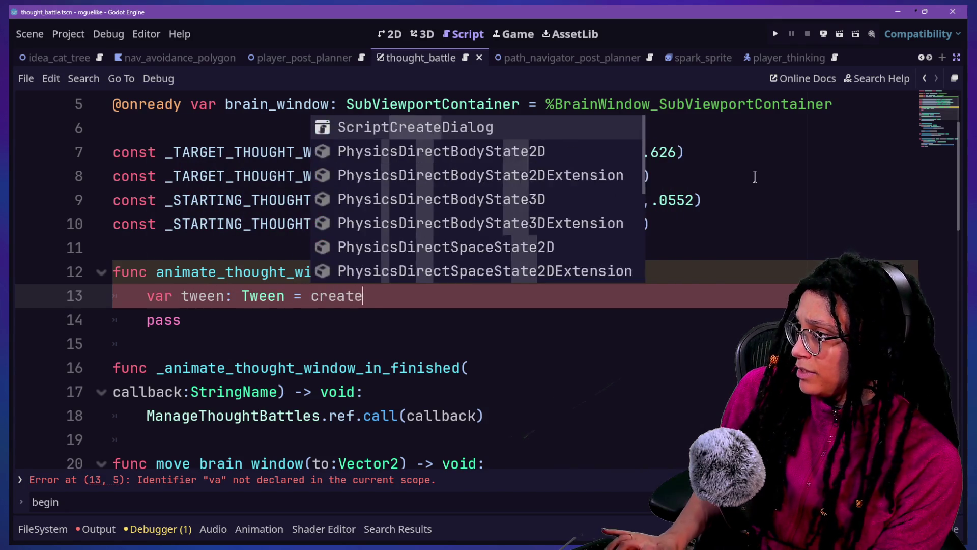
text(_)
key(BackSpace)
text(()
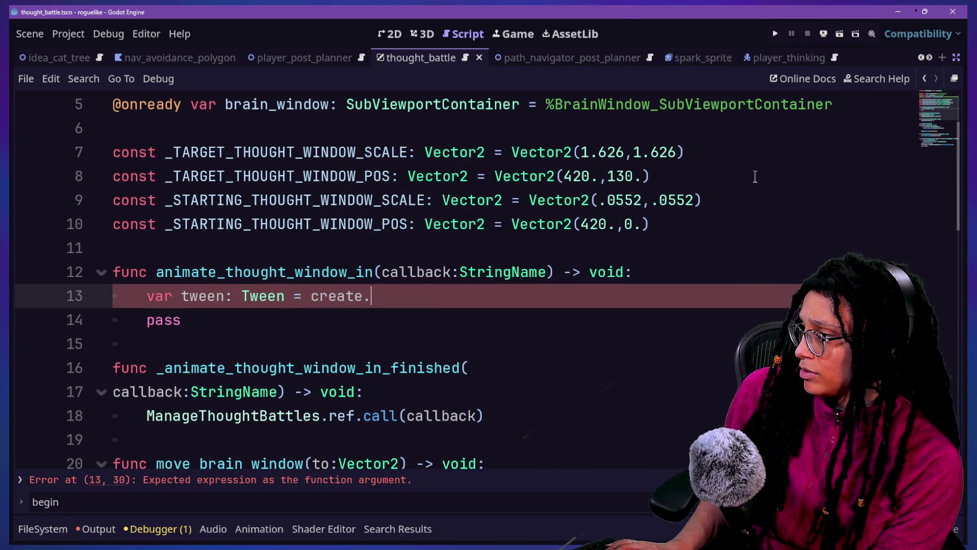
text(twe)
key(Return)
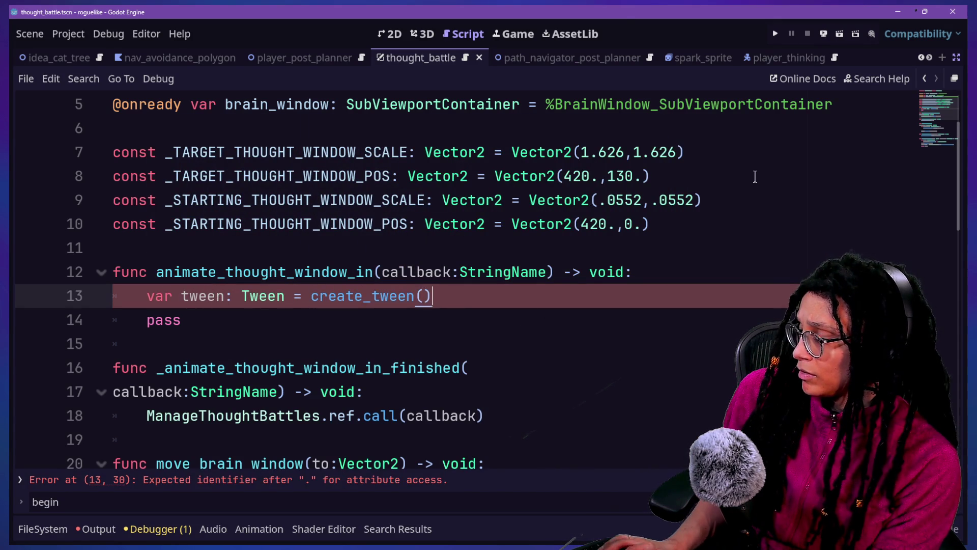
key(Return)
ctrl+scroll(755, 176, up, 2)
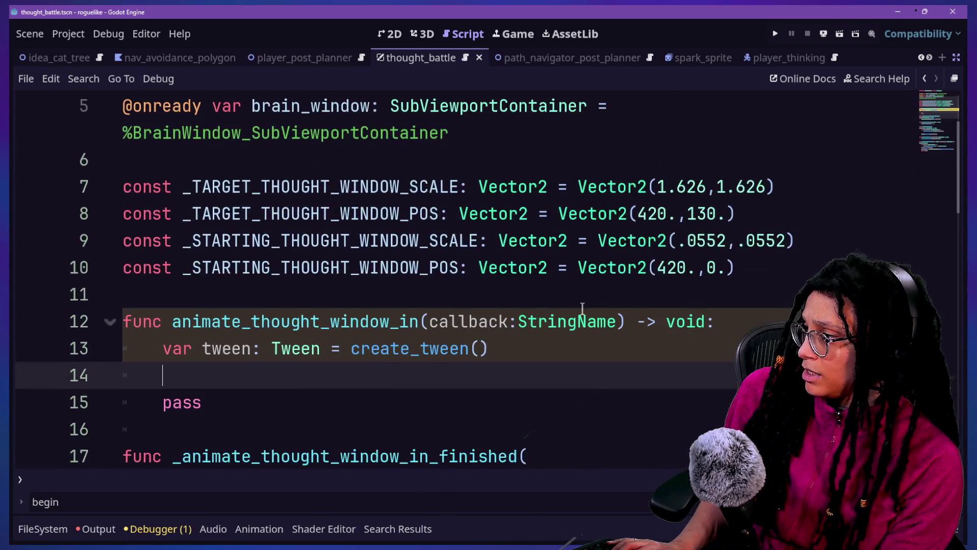
scroll(583, 308, down, 1)
Begin a tween.tween_property call animating brain_window's "scale" toward _TARGET_THOUGHT_WINDOW_SCALE
text(tween.p)
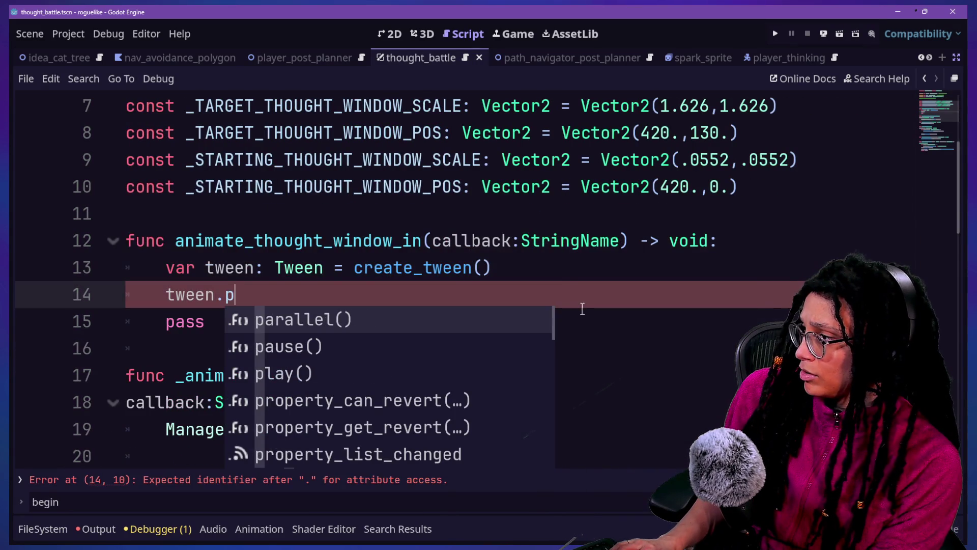
key(BackSpace)
text(twee)
key(Down)
key(Down)
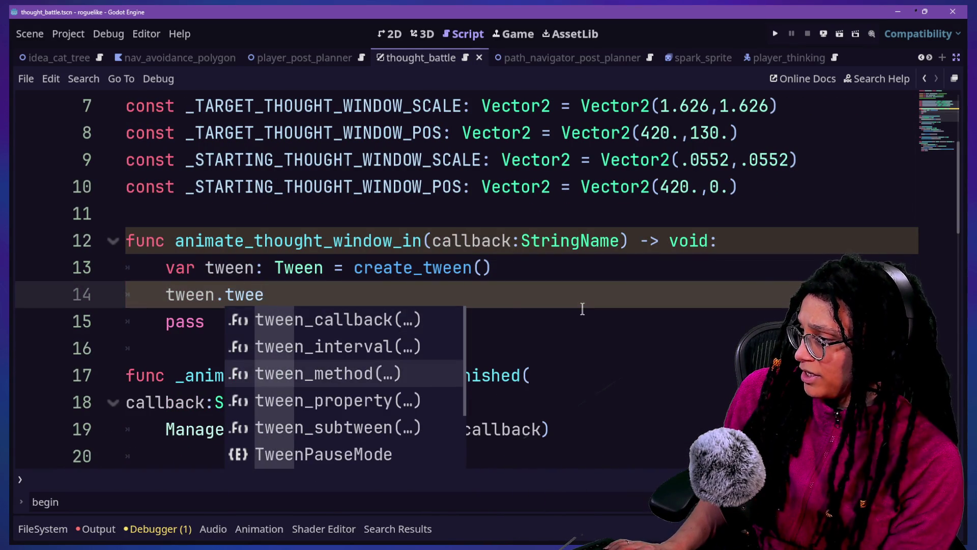
key(Down)
key(Return)
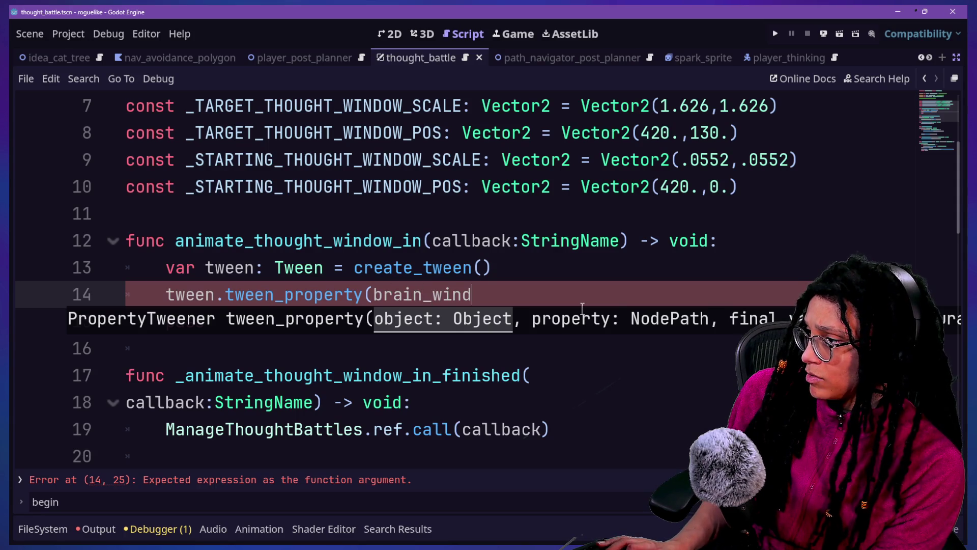
text(ow,)
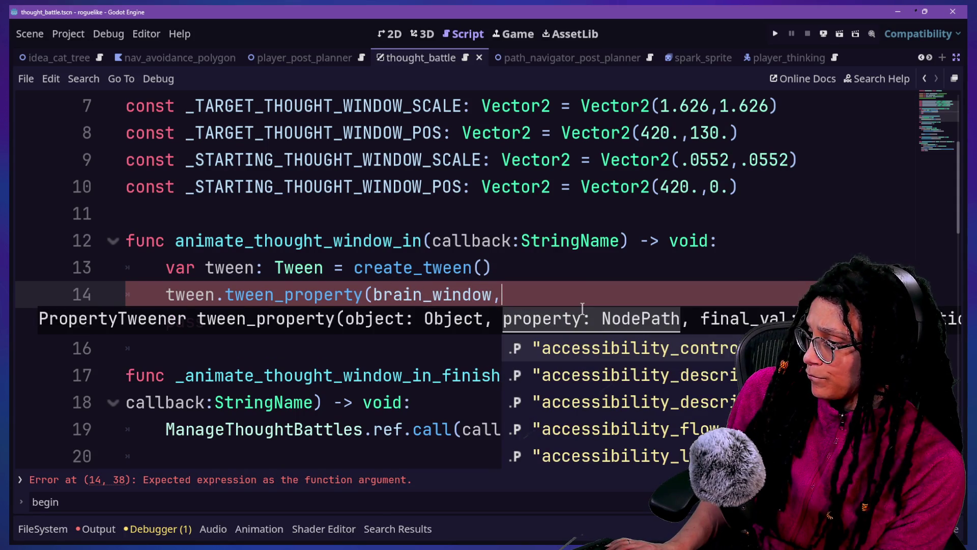
text(scale)
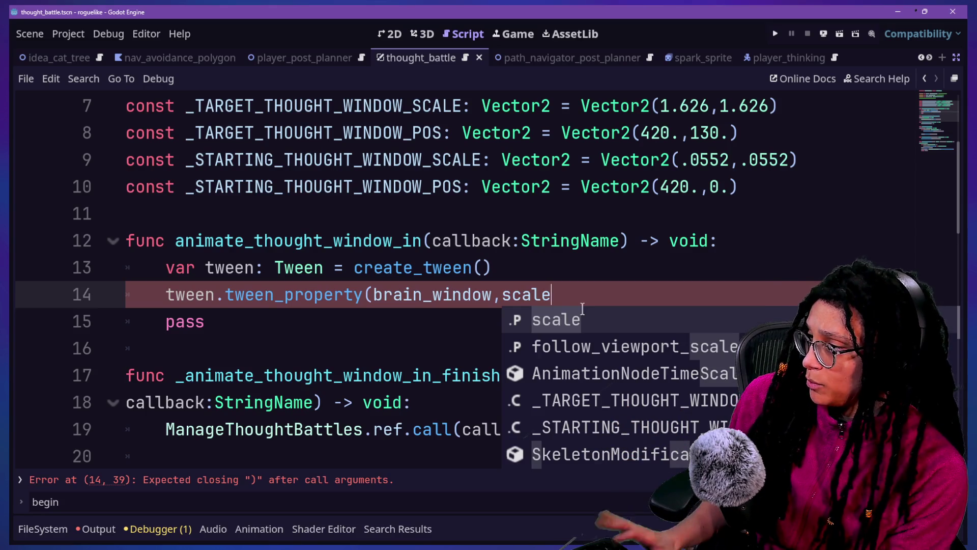
text(,)
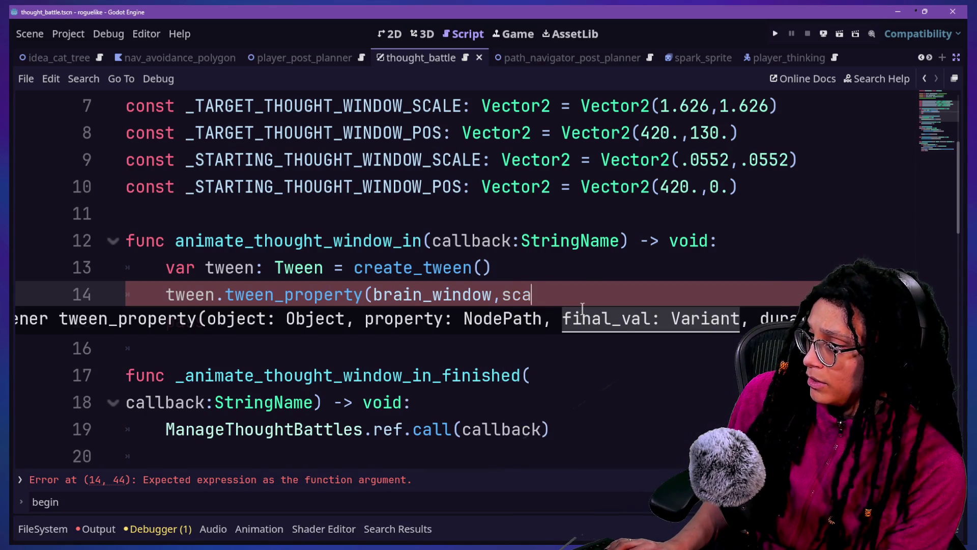
text("scale",)
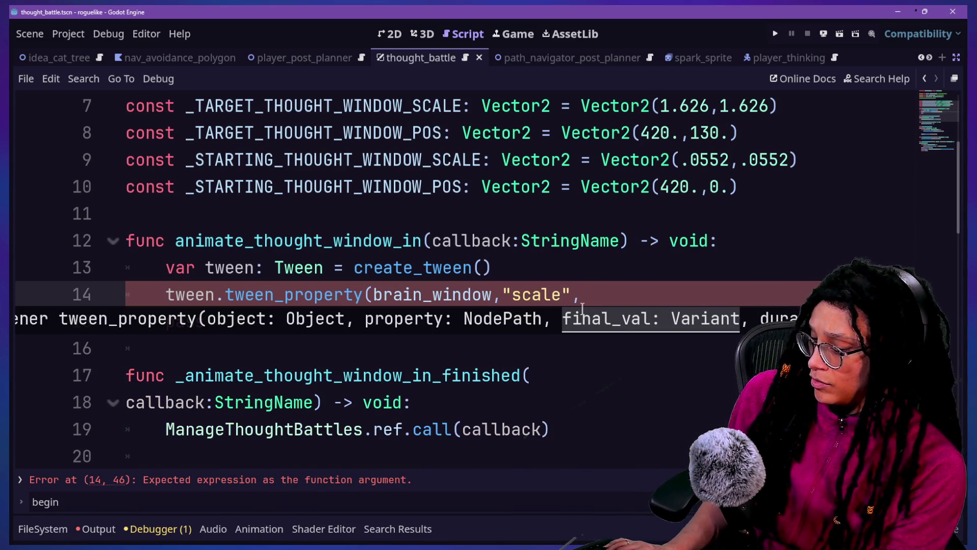
text(_)
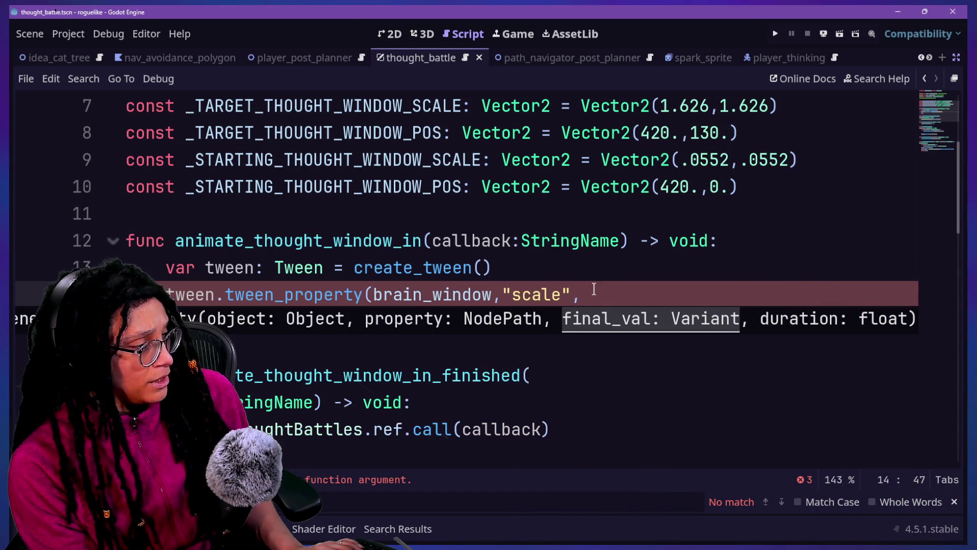
text(TA)
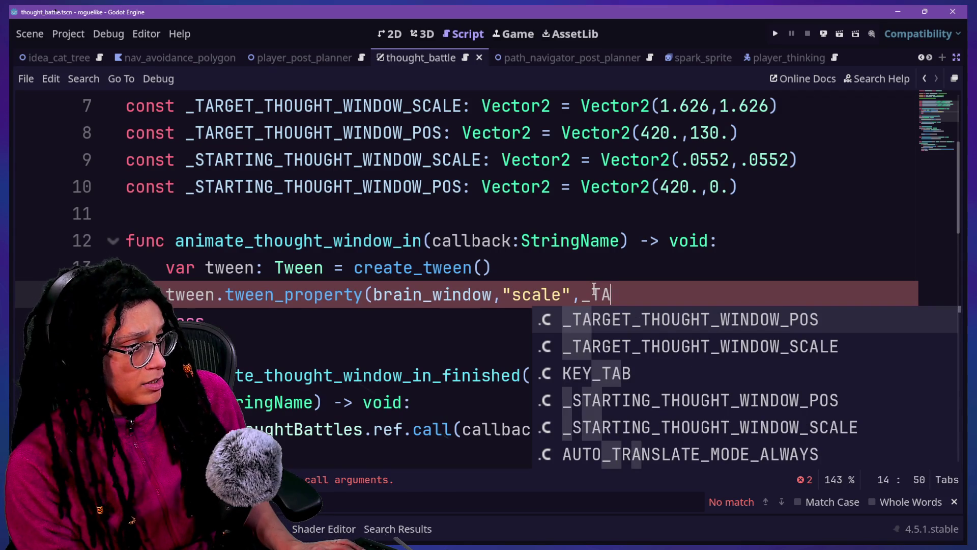
key(Down)
key(Return)
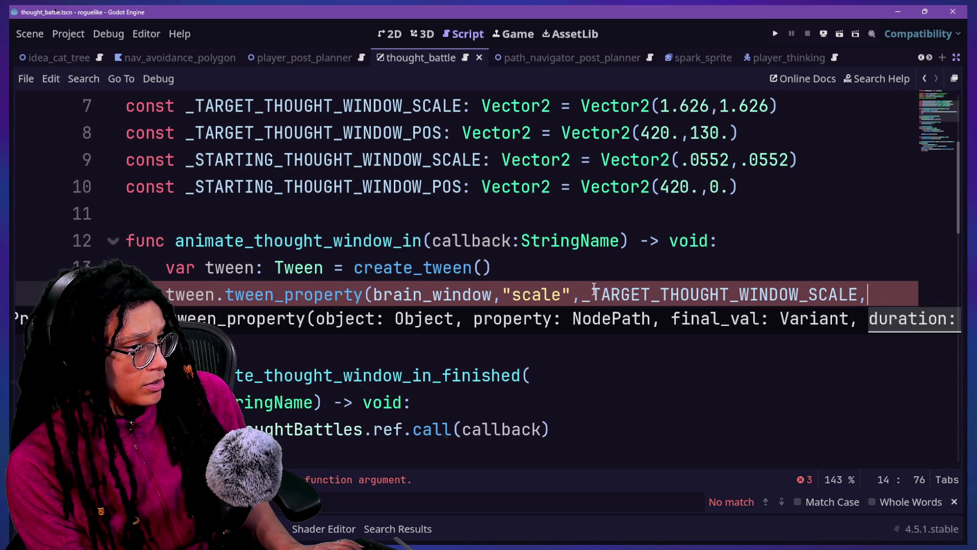
scroll(594, 288, up, 4)
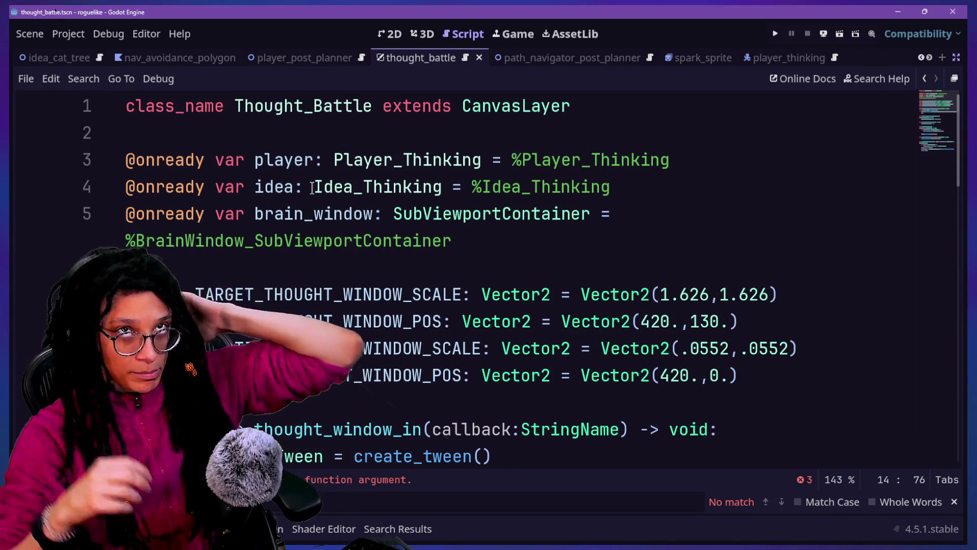
Add const _THOUGHT_WINDOW_SPEED: float = .5 on a new line below the brain_window declaration
key(Escape)
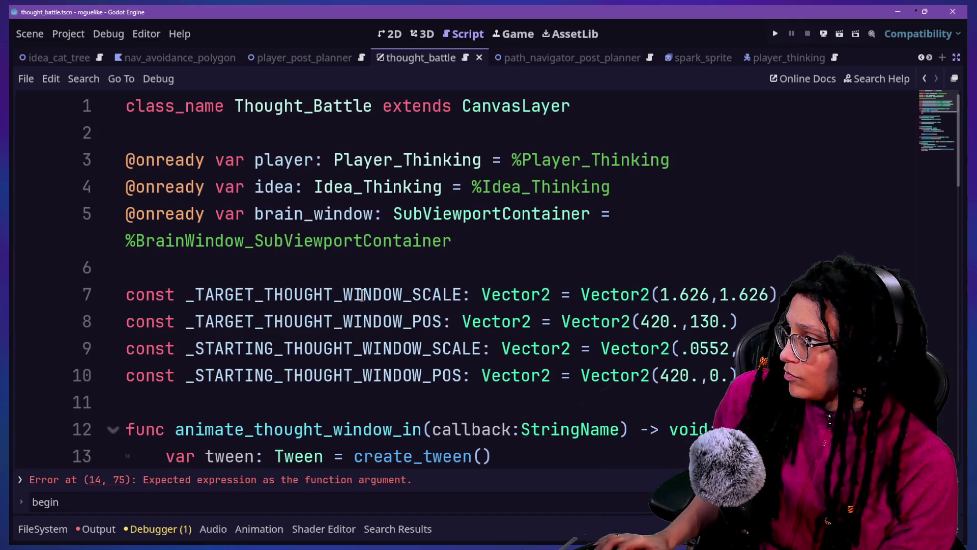
click(430, 277)
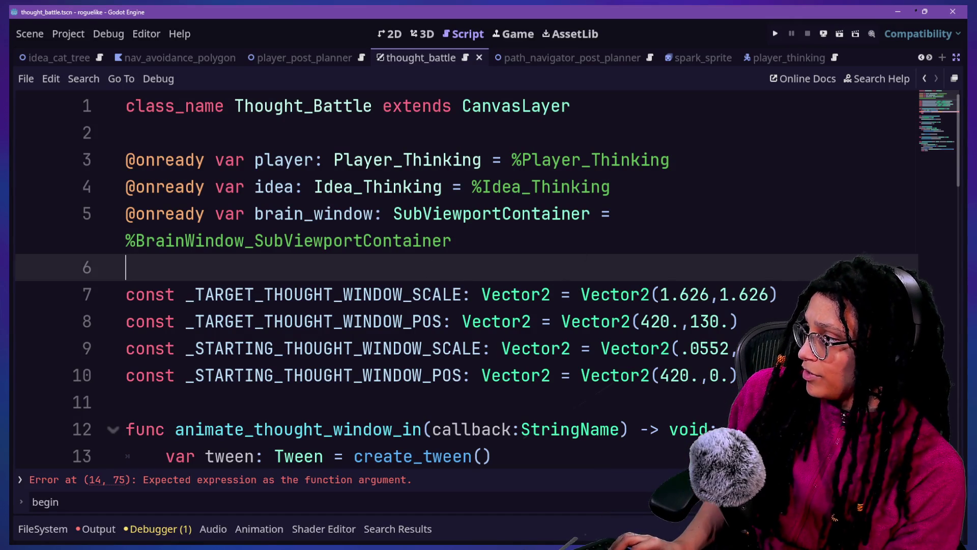
click(699, 252)
key(Down)
key(Return)
text(const)
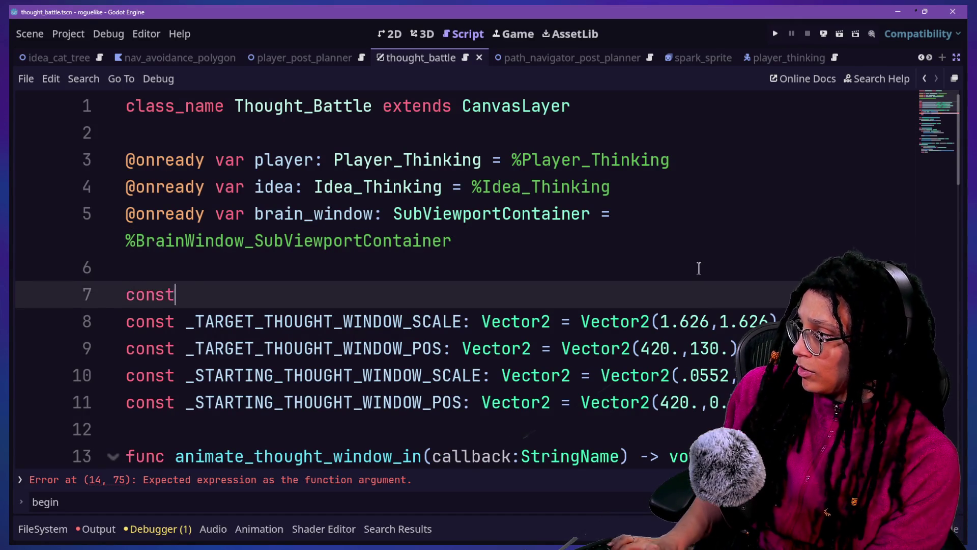
text( _THOUGHT_WINDOW_SPEED)
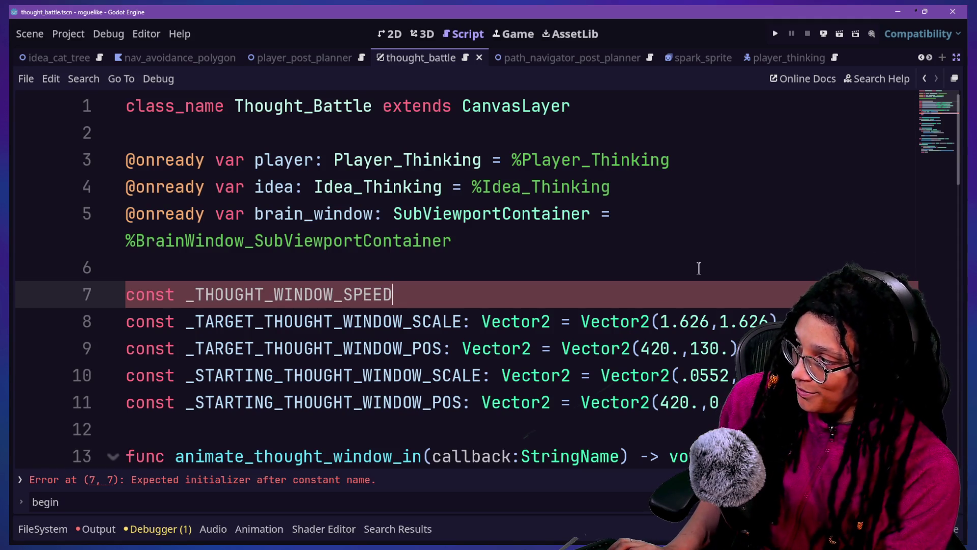
text(S)
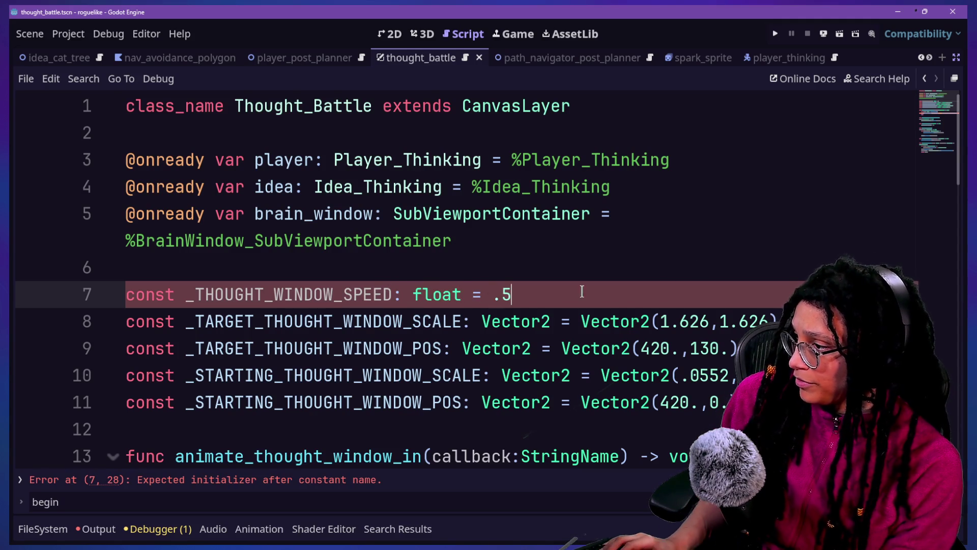
click(699, 268)
scroll(502, 245, down, 4)
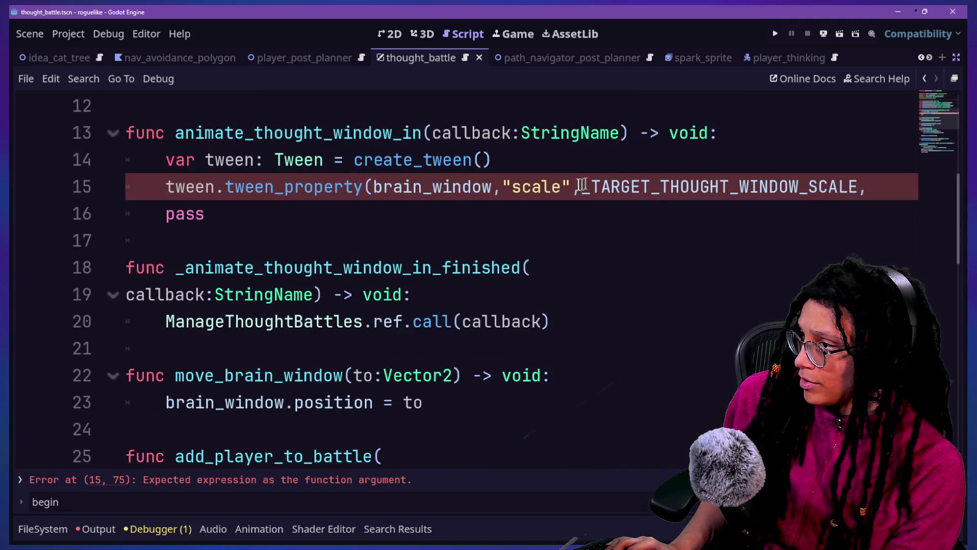
Split tween_property's arguments over separate lines and pass _THOUGHT_WINDOW_SPEED as the duration
click(373, 186)
key(Return)
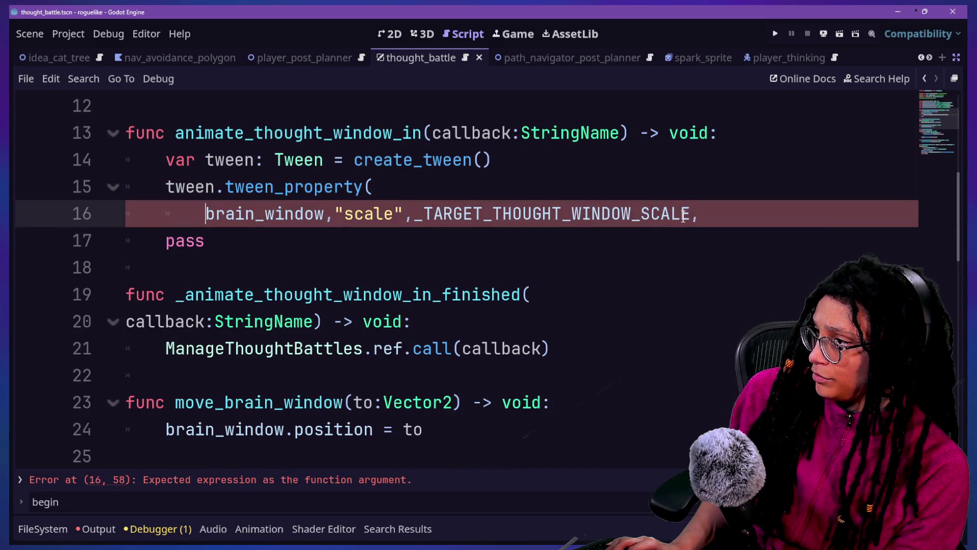
key(Return)
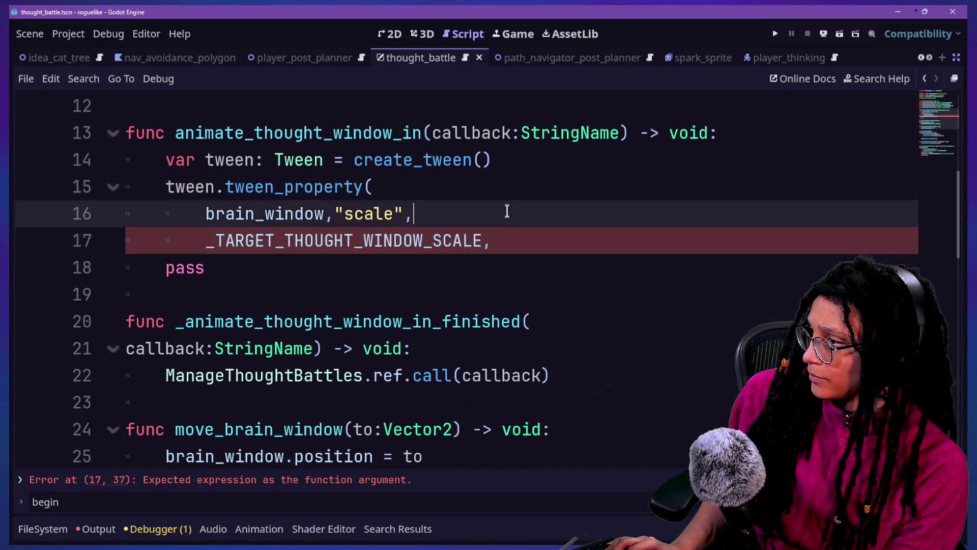
click(519, 235)
text(THOU)
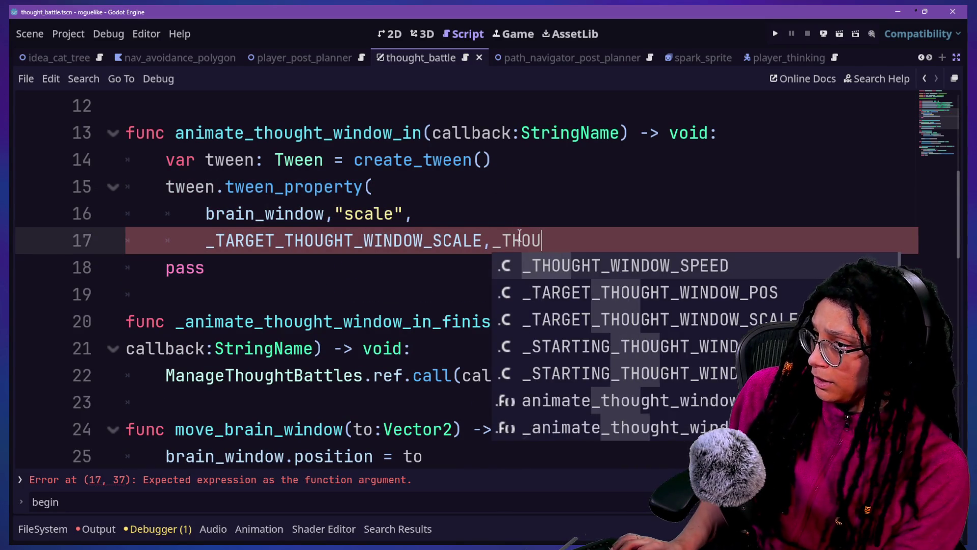
key(Return)
click(353, 213)
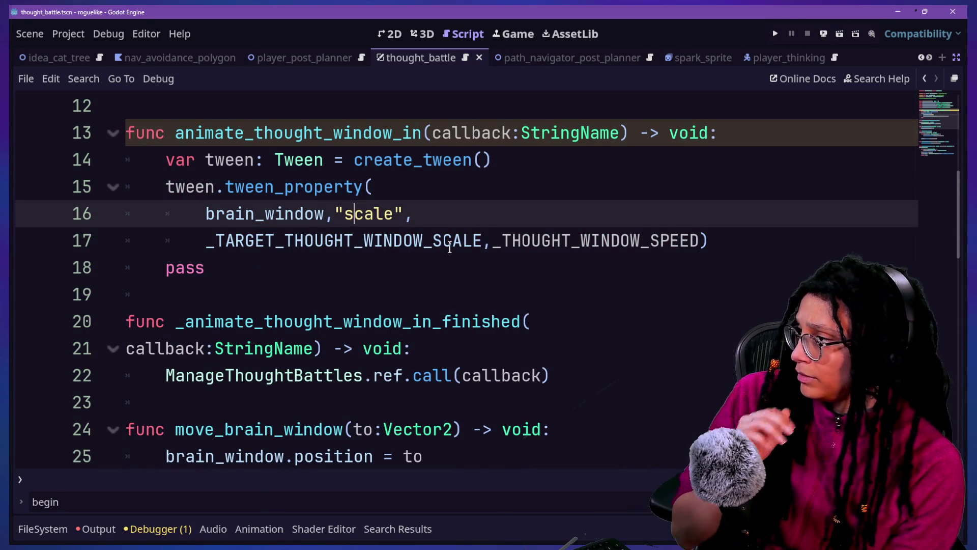
click(765, 243)
Chain .set_ease(Tween.EASE_IN).set_trans(Tween.TRANS_BACK) onto the scale tween
text(.)
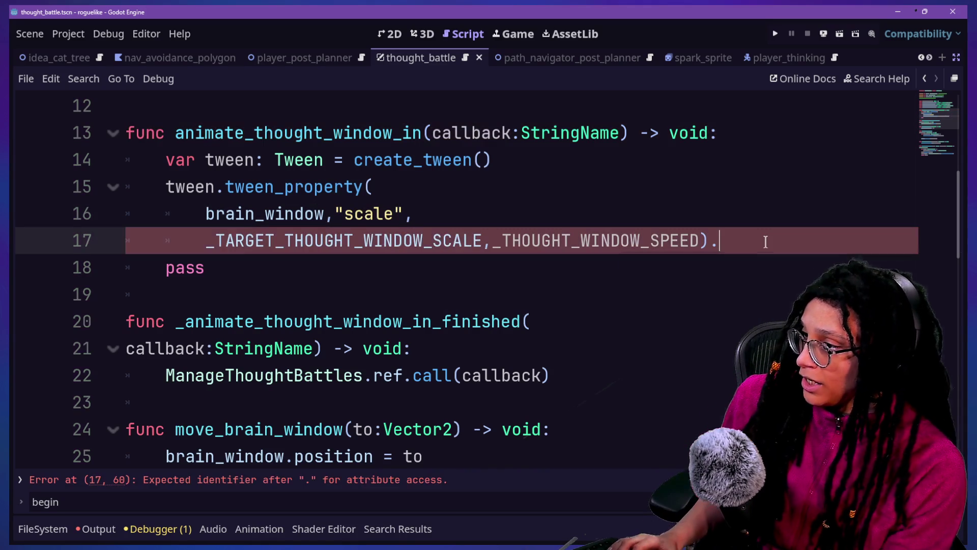
text(ba)
key(BackSpace)
key(BackSpace)
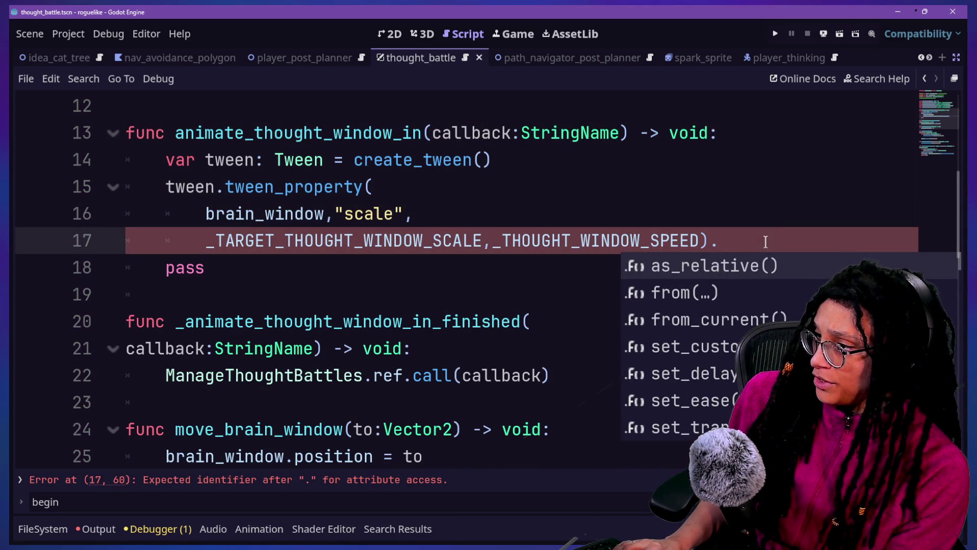
key(Left)
key(Left)
key(Return)
key(Right)
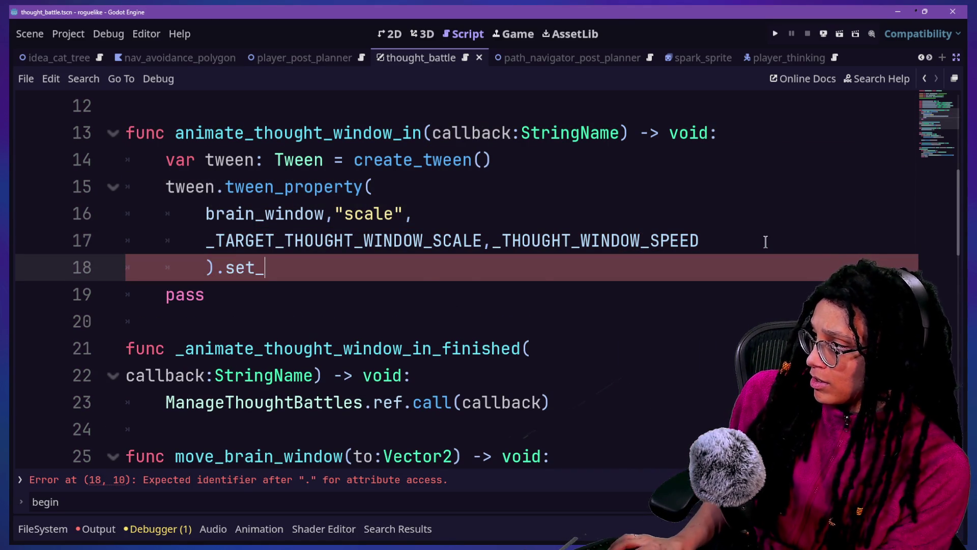
text(ease()
key(BackSpace)
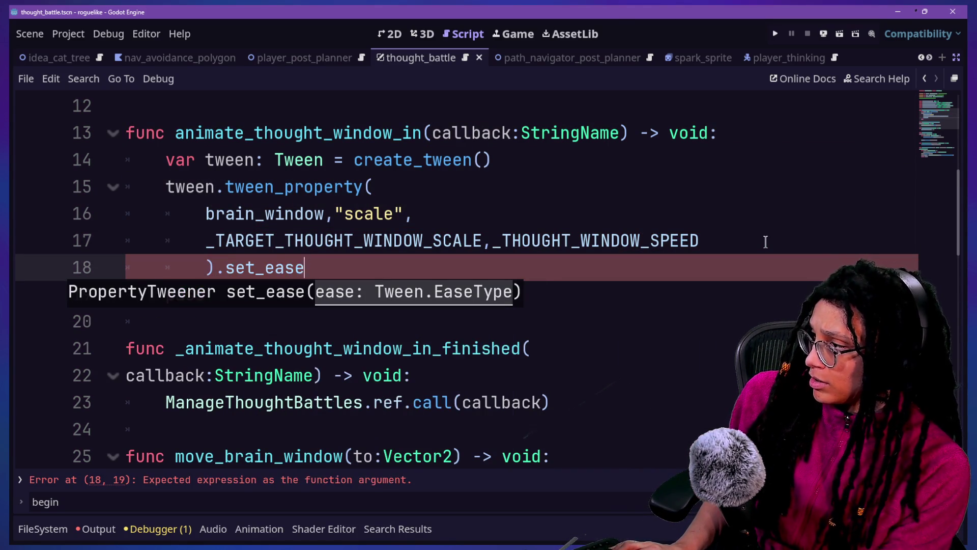
text(e)
key(Return)
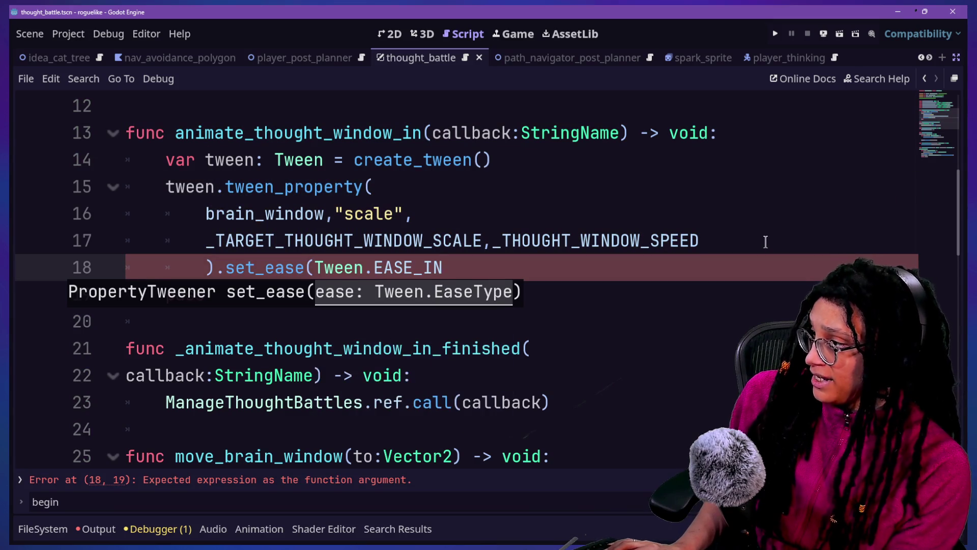
text(),)
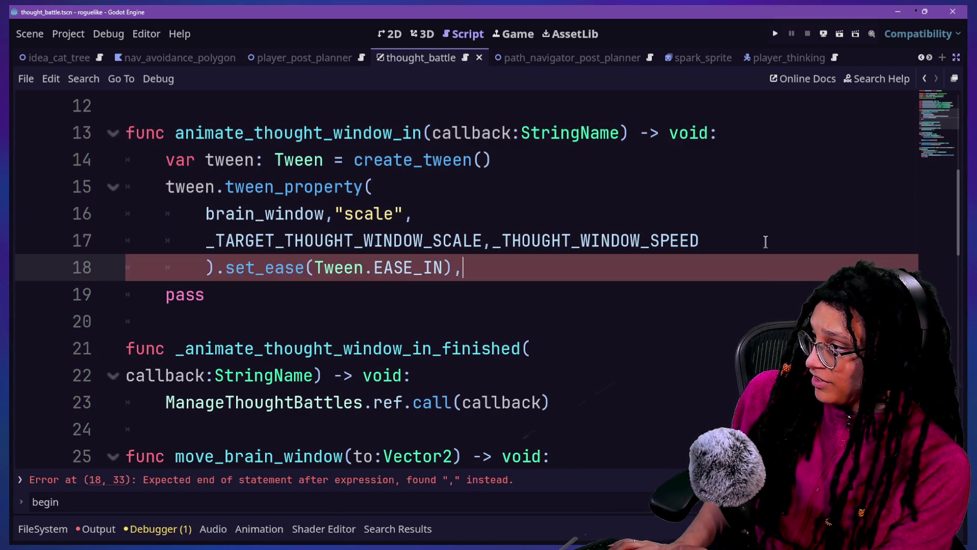
text(.se)
key(Down)
key(Down)
key(Down)
key(Return)
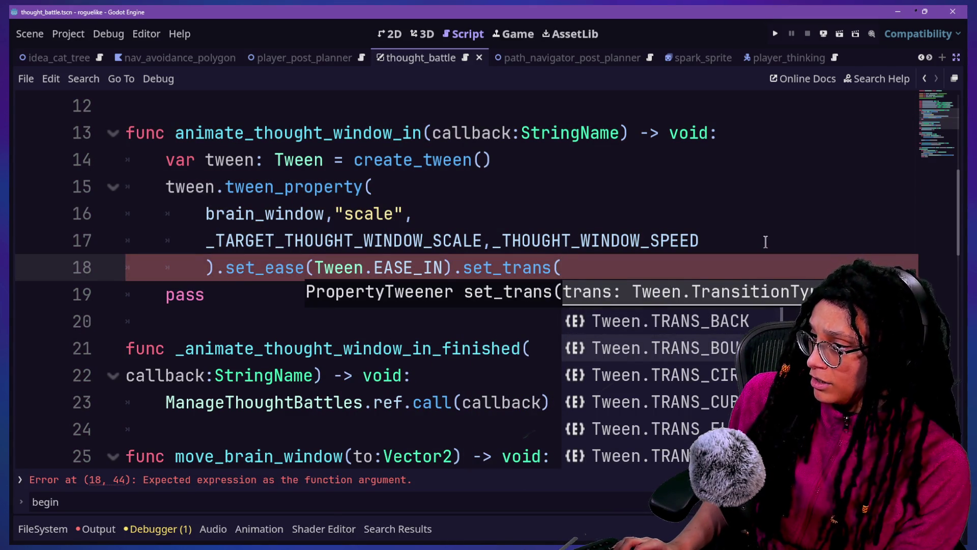
key(Return)
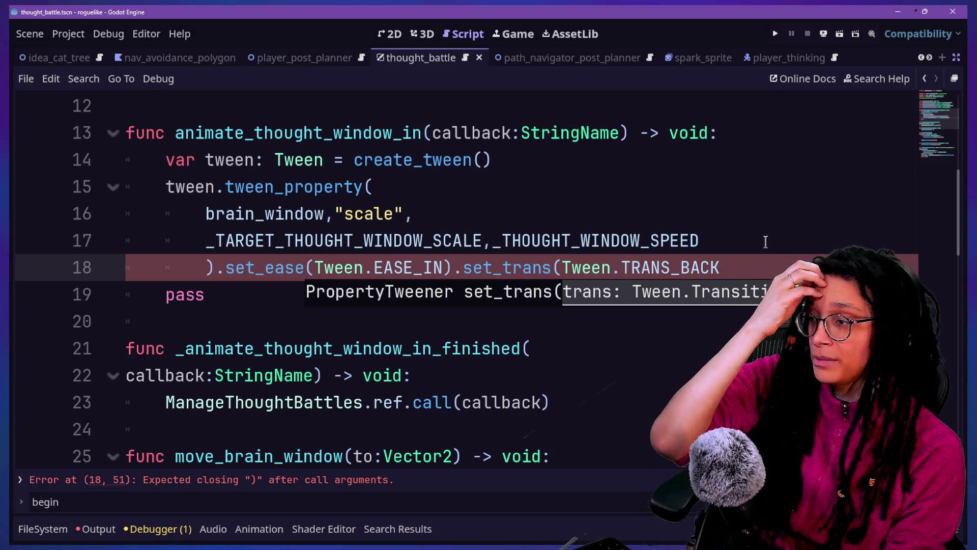
click(752, 243)
Switch the easing to Tween.EASE_OUT, fix set_trans, and select the scale tween block
drag(723, 268, 403, 275)
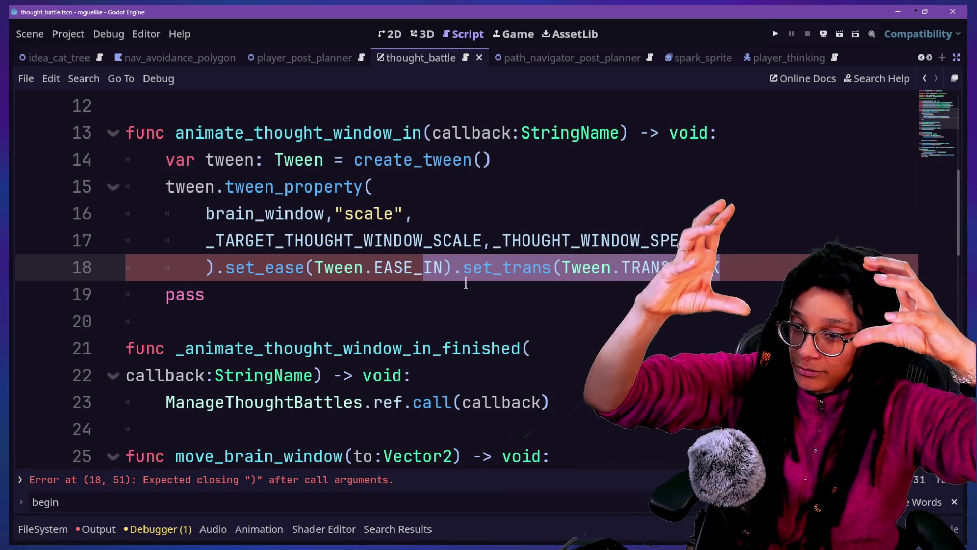
click(752, 290)
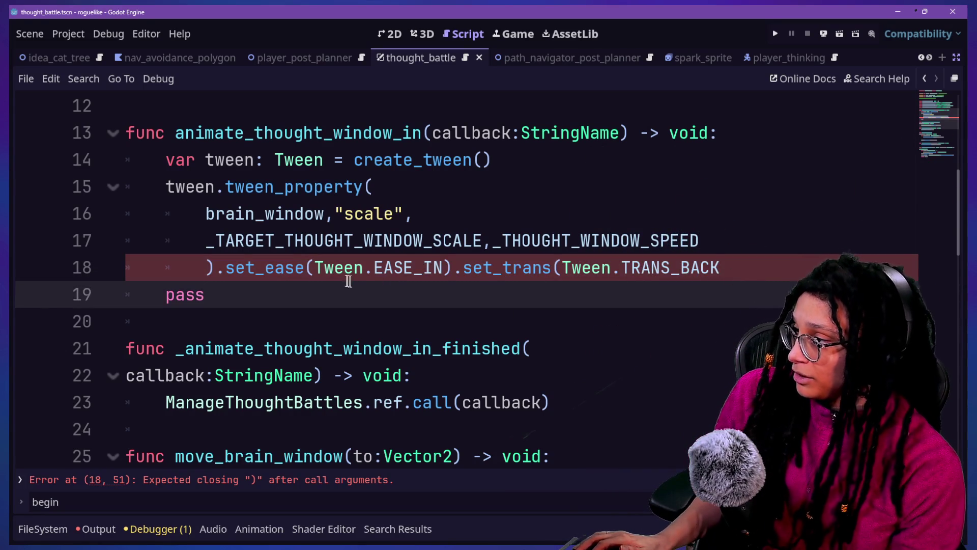
click(422, 271)
key(Delete)
key(Delete)
text(OUT)
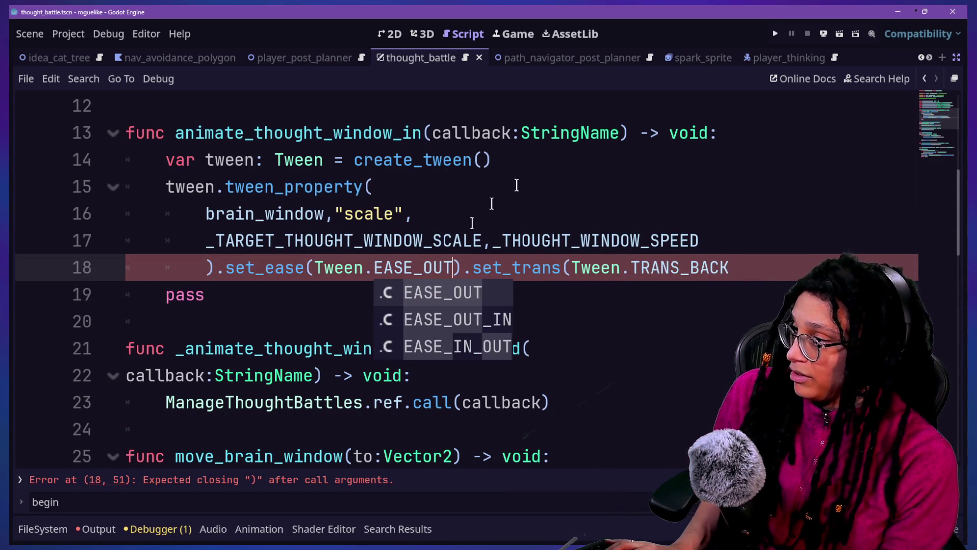
click(741, 272)
text())
click(521, 268)
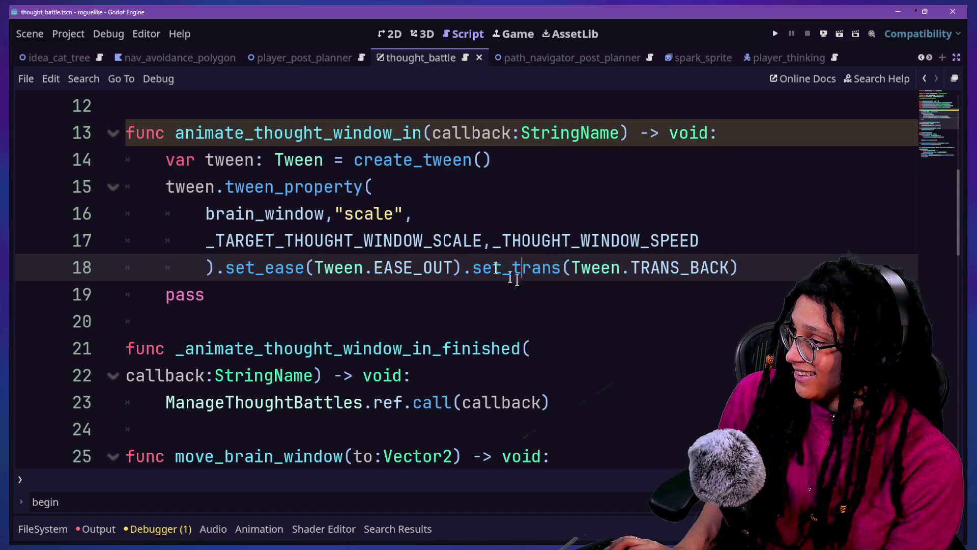
mouse_move(784, 279)
mouse_down()
mouse_move(687, 186)
mouse_move(687, 169)
mouse_up()
Paste a copy of the scale tween block below it and chain parallel() before its tween_property
key(ctrl+c)
click(752, 268)
key(ctrl+v)
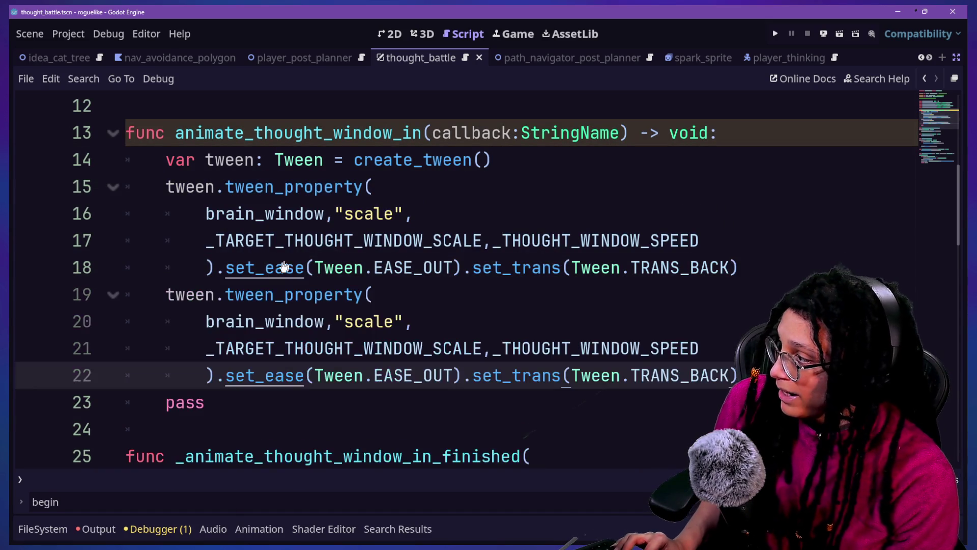
click(228, 293)
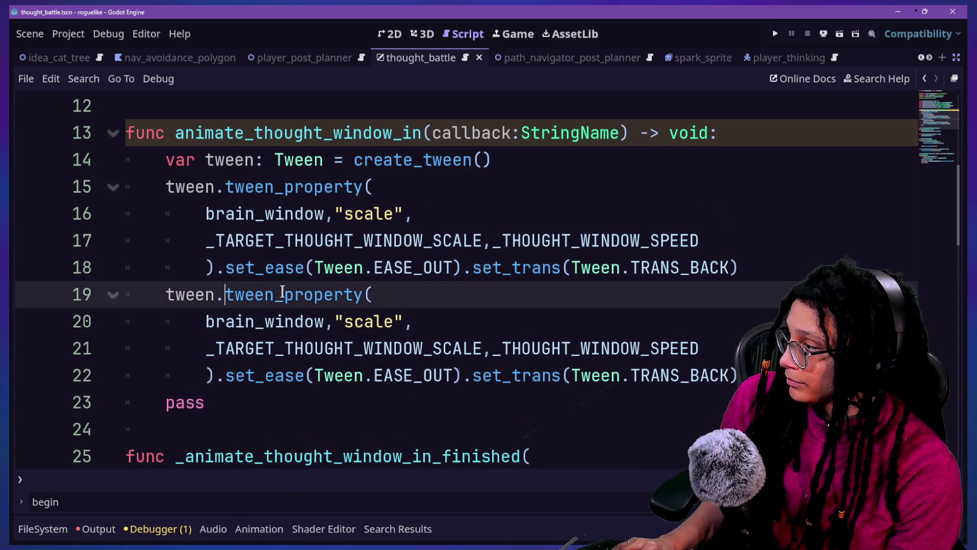
text(twen_paralle)
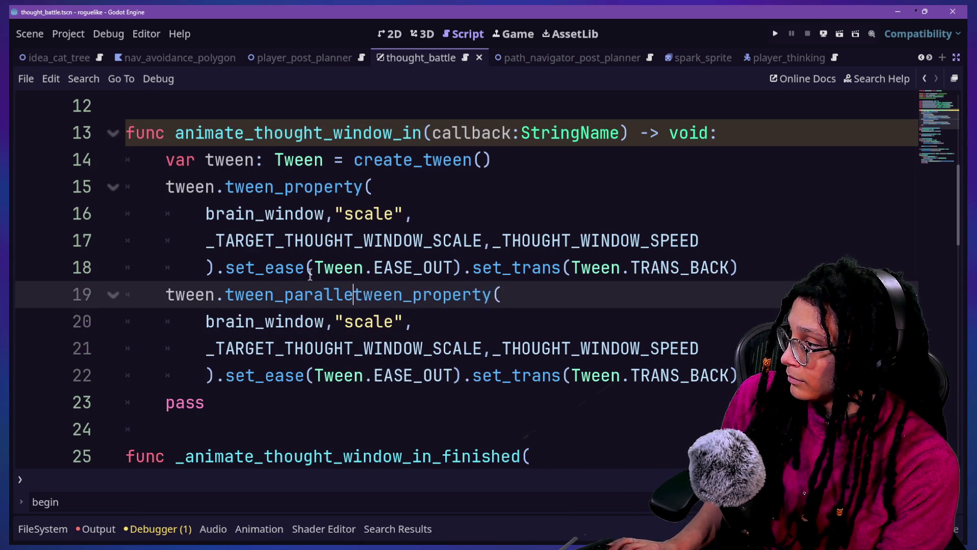
key(BackSpace)
key(BackSpace)
key(BackSpace)
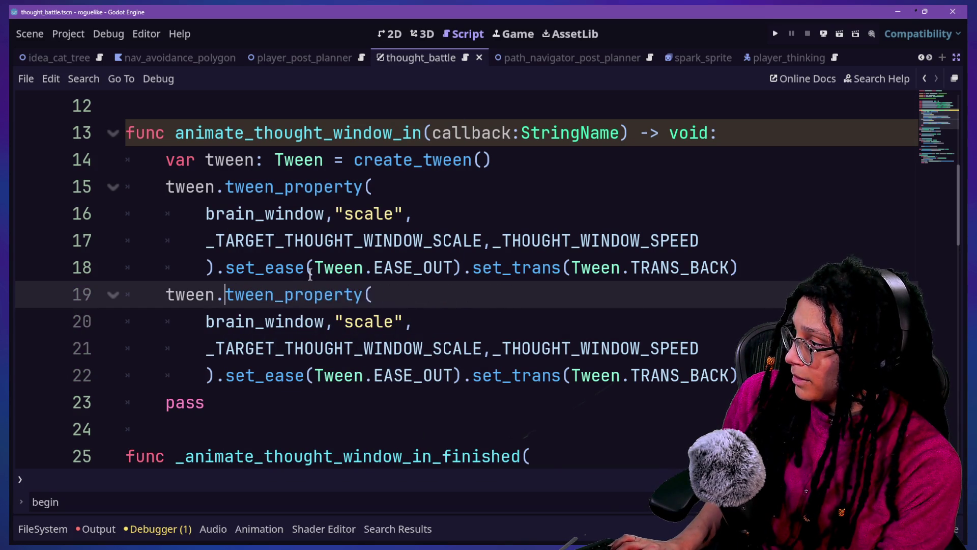
text(paral)
key(Return)
text(.)
key(Escape)
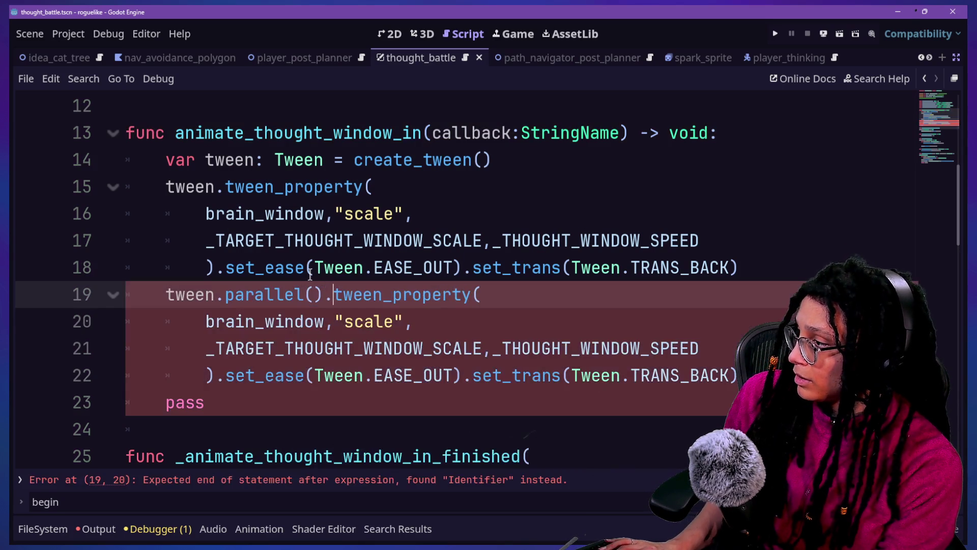
click(304, 244)
Change the copy to tween "position" toward _TARGET_THOUGHT_WINDOW_POS and save
double_click(375, 316)
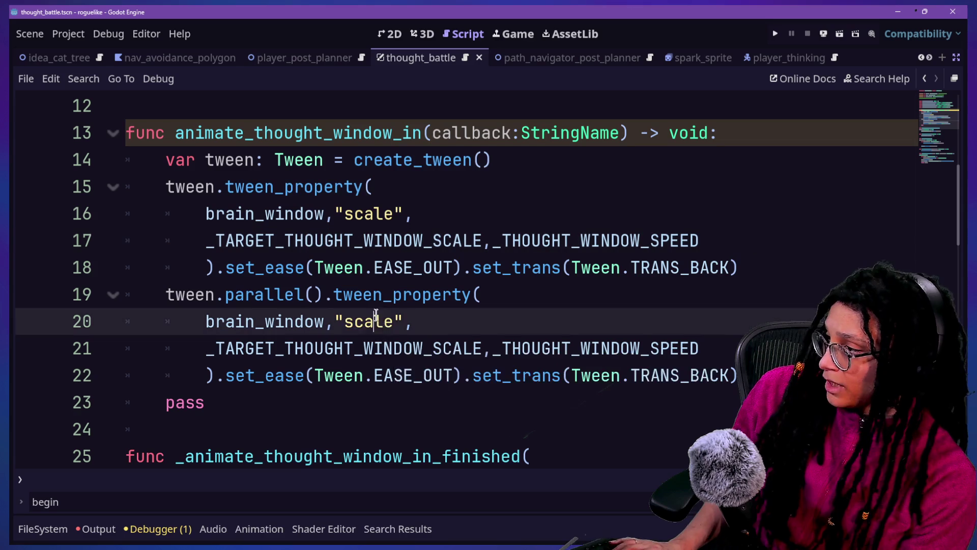
text(p)
key(BackSpace)
key(BackSpace)
text(osition)
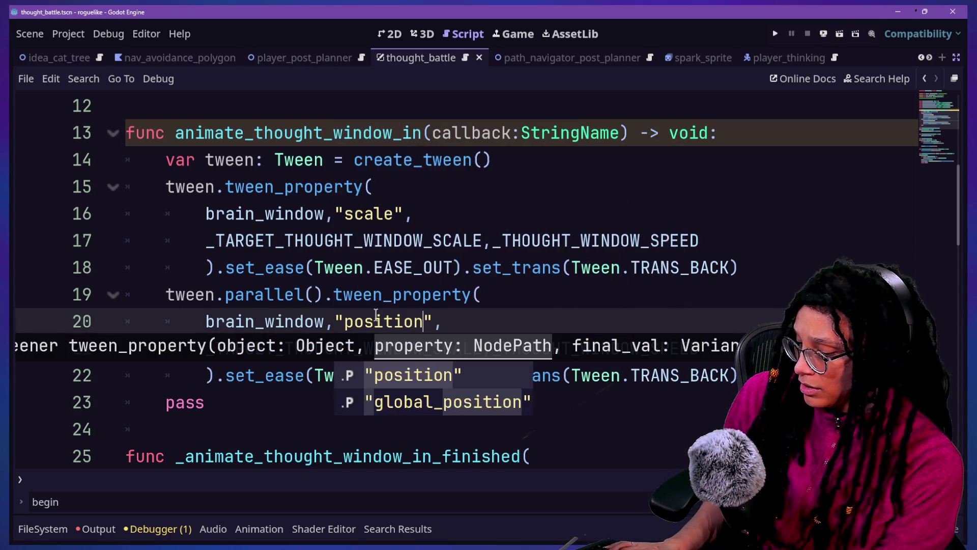
click(366, 304)
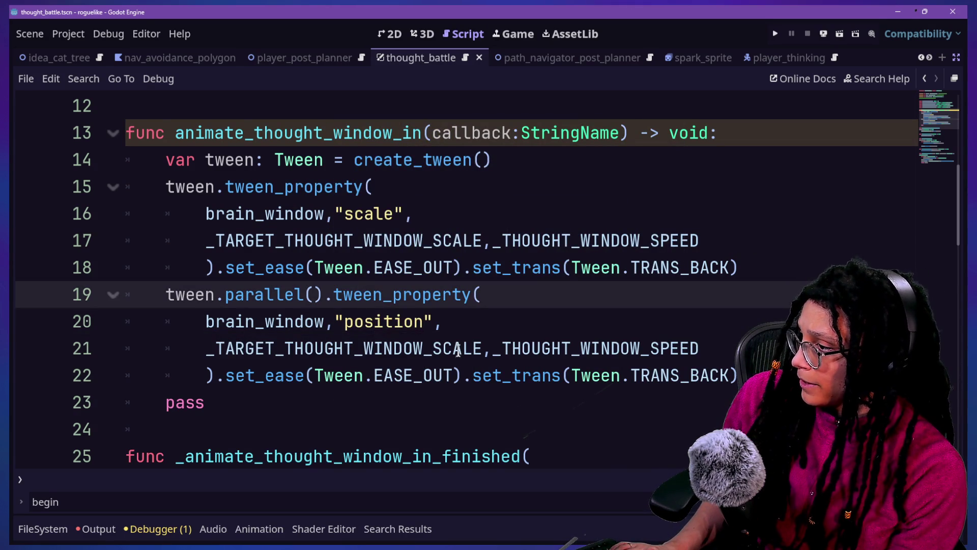
drag(436, 347, 473, 348)
text(POSITION)
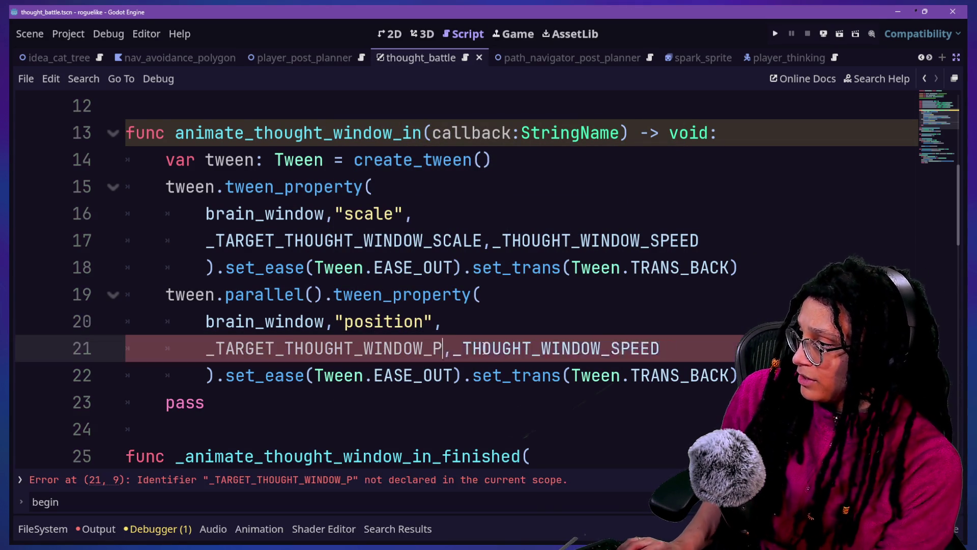
click(375, 213)
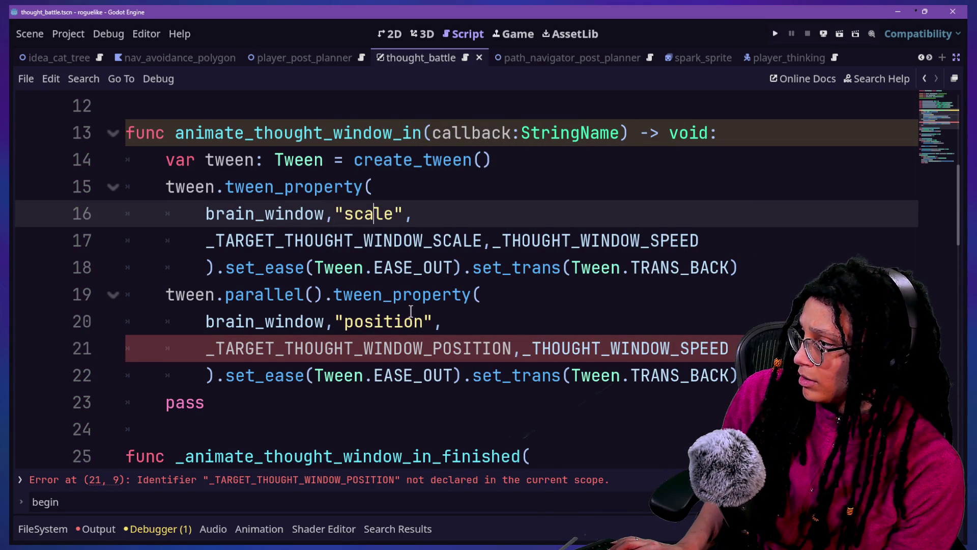
click(466, 347)
key(Delete)
key(Delete)
key(Delete)
click(398, 278)
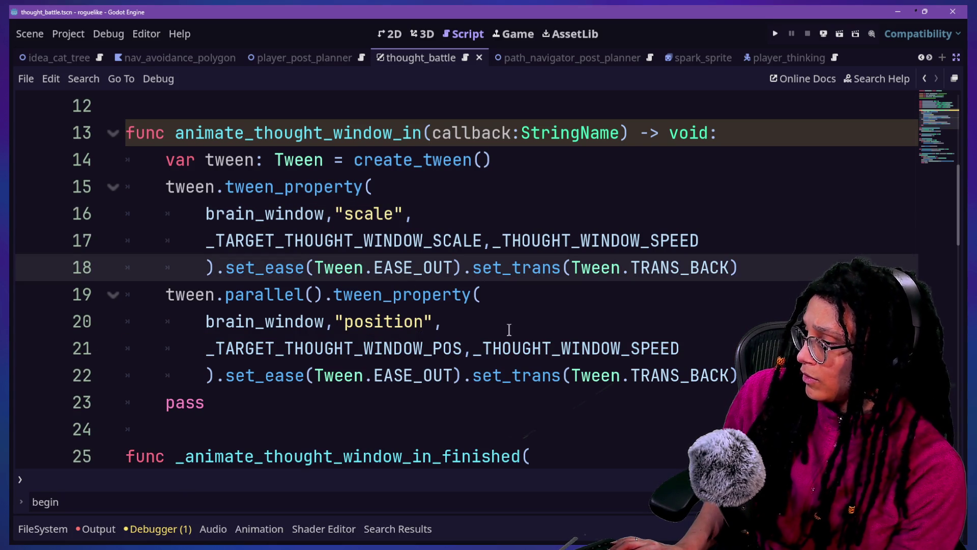
key(Down)
key(Down)
key(Down)
key(ctrl+s)
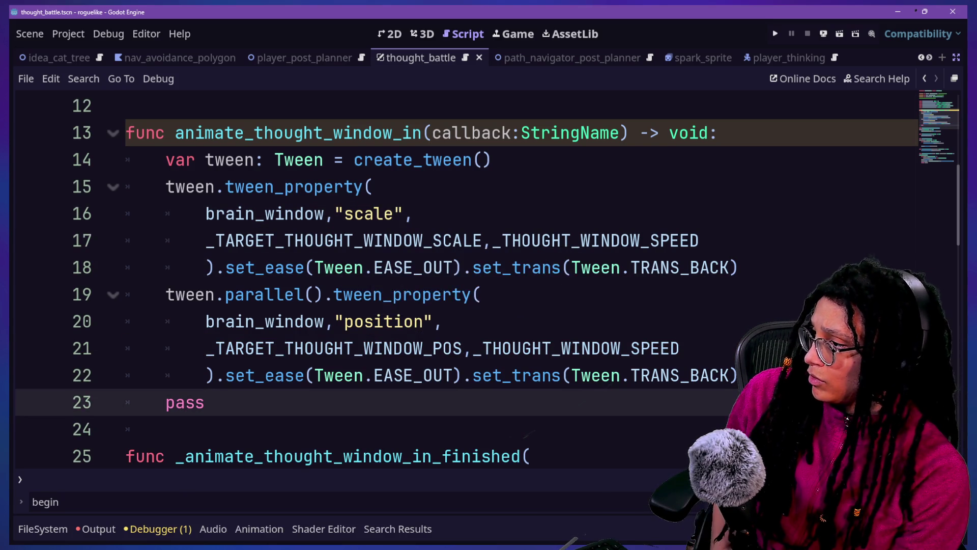
mouse_move(738, 375)
mouse_down()
mouse_move(448, 348)
mouse_move(454, 381)
mouse_up()
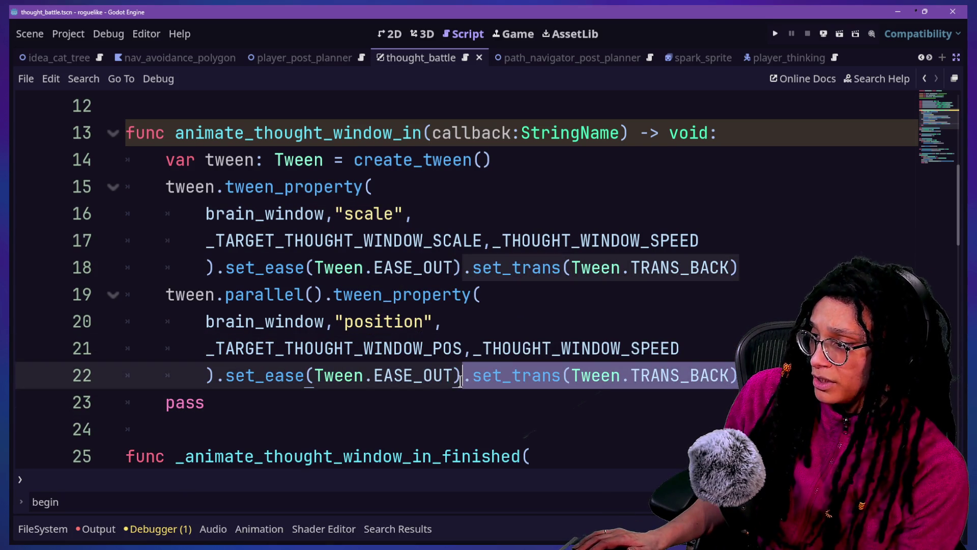
Delete .set_trans(Tween.TRANS_BACK) from the position tween on line 22 and save
key(BackSpace)
key(Left)
key(Left)
key(ctrl+s)
scroll(683, 395, down, 2)
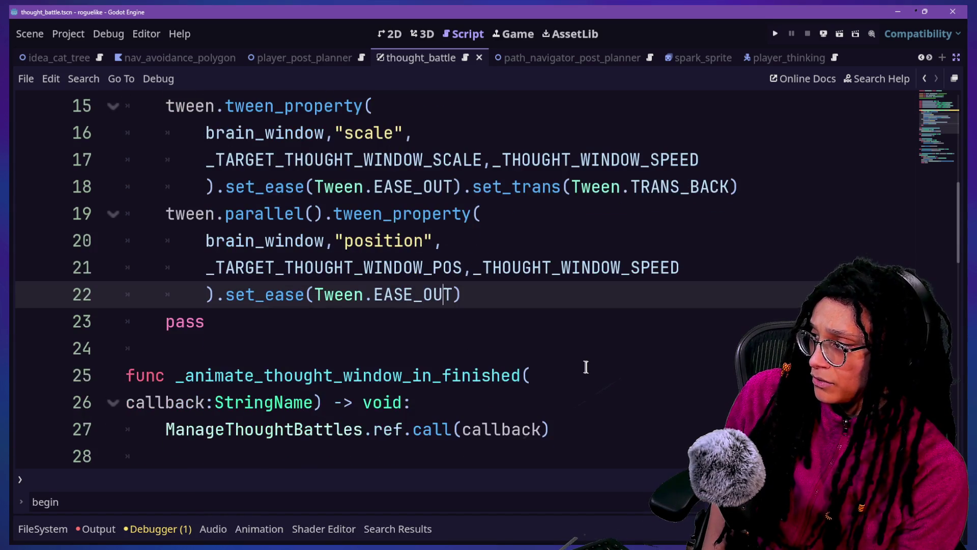
scroll(584, 367, up, 2)
scroll(584, 366, down, 4)
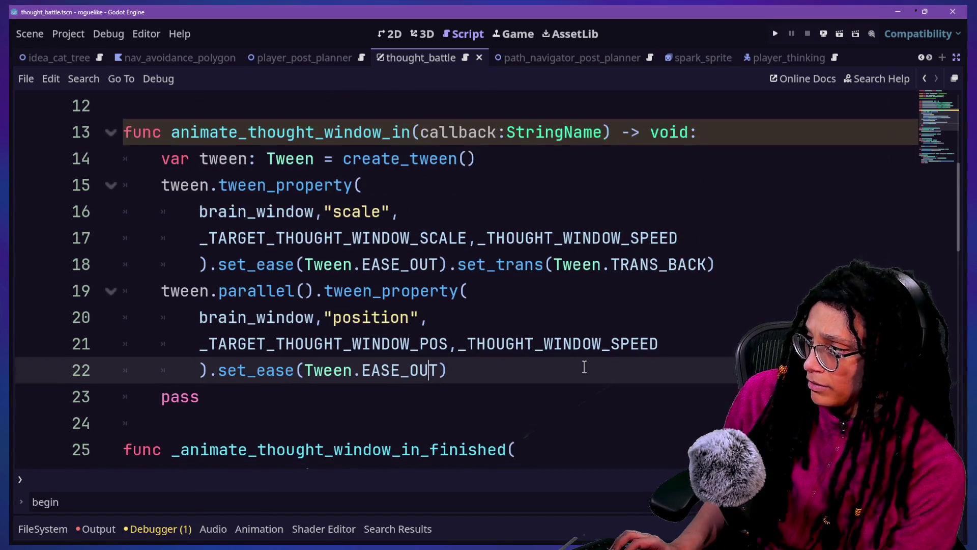
Remove the pass statement on line 23 and bring back the Scene and Inspector docks
key(Down)
key(Up)
key(Up)
key(Up)
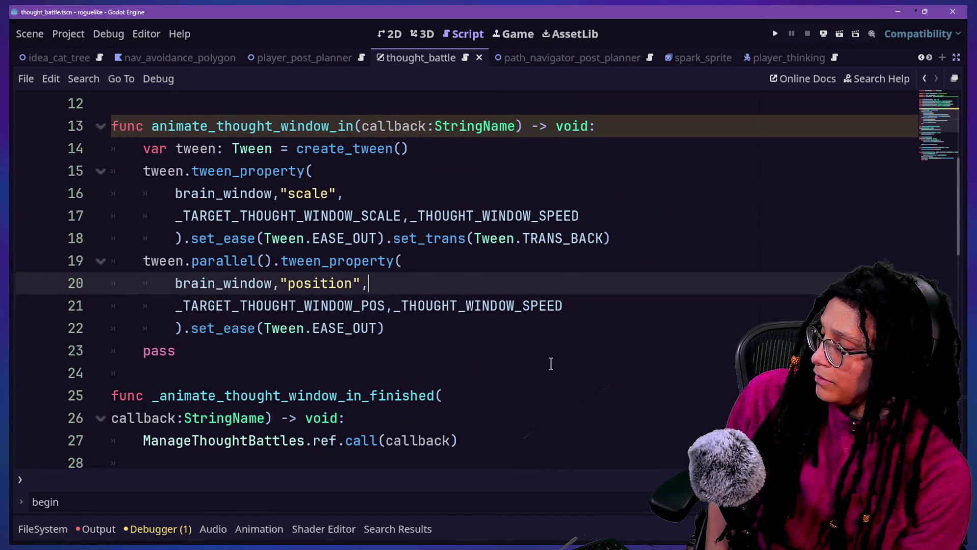
key(Up)
key(Up)
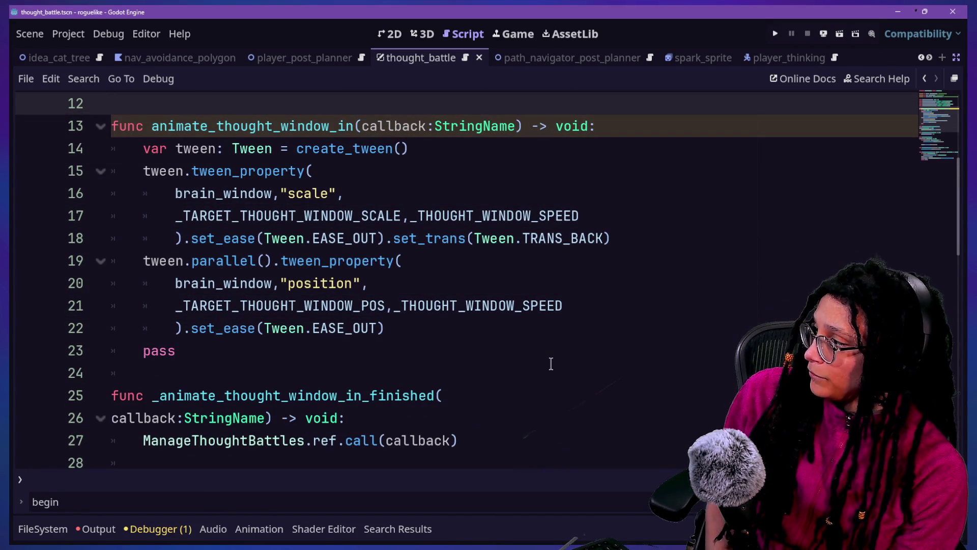
click(422, 342)
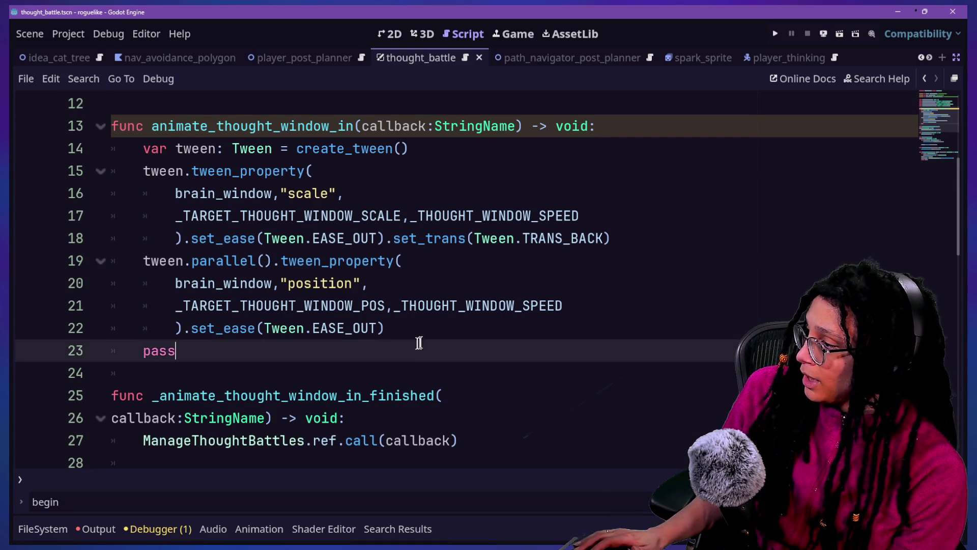
key(BackSpace)
key(BackSpace)
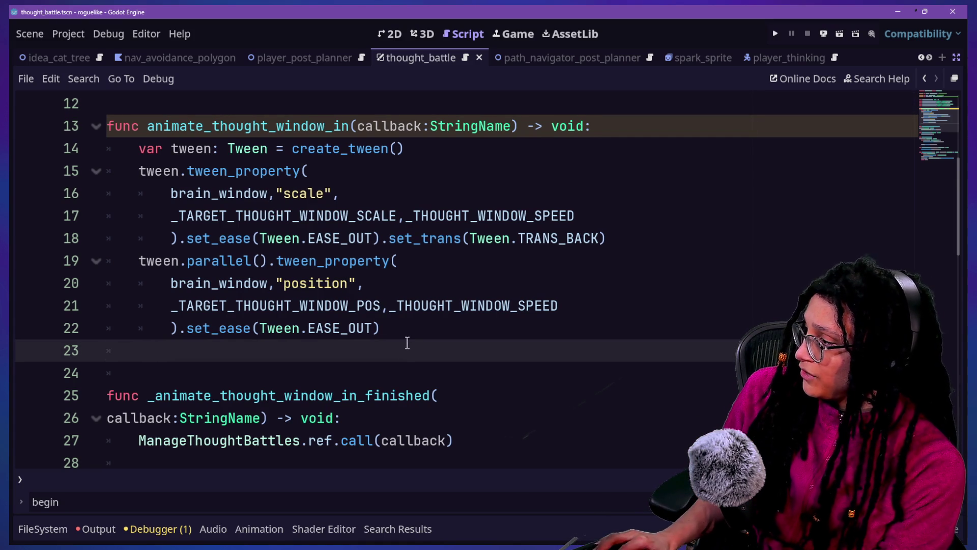
text(tweb.)
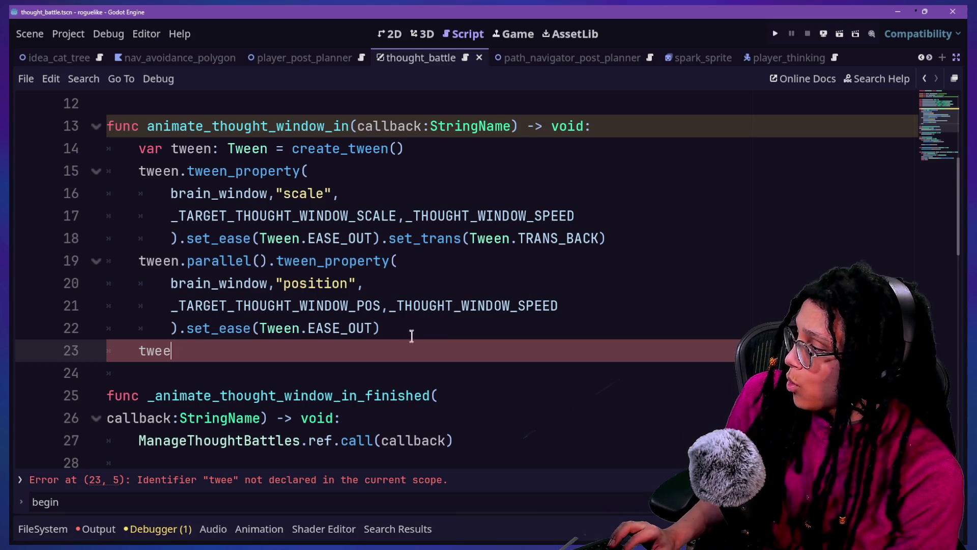
key(ctrl+shift+F11)
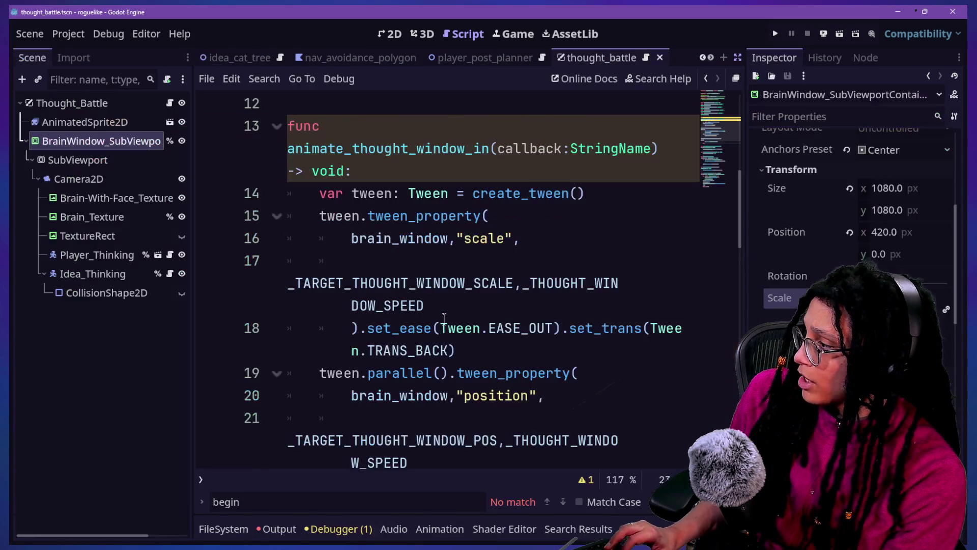
Drag Brain_Texture into the script to add an onready brain_texture reference
scroll(276, 253, up, 5)
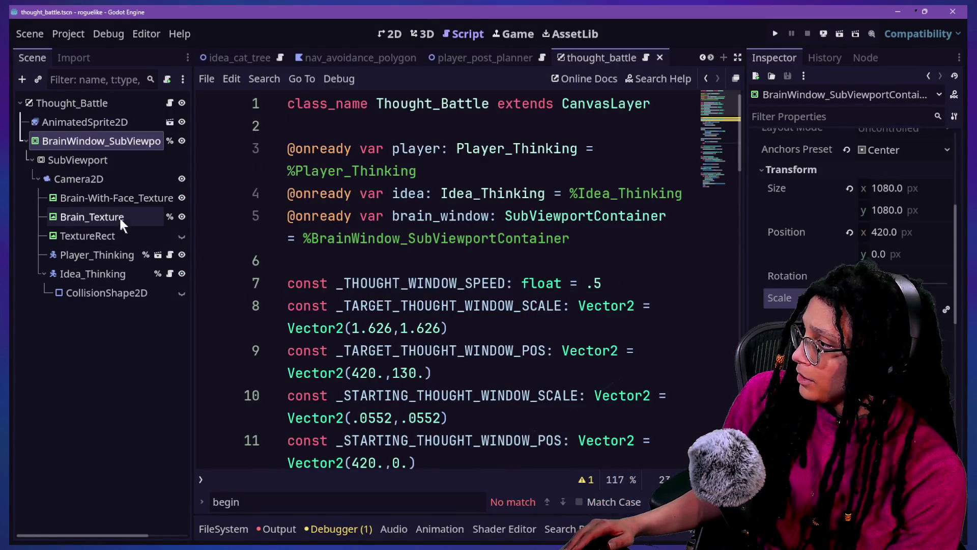
mouse_move(118, 216)
mouse_down()
mouse_move(458, 216)
mouse_move(539, 253)
mouse_up()
scroll(483, 308, down, 2)
key(ctrl+shift+F11)
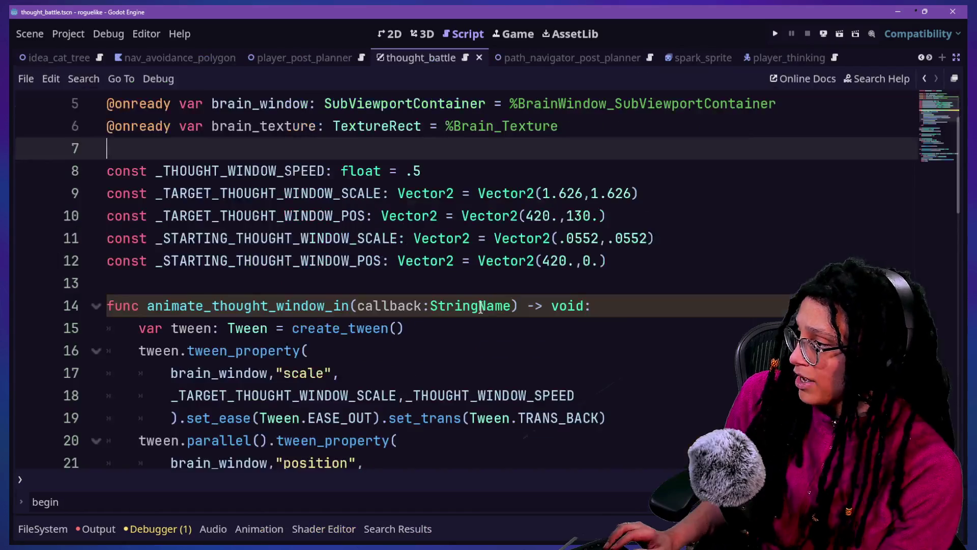
scroll(347, 334, down, 4)
Duplicate the position tween block from lines 20–23 below itself
mouse_move(392, 304)
mouse_down()
mouse_move(421, 273)
mouse_move(627, 216)
mouse_up()
key(ctrl+c)
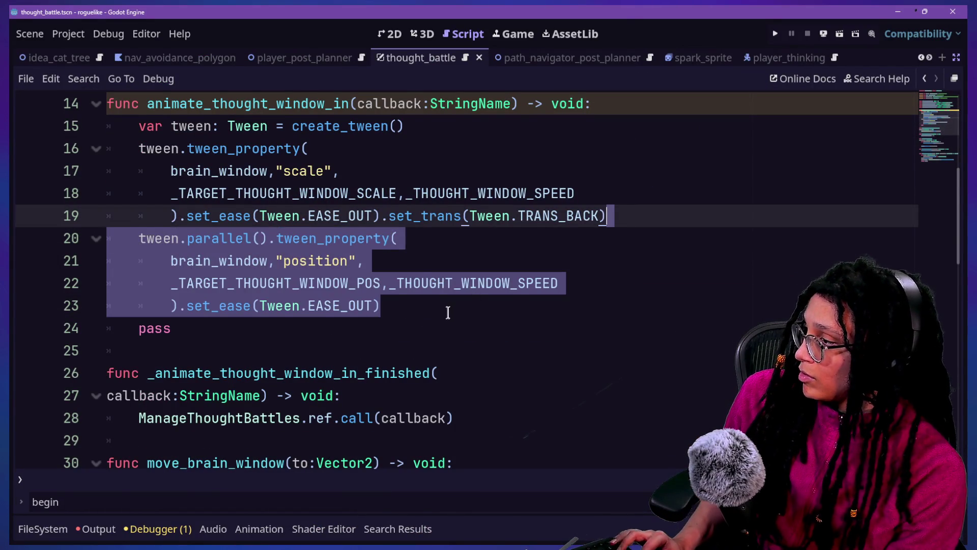
click(447, 312)
key(ctrl+v)
Change the copy to tween brain_texture's "modulate:a" instead of brain_window's position
double_click(301, 349)
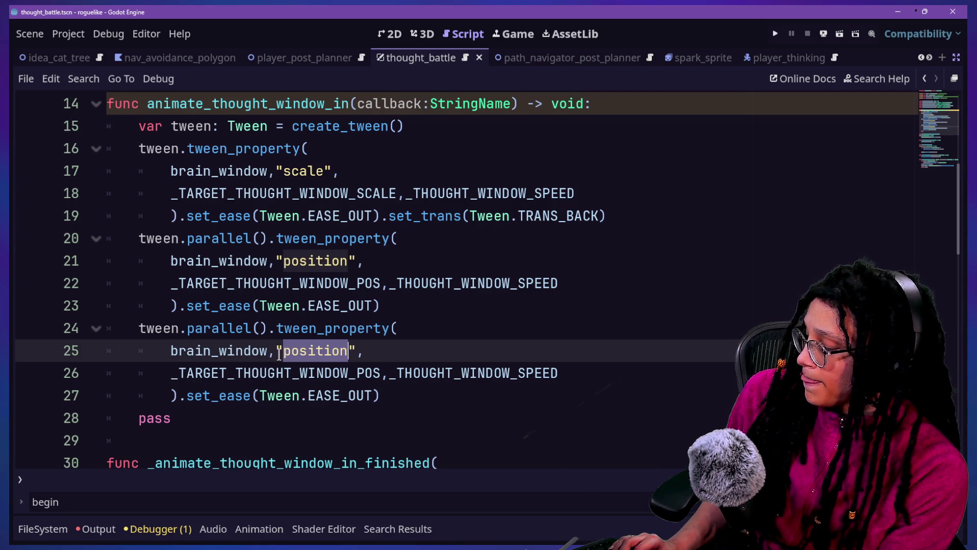
text(modulate:)
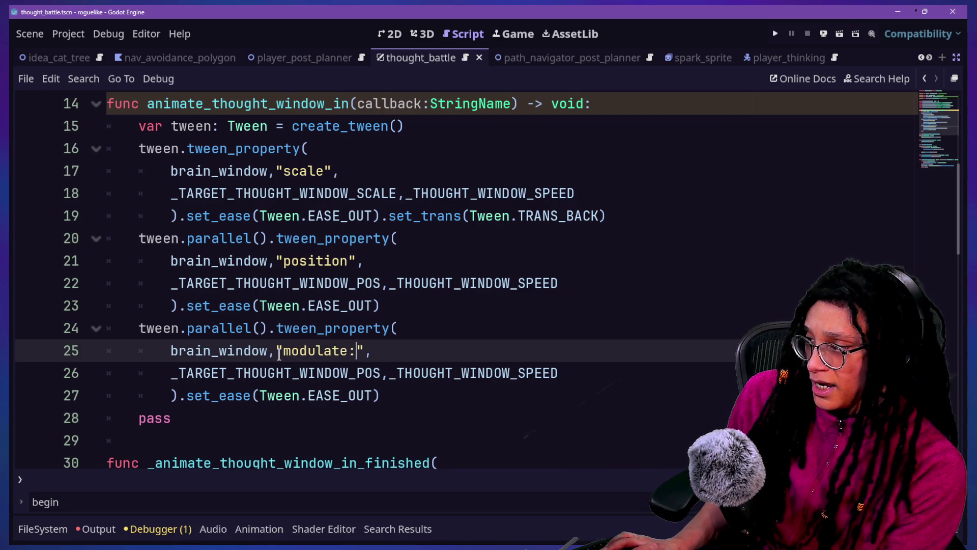
text(a)
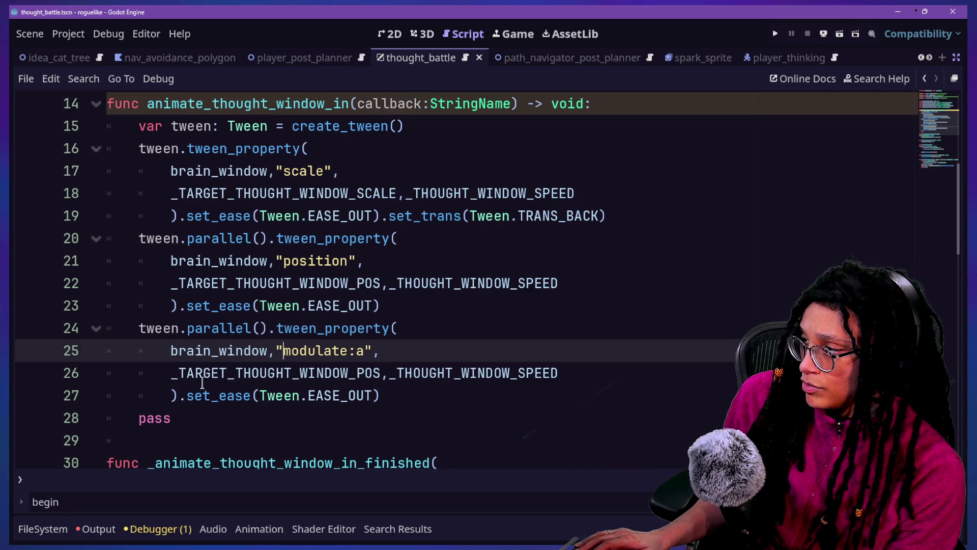
scroll(202, 382, down, 2)
drag(219, 283, 261, 284)
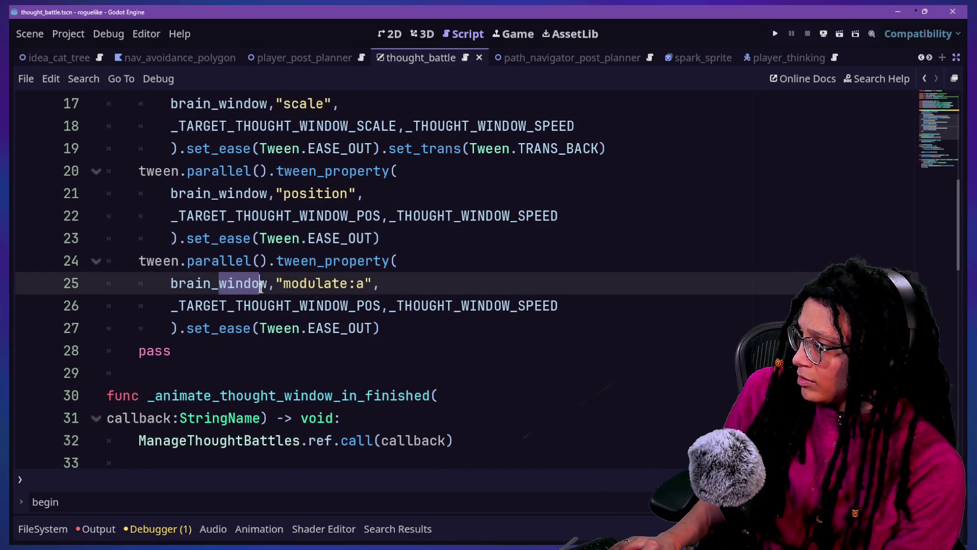
key(BackSpace)
text(texture)
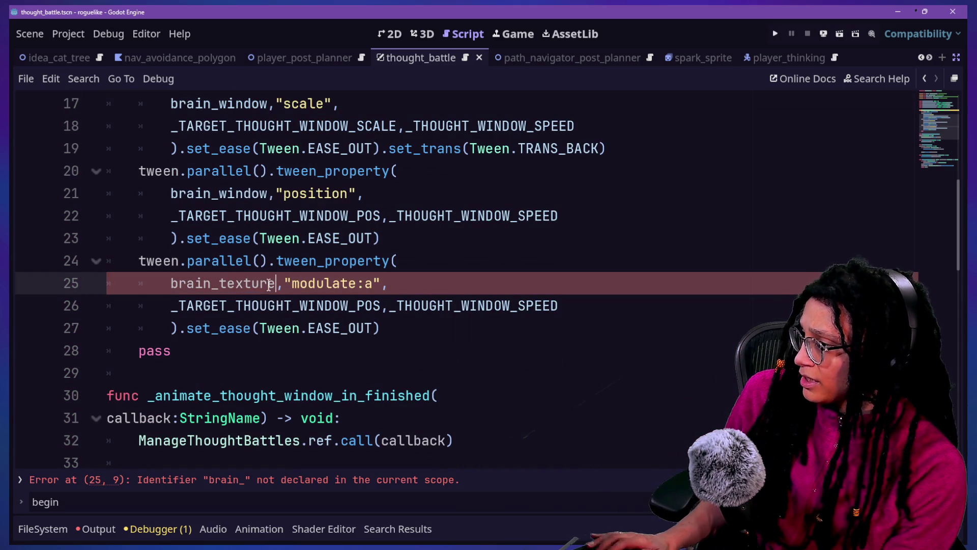
key(Up)
key(Up)
key(Up)
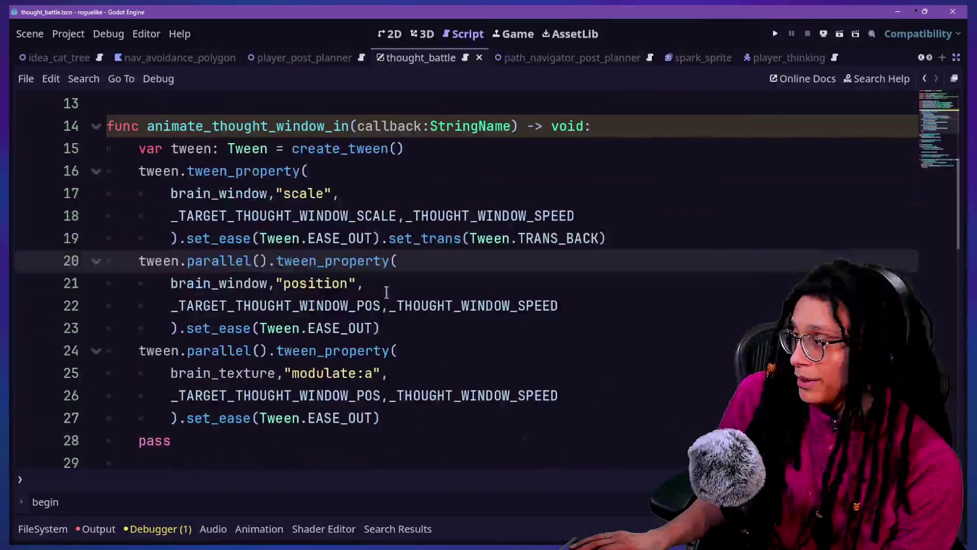
key(ctrl+shift+F11)
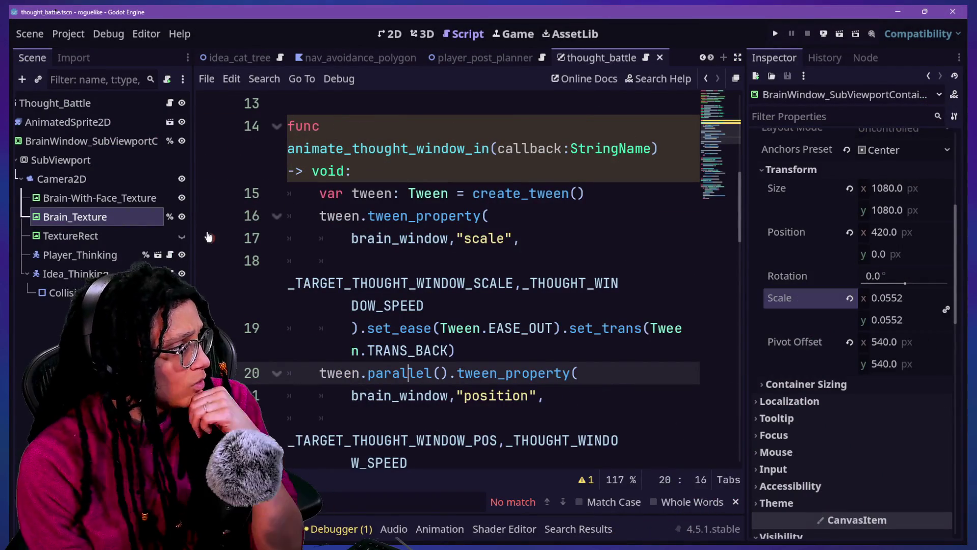
Test Brain_Texture's Modulate alpha slider, reset it to 0 (ffffff00), and return to the full-width script
click(75, 216)
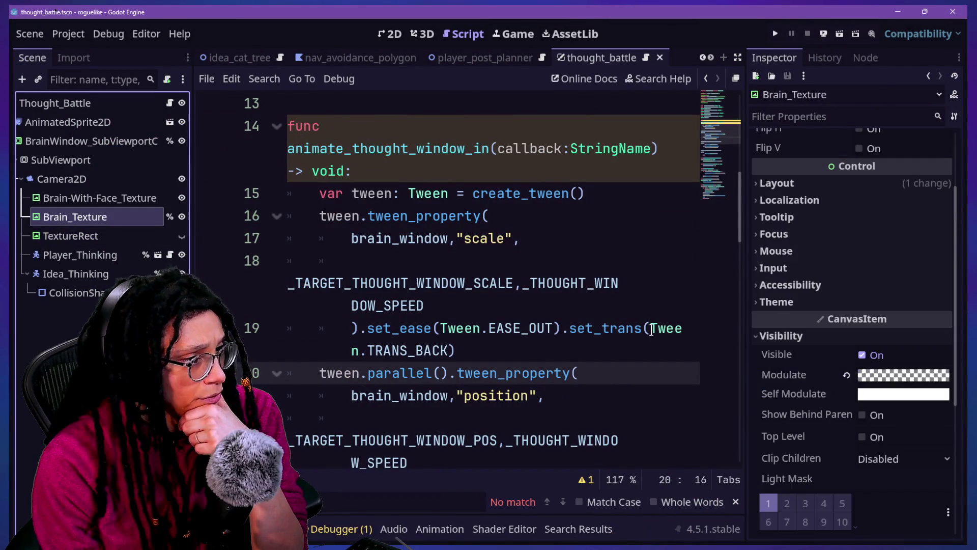
click(899, 377)
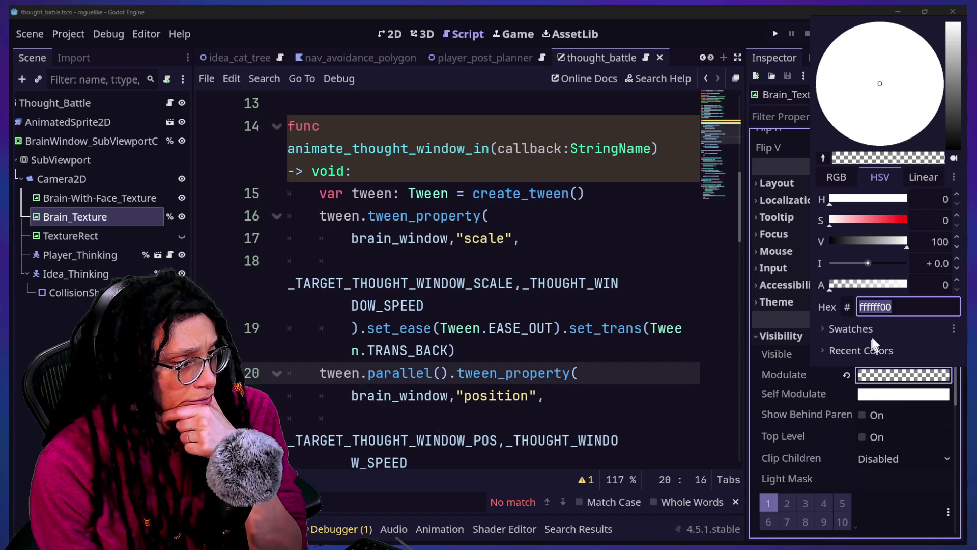
mouse_move(834, 288)
mouse_down()
mouse_move(906, 292)
mouse_move(755, 318)
mouse_up()
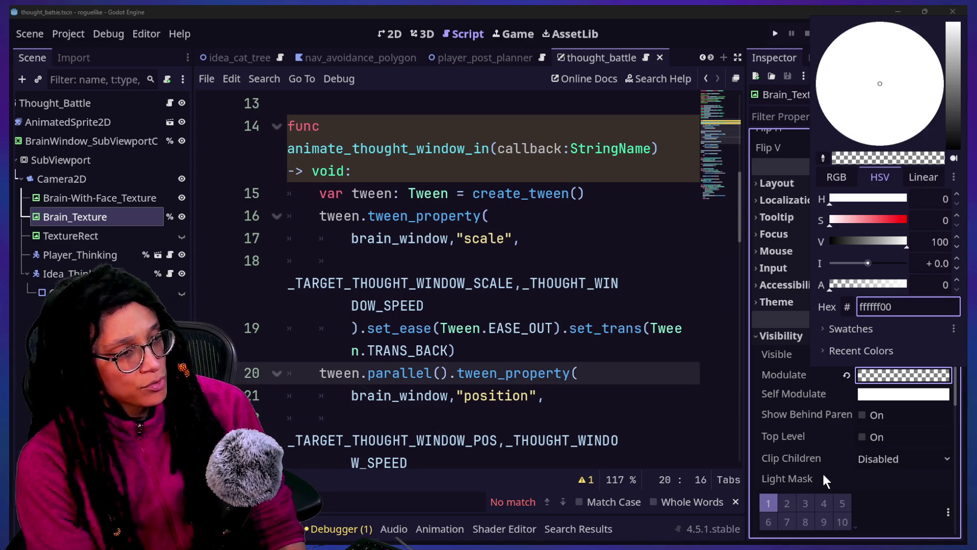
click(923, 178)
mouse_move(845, 288)
mouse_down()
mouse_move(915, 292)
mouse_move(774, 300)
mouse_up()
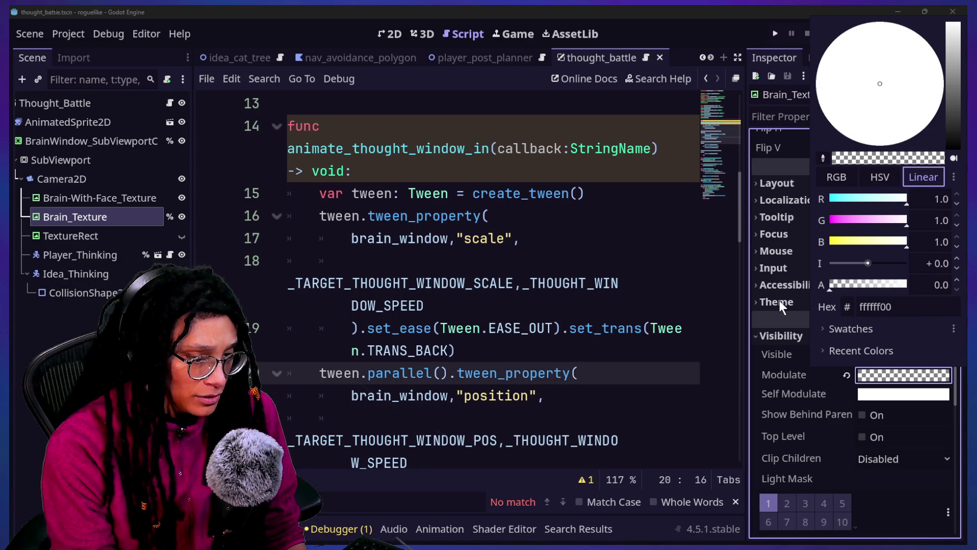
drag(682, 301, 371, 373)
click(562, 328)
key(ctrl+shift+F11)
click(283, 373)
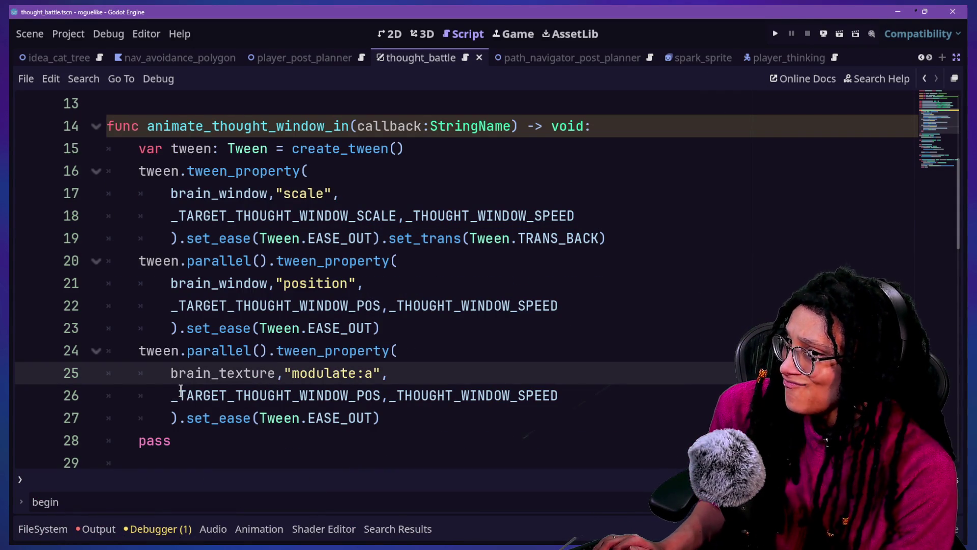
Replace _TARGET_THOUGHT_WINDOW_POS with 1 in the modulate:a tween on line 26
mouse_move(207, 415)
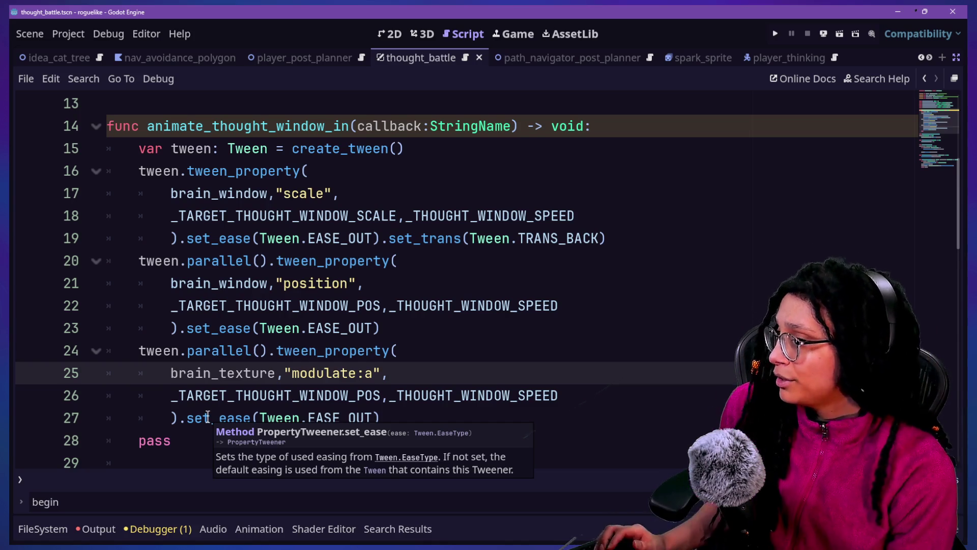
click(374, 351)
drag(174, 395, 381, 400)
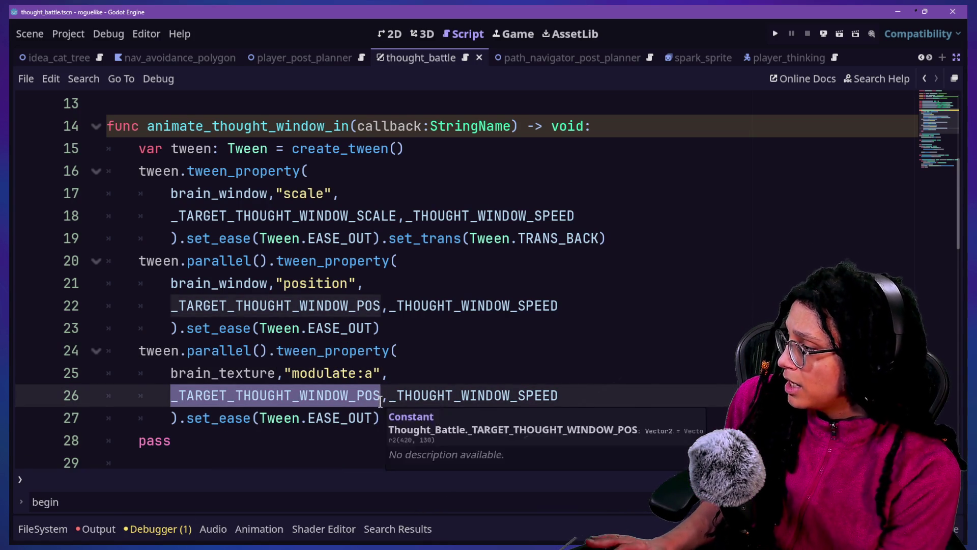
text(1)
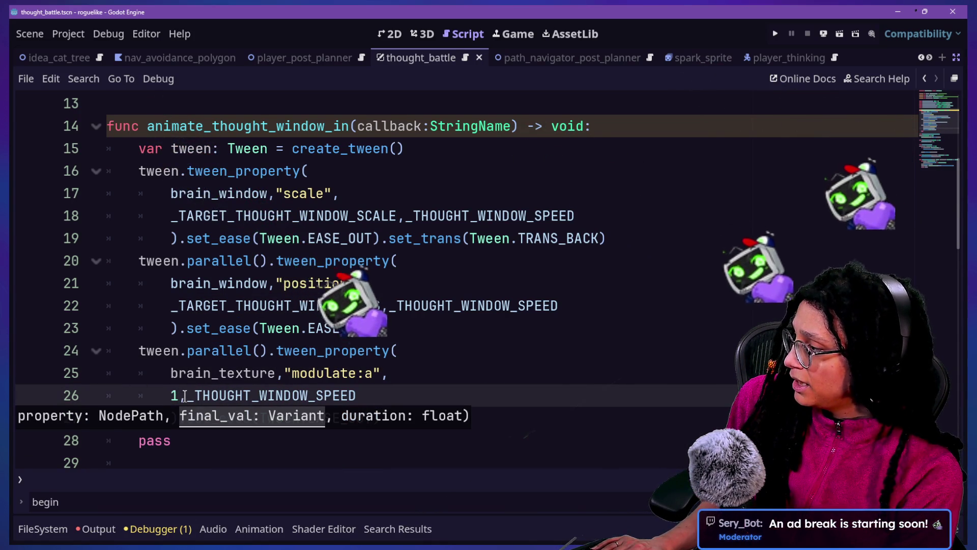
drag(187, 395, 360, 402)
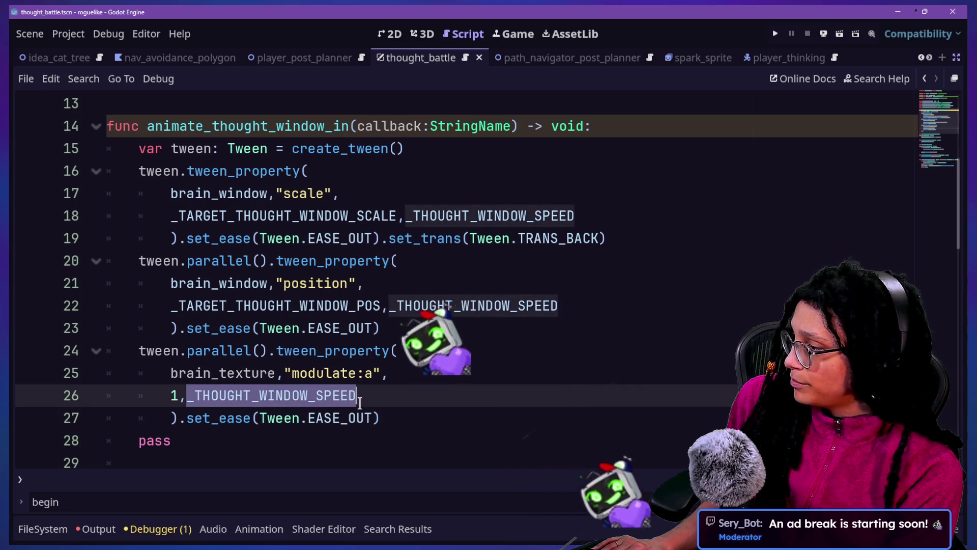
text(0)
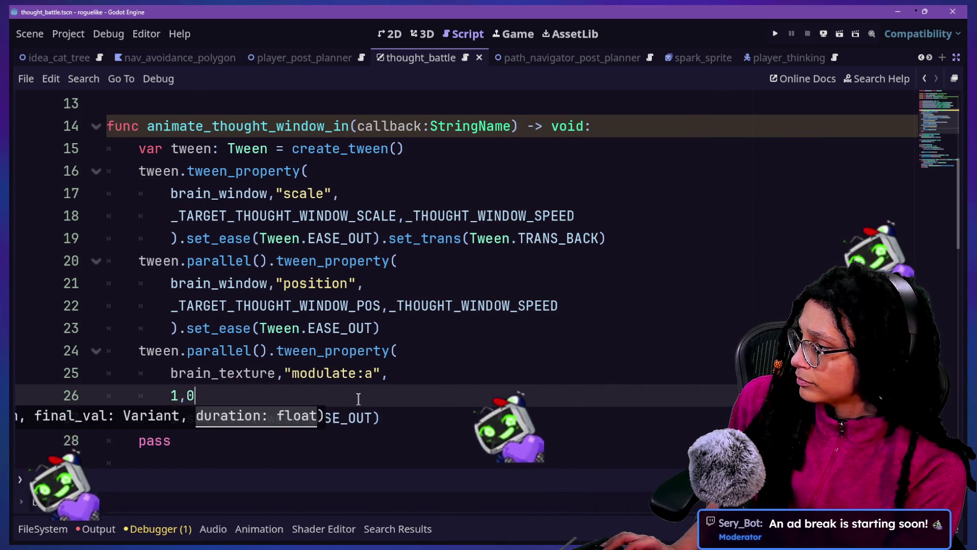
Restore _THOUGHT_WINDOW_SPEED as the fade duration and save the scene
key(ctrl+shift+F11)
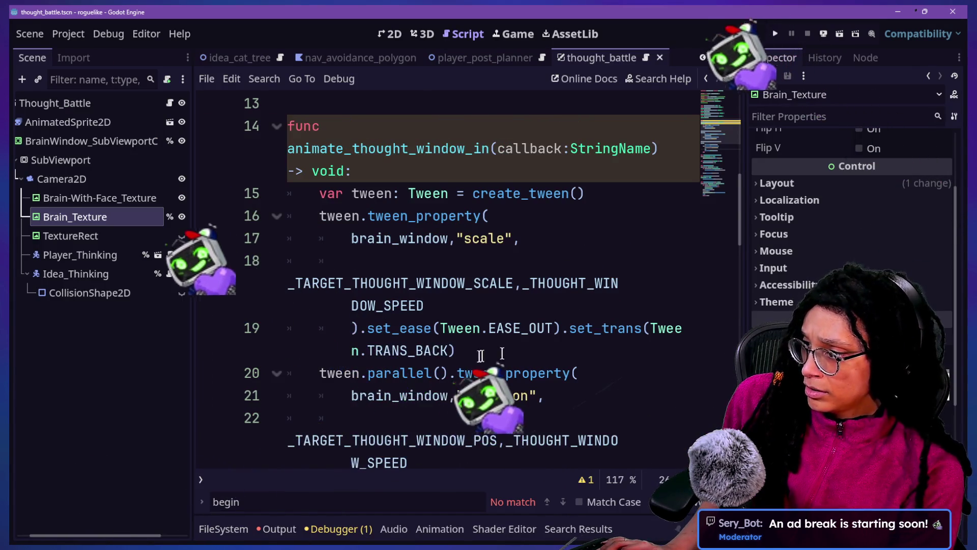
key(ctrl+shift+F11)
key(Up)
click(242, 402)
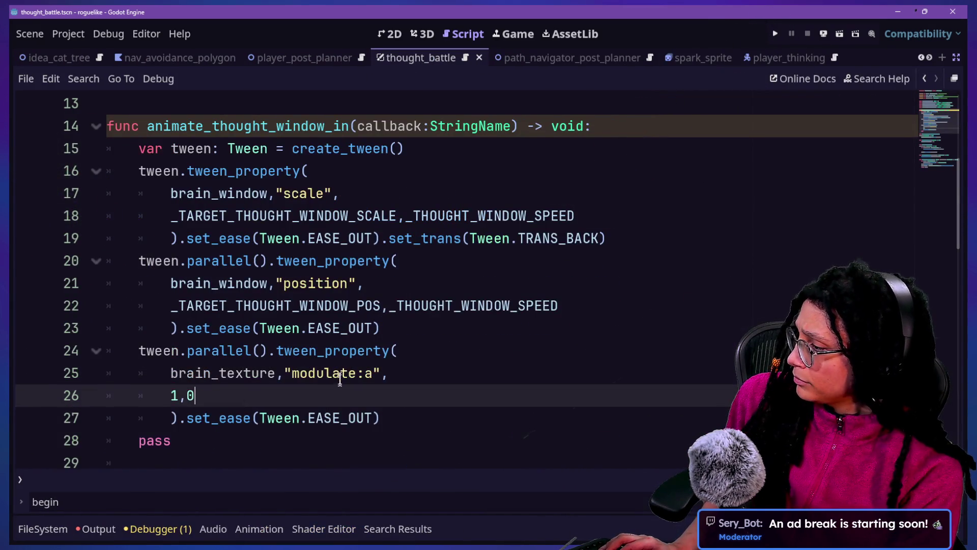
key(ctrl+z)
key(Home)
key(ctrl+s)
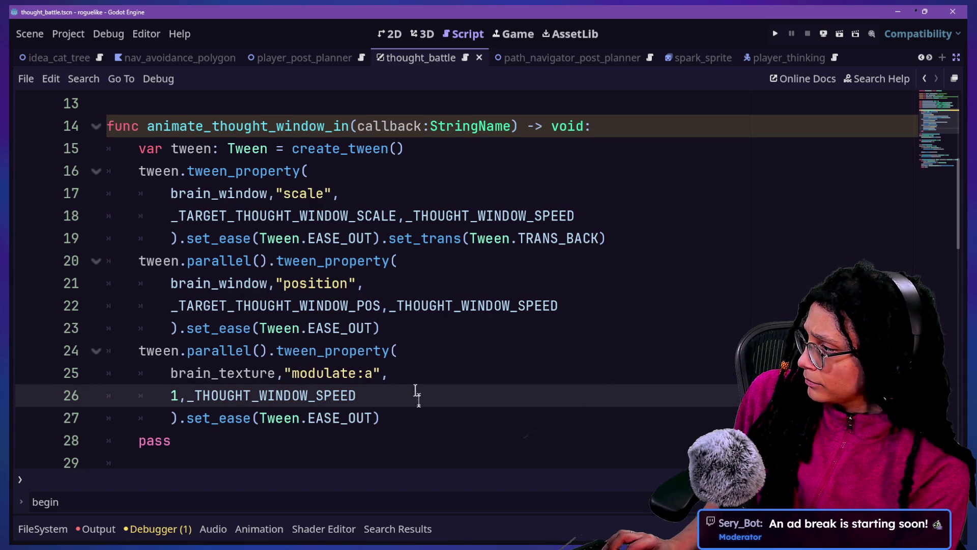
click(409, 418)
key(Return)
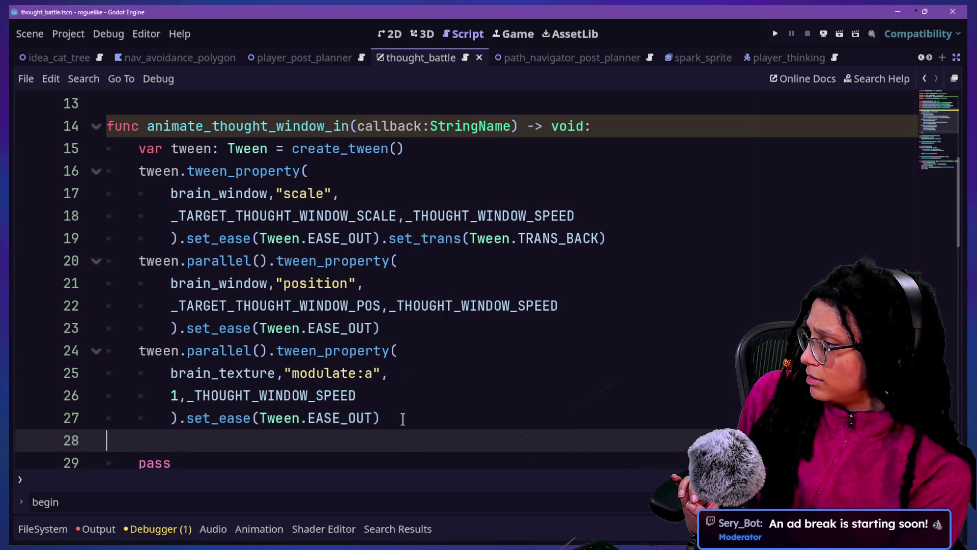
Replace the pass line with a tween.finished.connect( call, enlarging the code font
key(BackSpace)
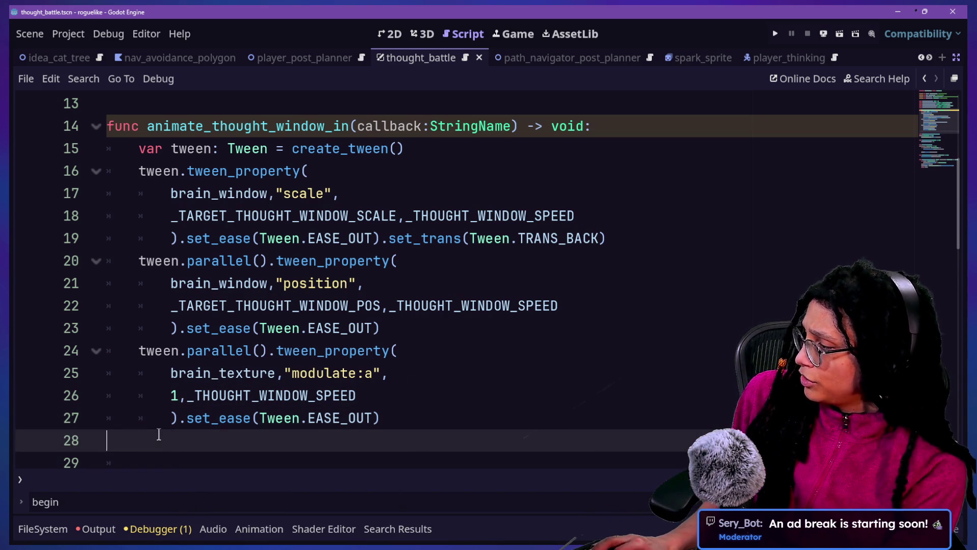
text(tween.finis)
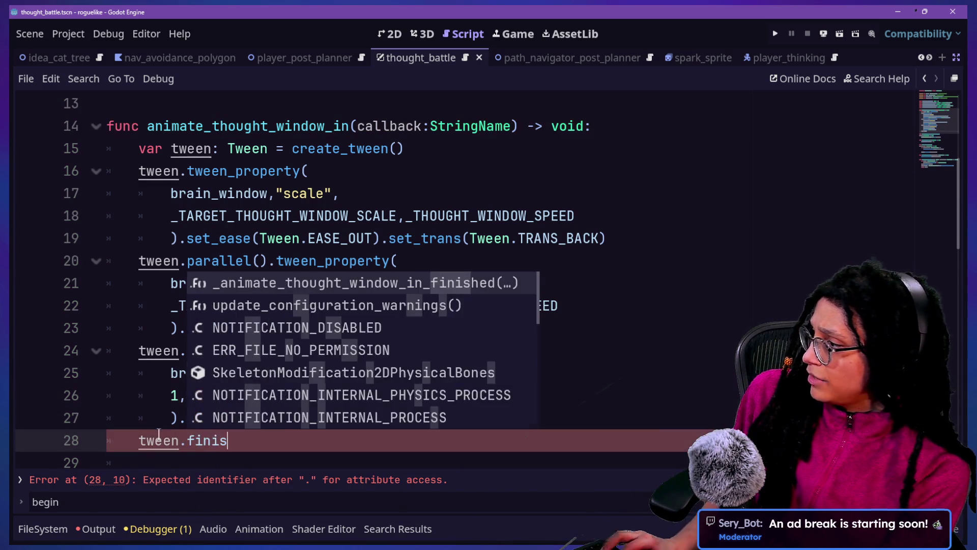
key(ctrl+equal)
click(142, 438)
click(316, 322)
key(BackSpace)
text(s)
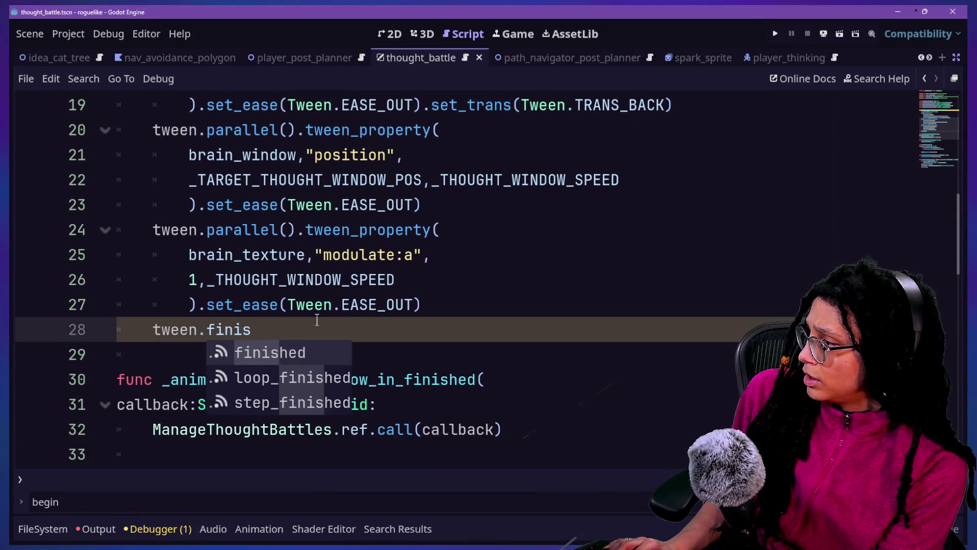
key(Return)
text(.connec)
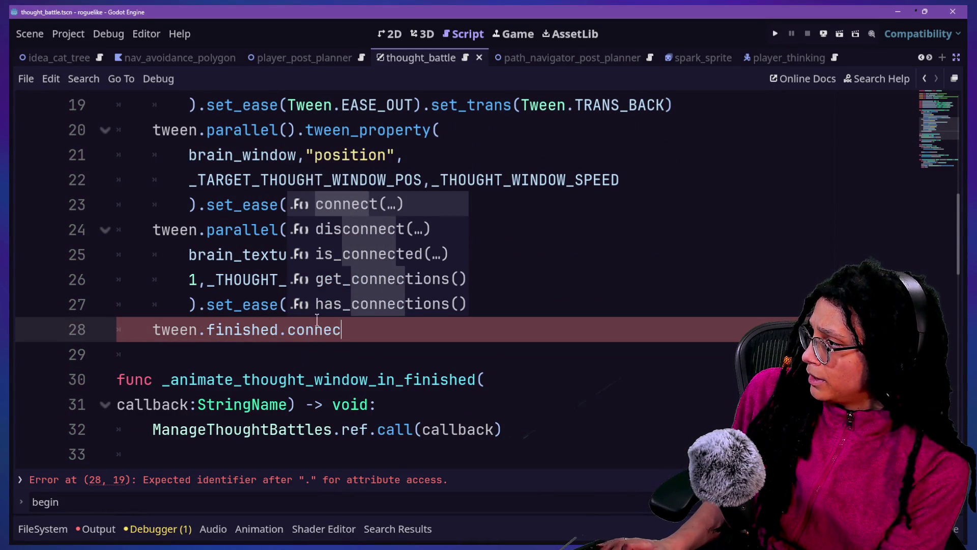
key(Return)
Name the handler _on_animate_thought_window_in_finished and bind the callback argument
text(_)
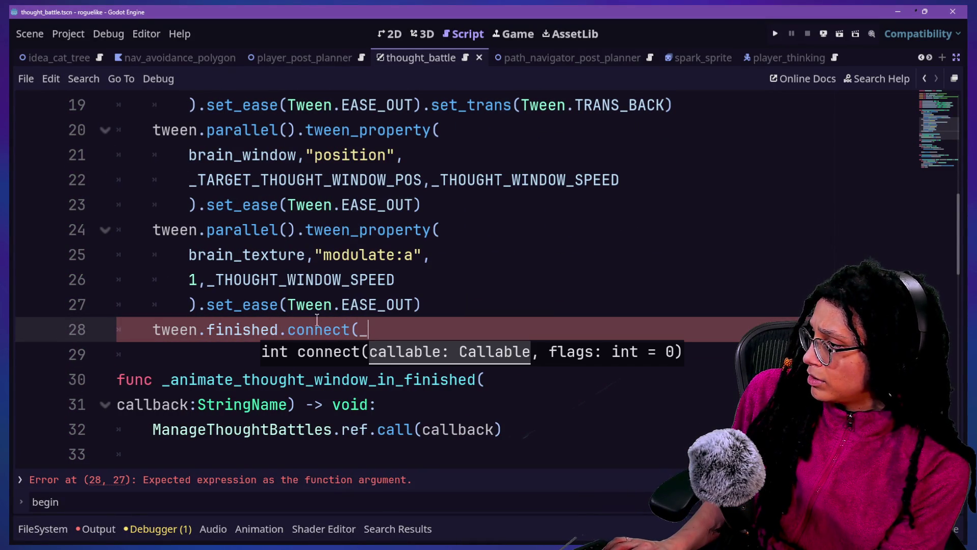
click(171, 379)
text(on_)
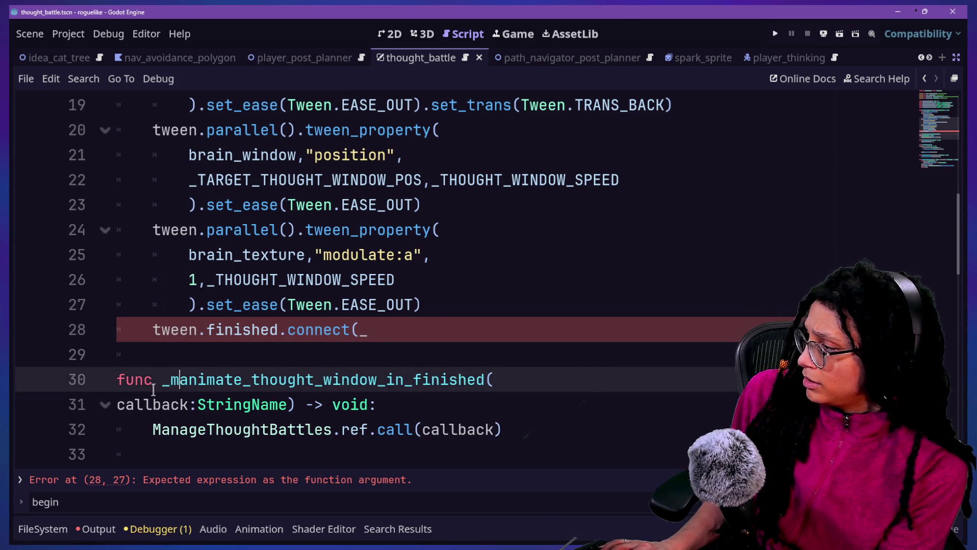
click(461, 326)
text(on_animate_thought_window)
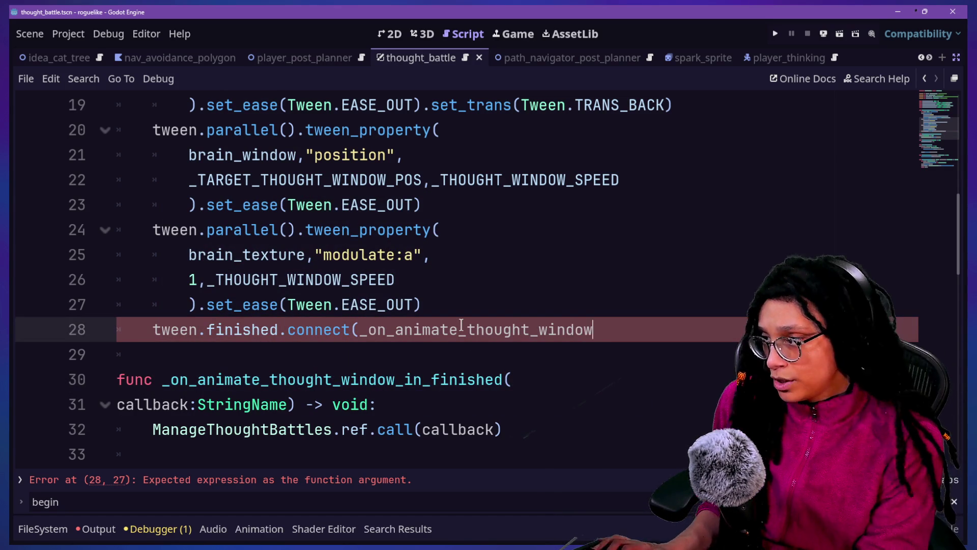
text(_in_finished()
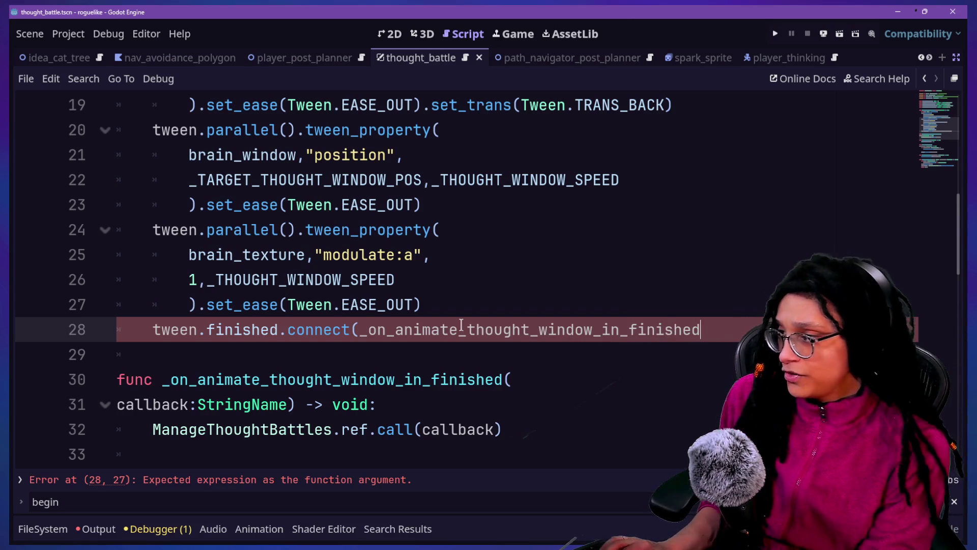
key(BackSpace)
text(.bind()
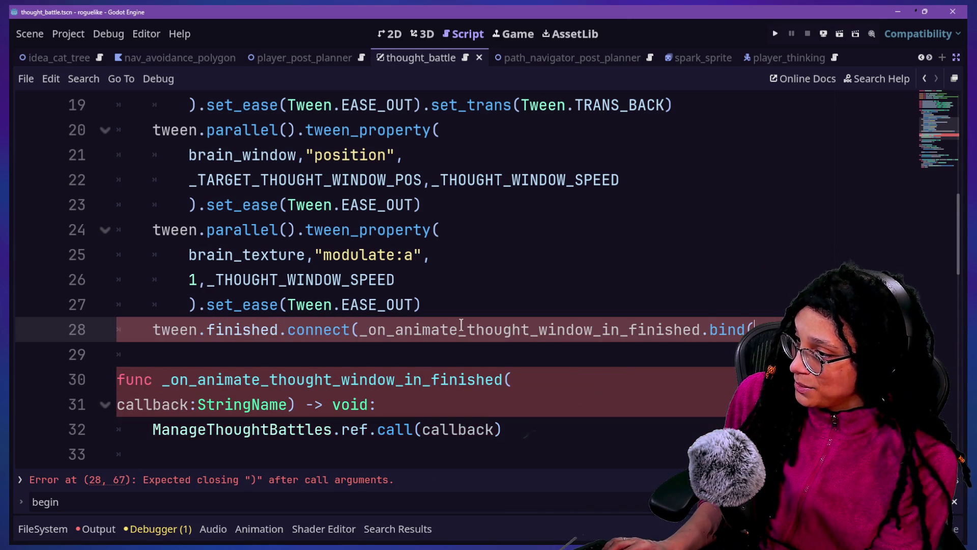
key(Return)
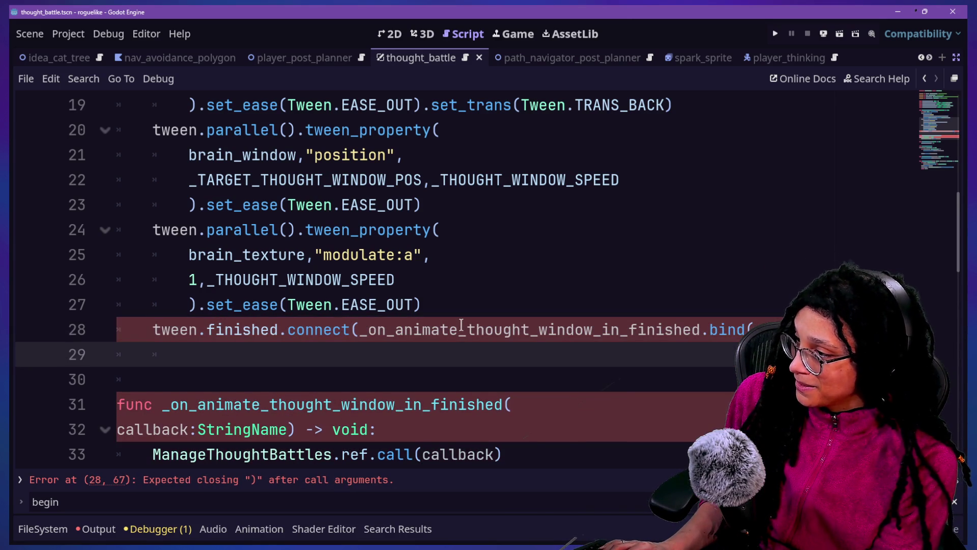
text(callback))
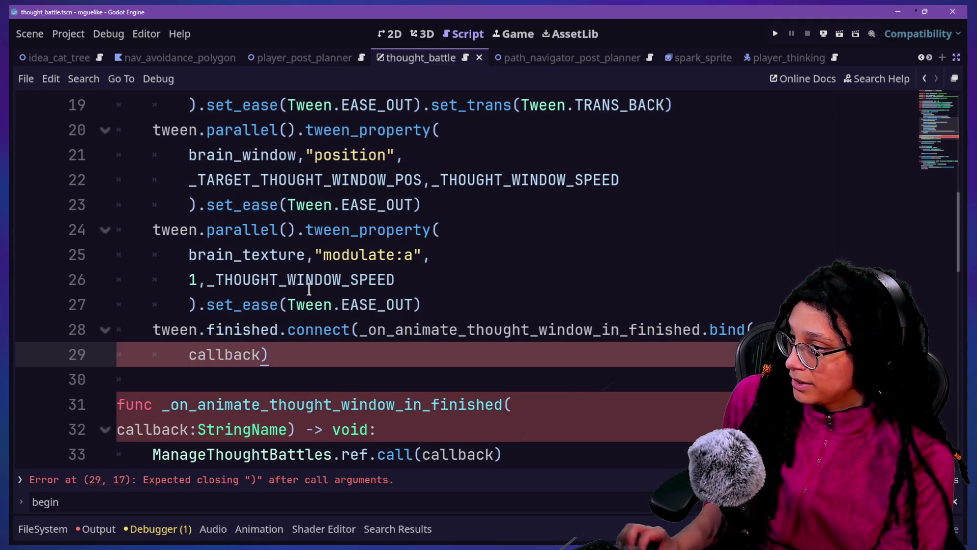
text())
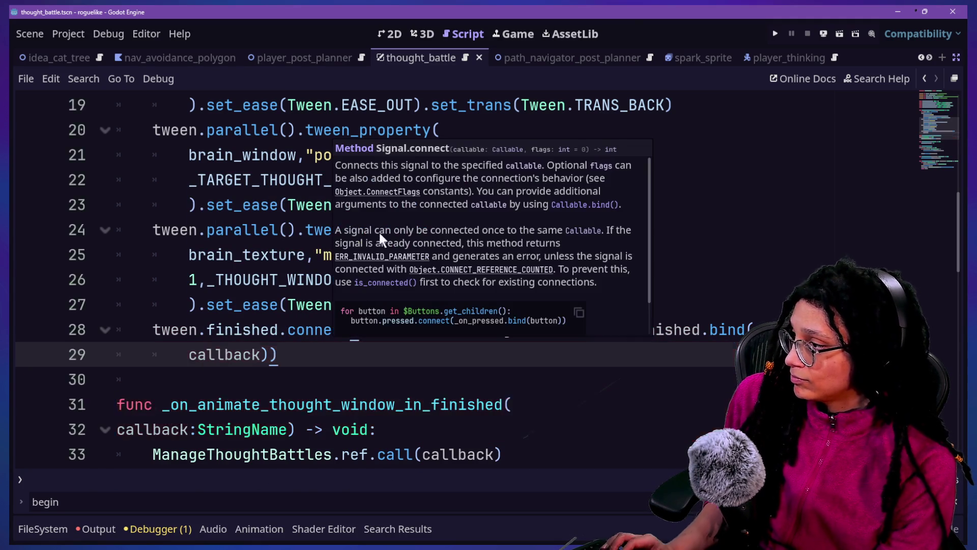
Put the bound handler on its own line and indent the callback argument
click(315, 254)
scroll(313, 253, down, 1)
click(359, 254)
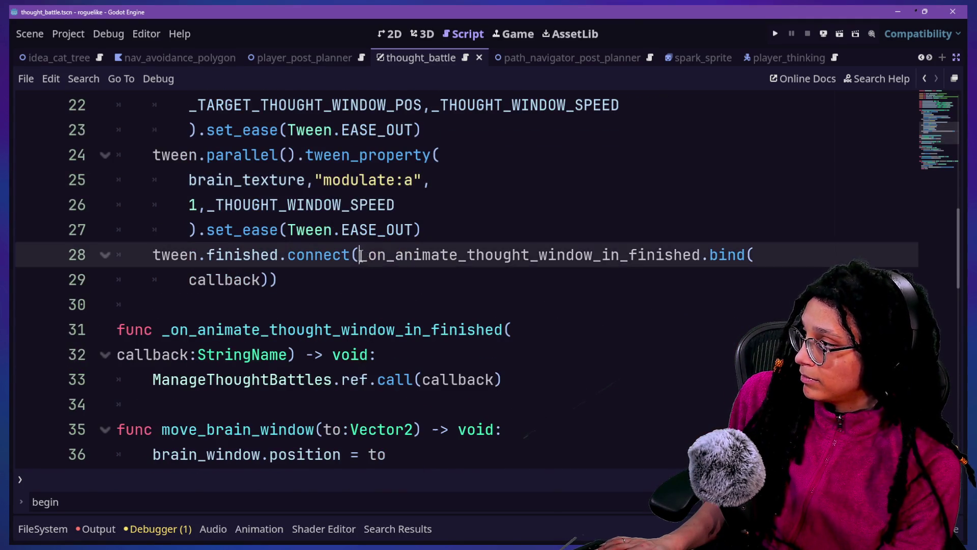
key(Return)
click(138, 325)
click(188, 304)
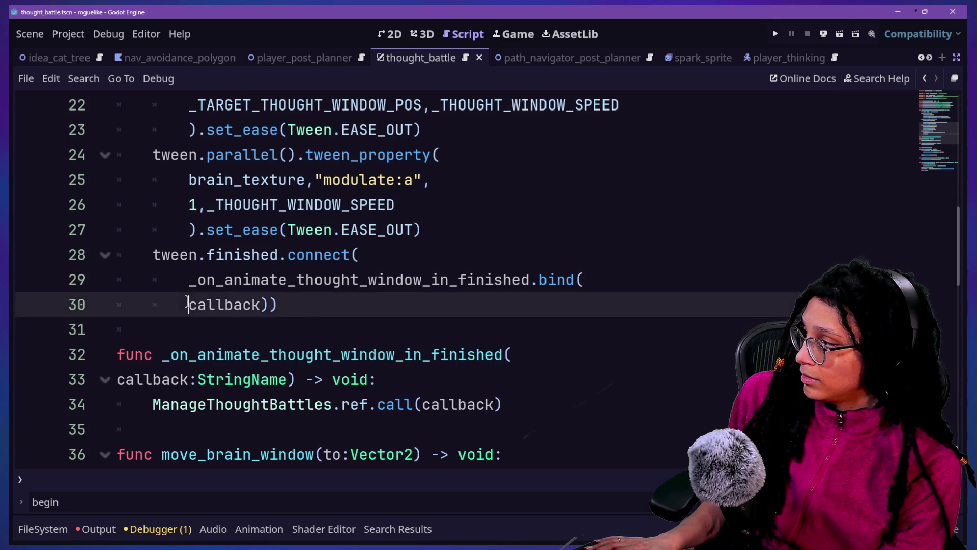
key(Tab)
click(371, 230)
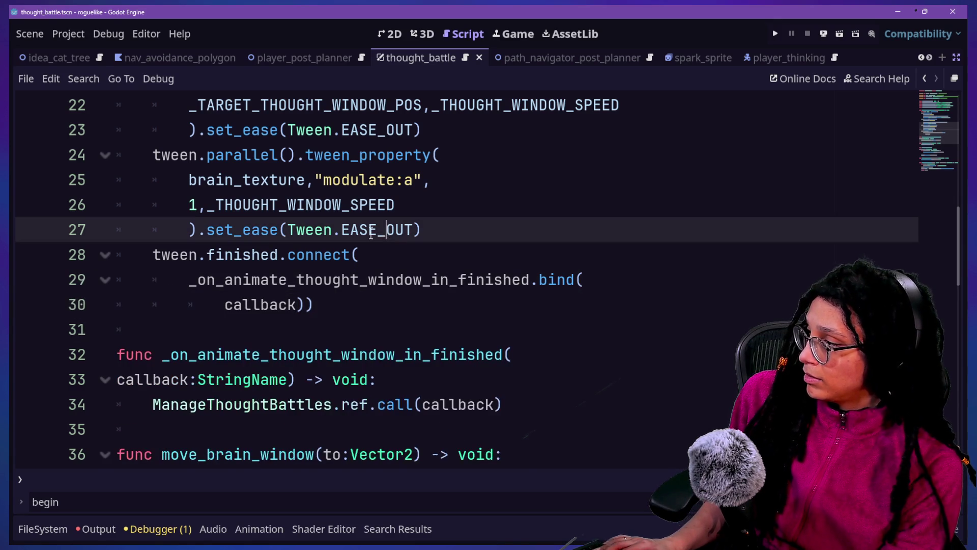
right_click(371, 233)
key(Escape)
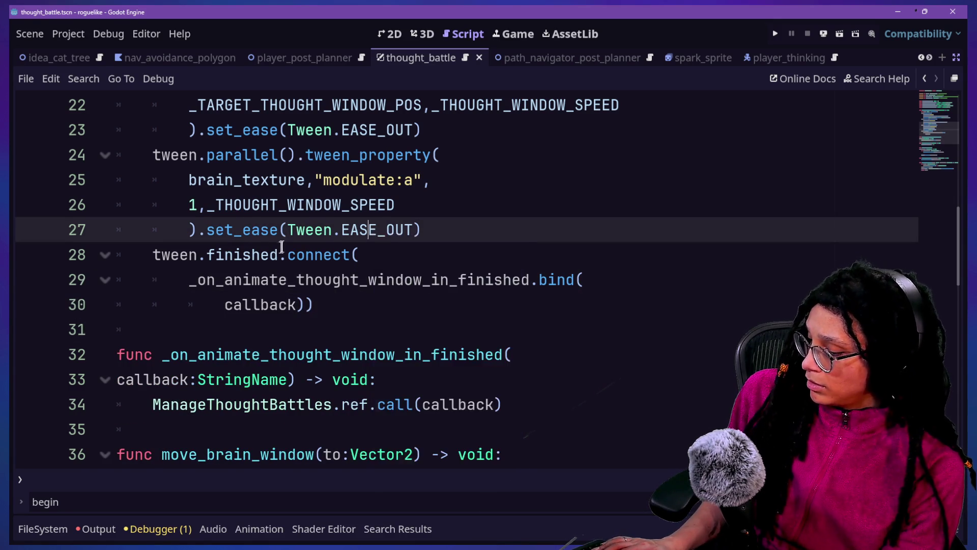
Save the scene and shrink the code font to show more lines
key(ctrl+minus)
key(ctrl+minus)
key(ctrl+s)
key(ctrl+minus)
key(ctrl+minus)
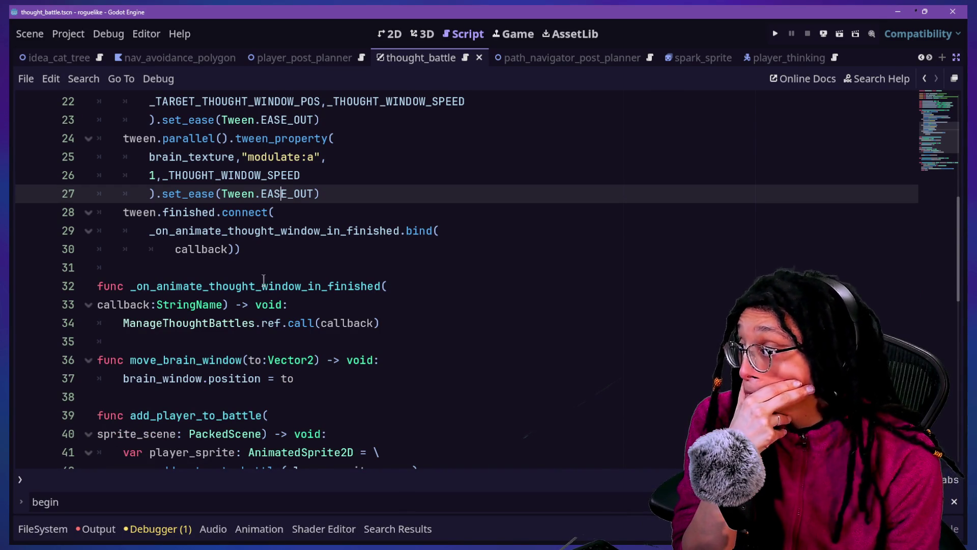
scroll(263, 279, up, 2)
scroll(264, 279, up, 1)
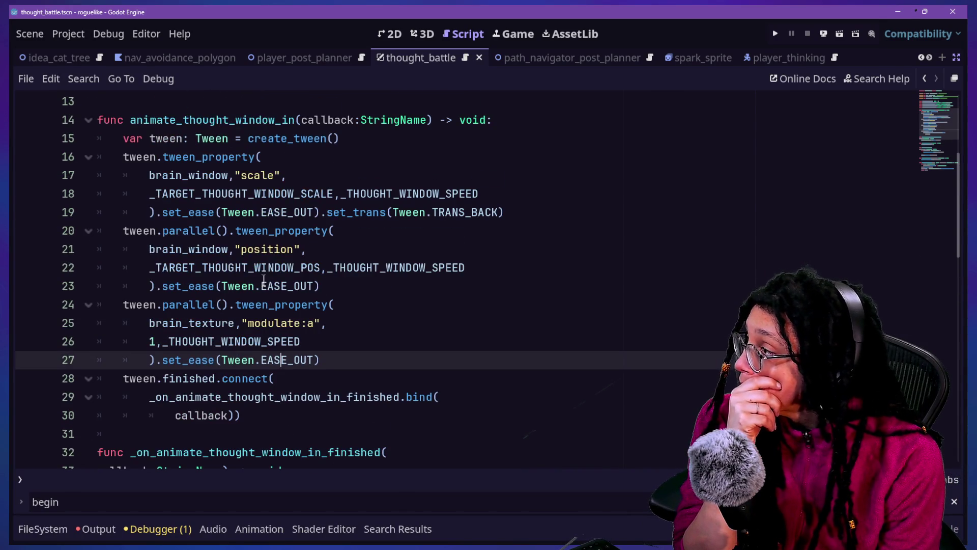
click(269, 119)
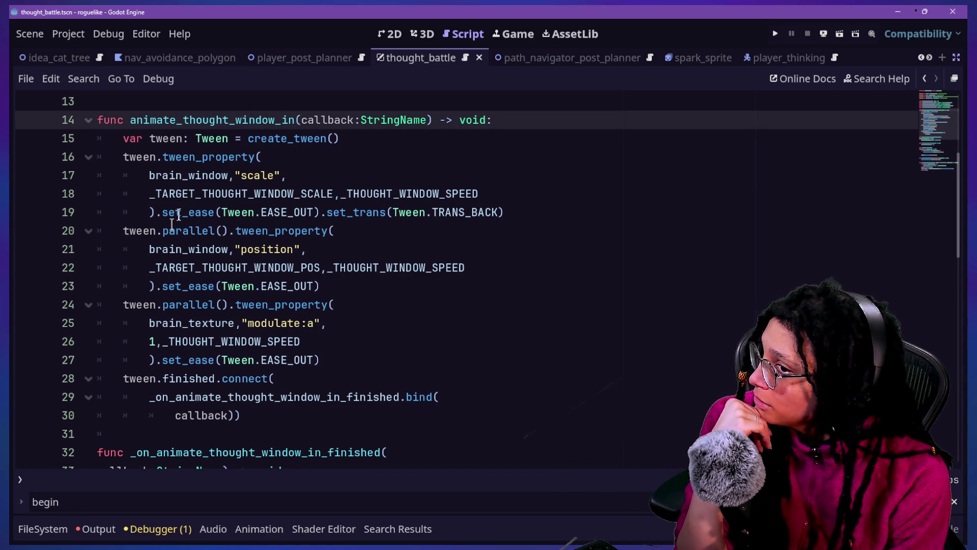
Copy lines 14–30 of animate_thought_window_in and paste them below the finished handler
mouse_move(241, 415)
mouse_down()
mouse_move(32, 156)
mouse_move(28, 124)
mouse_up()
key(ctrl+c)
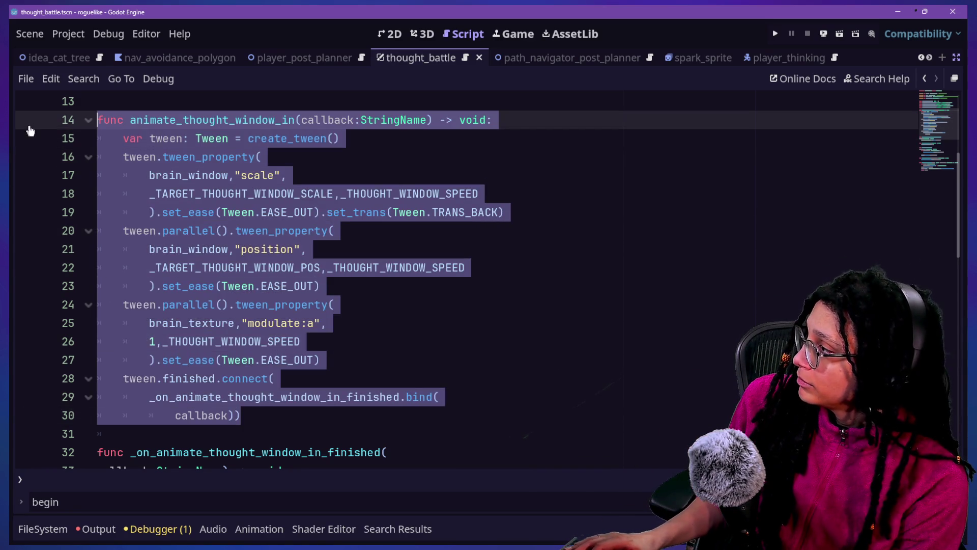
click(331, 416)
scroll(338, 417, down, 1)
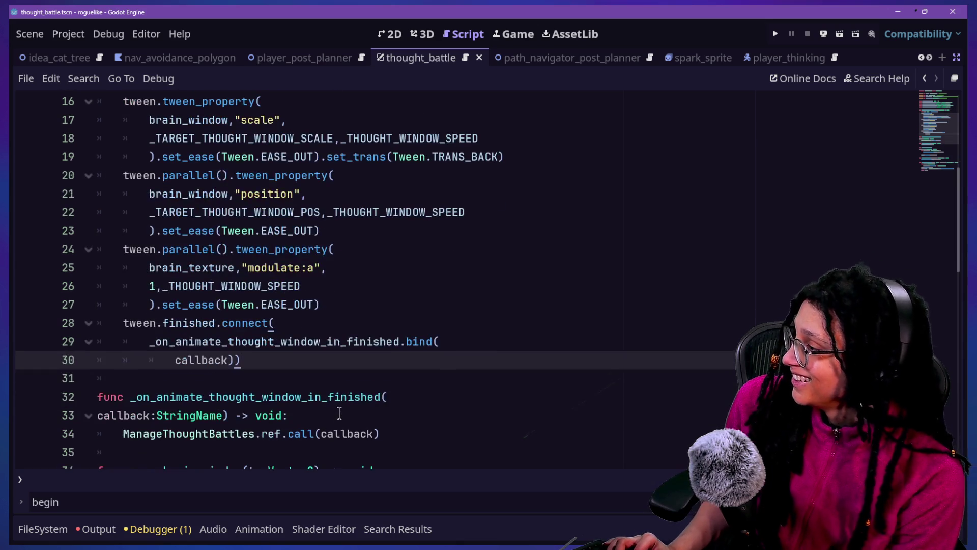
scroll(342, 410, down, 1)
click(399, 378)
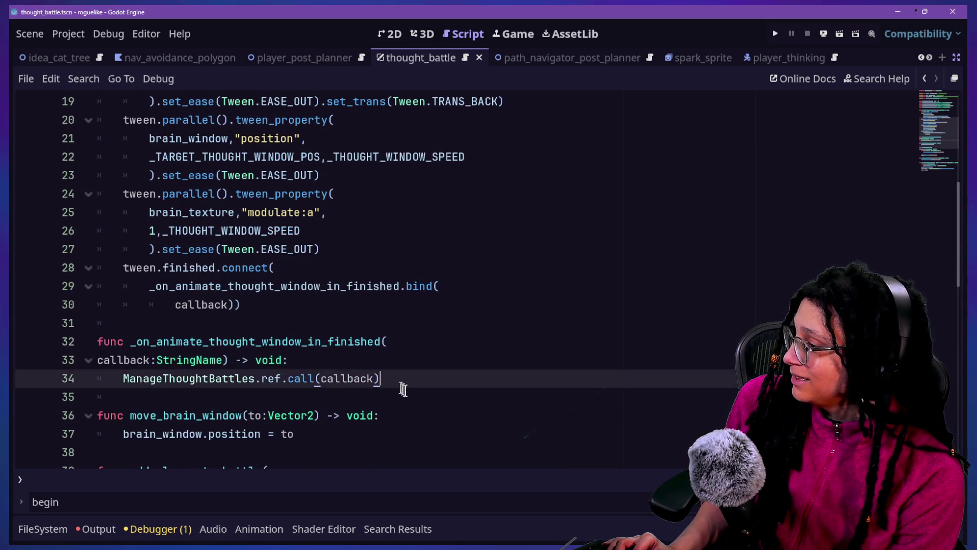
key(Return)
key(Return)
key(ctrl+v)
scroll(346, 367, down, 1)
scroll(304, 352, up, 1)
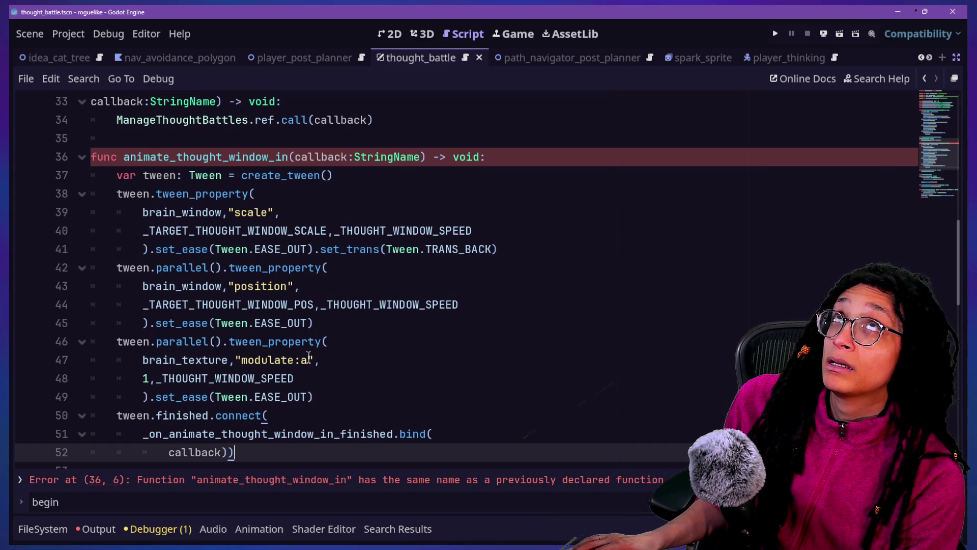
scroll(360, 291, down, 6)
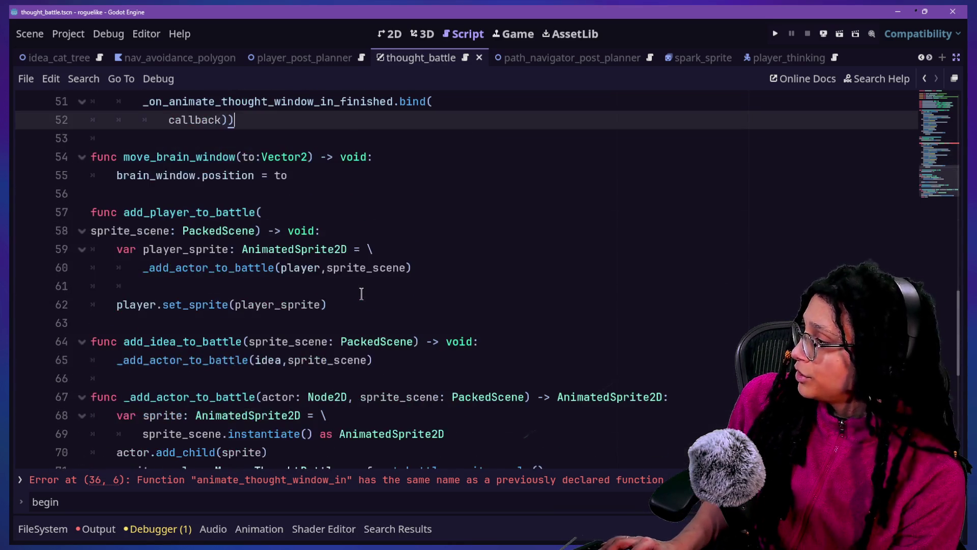
scroll(361, 293, down, 3)
Search the whole project for queue_free
key(ctrl+shift+f)
text(queue)
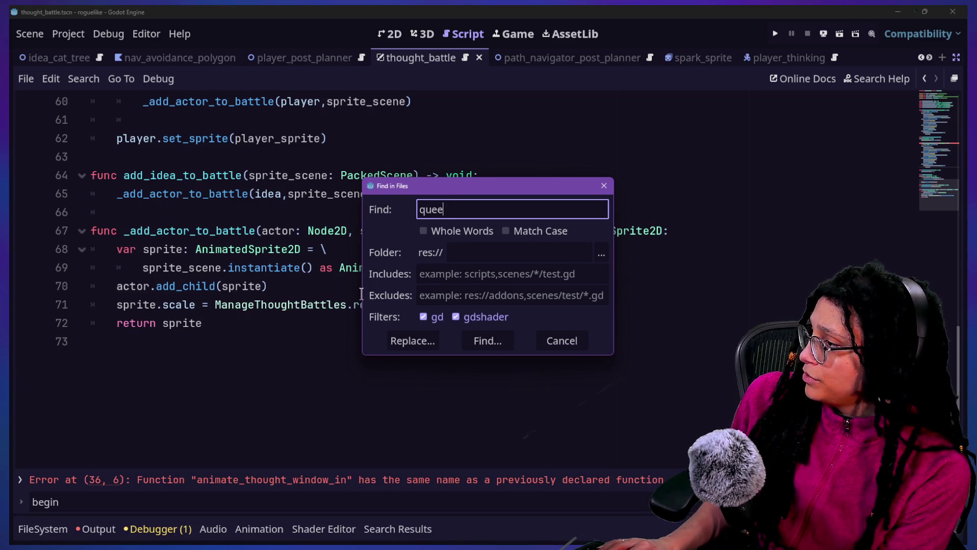
text(_free)
key(Return)
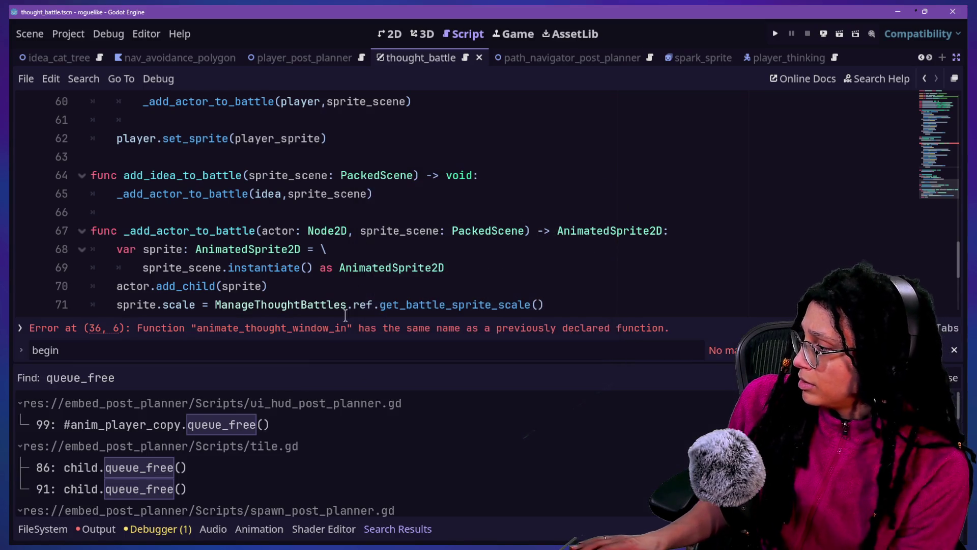
scroll(236, 420, down, 4)
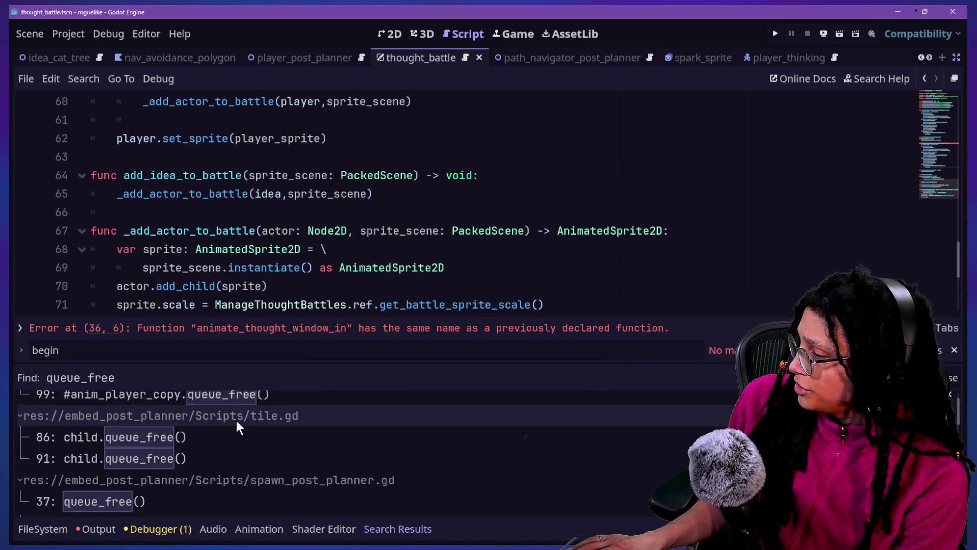
scroll(236, 421, down, 4)
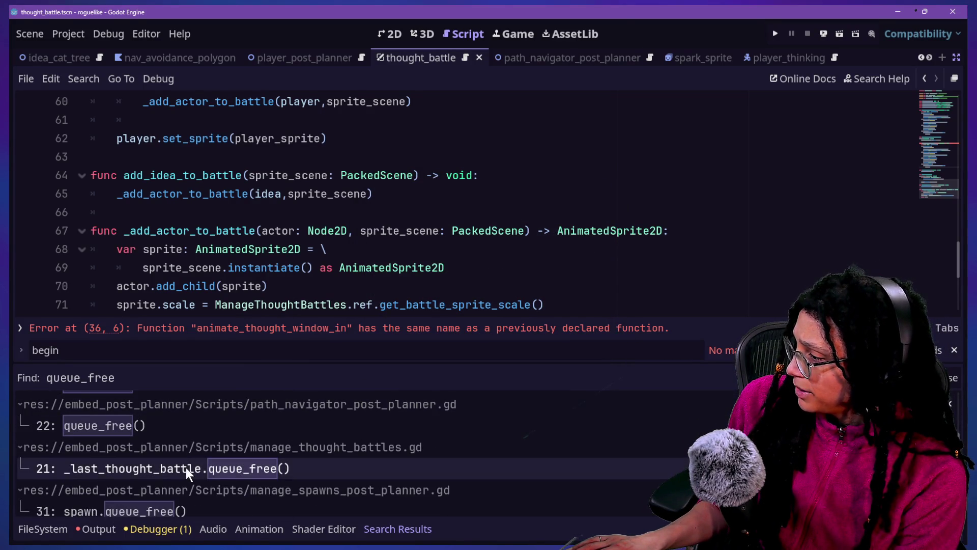
Open the manage_thought_battles.gd result and go to the collect_last_idea function
click(124, 469)
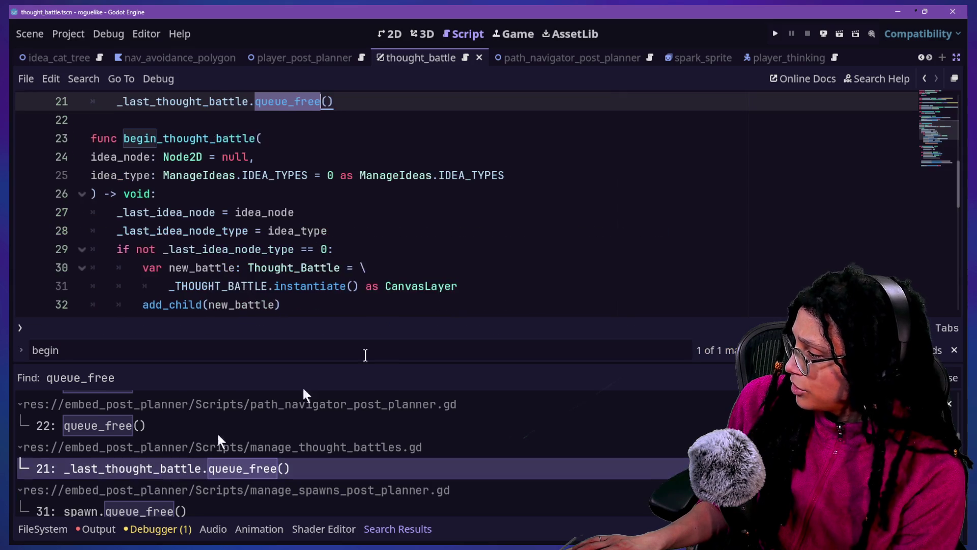
right_click(338, 198)
click(334, 197)
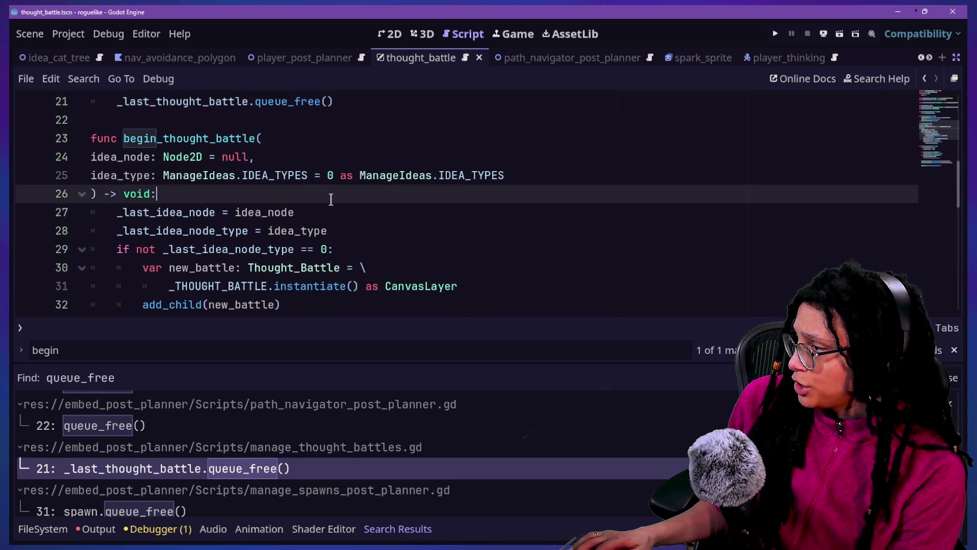
scroll(331, 199, up, 3)
drag(126, 212, 212, 212)
click(240, 212)
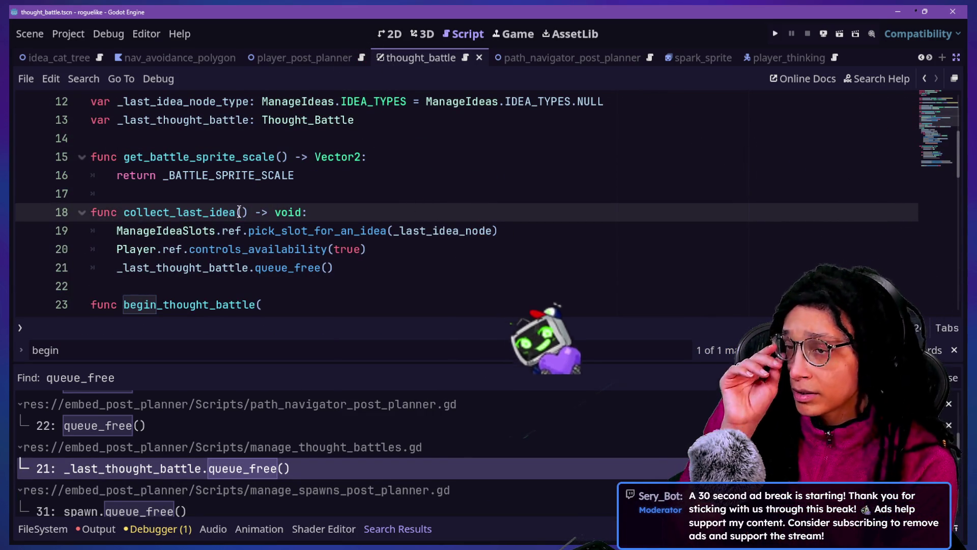
drag(137, 231, 400, 231)
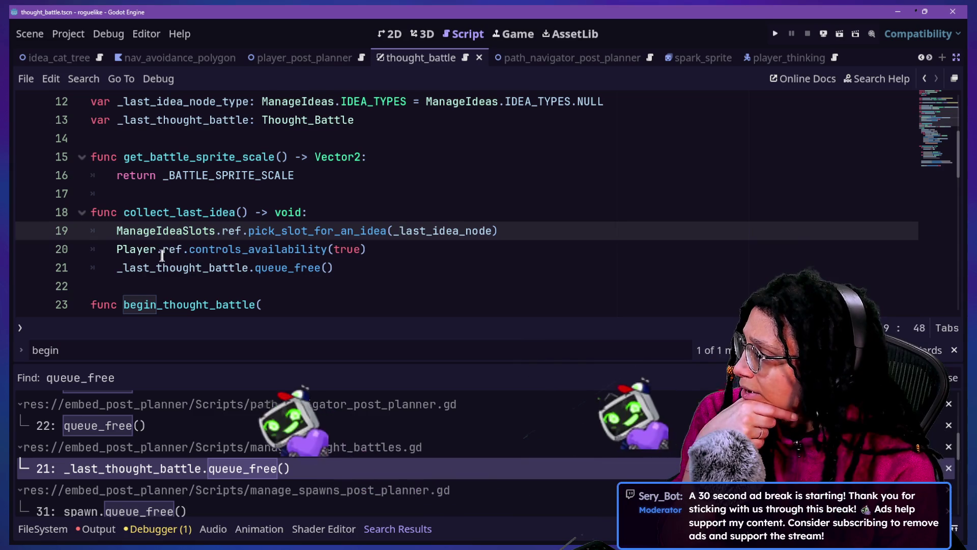
mouse_move(151, 249)
mouse_down()
mouse_move(390, 249)
mouse_move(161, 270)
mouse_move(104, 249)
mouse_move(140, 252)
mouse_up()
click(143, 249)
mouse_move(346, 249)
mouse_down()
mouse_move(336, 268)
mouse_move(46, 270)
mouse_up()
click(382, 267)
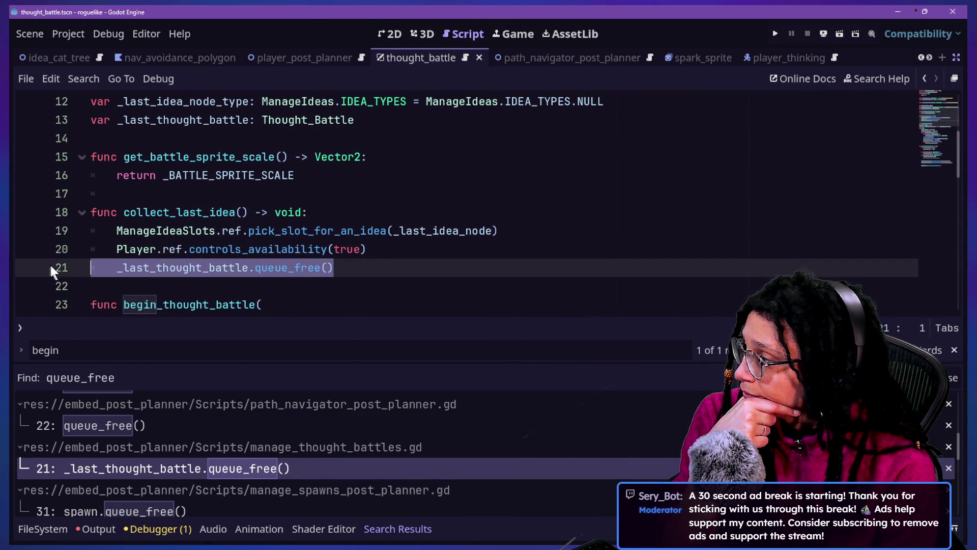
click(193, 250)
drag(230, 250, 283, 250)
click(316, 249)
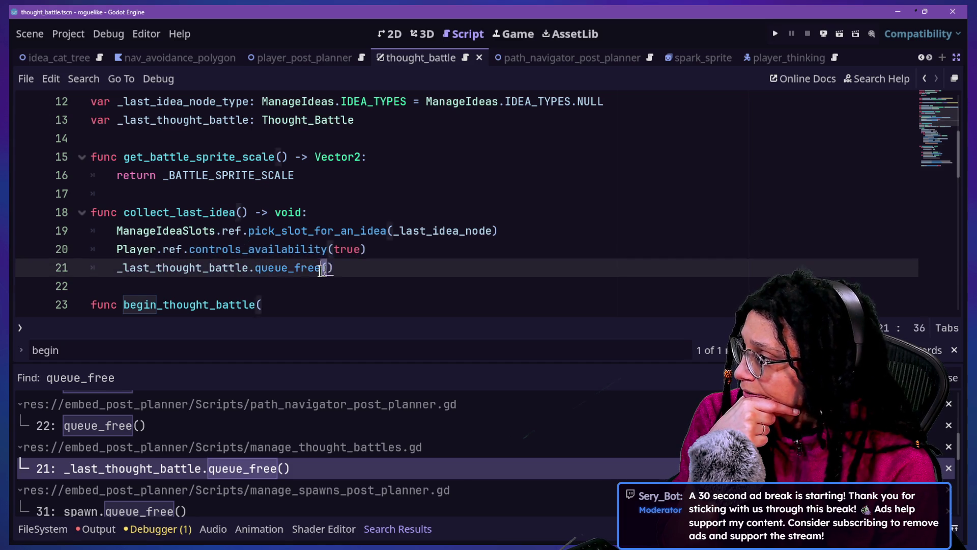
click(221, 232)
drag(224, 234, 464, 232)
drag(379, 232, 488, 235)
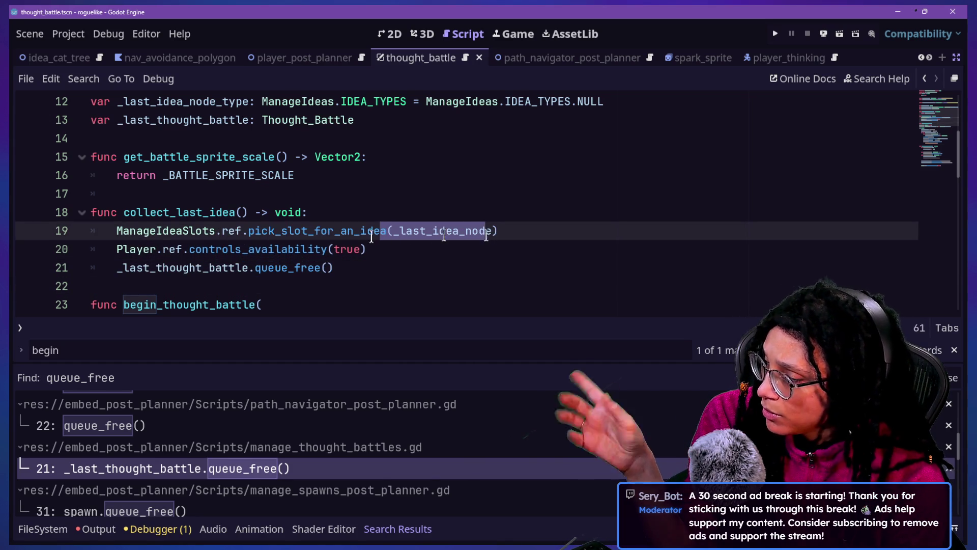
click(312, 249)
click(223, 287)
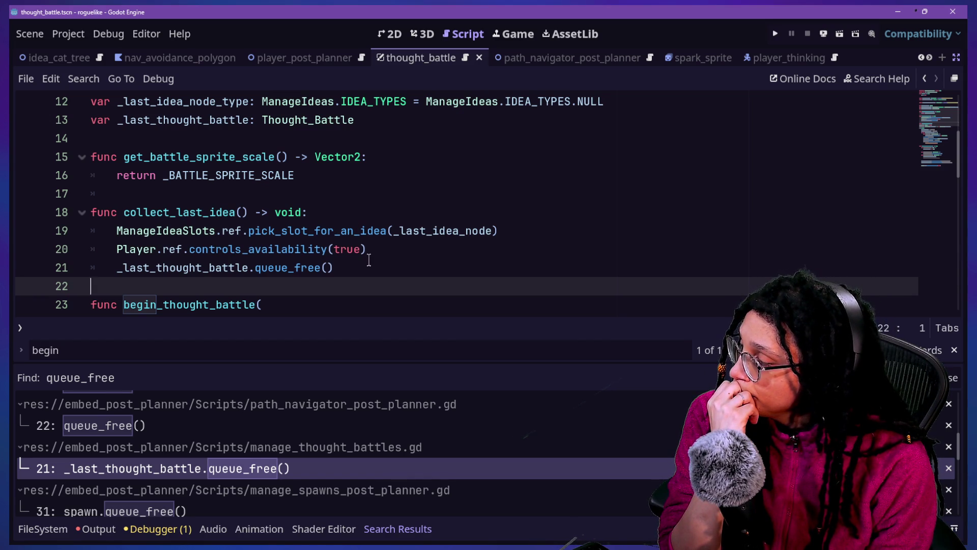
click(440, 232)
click(432, 249)
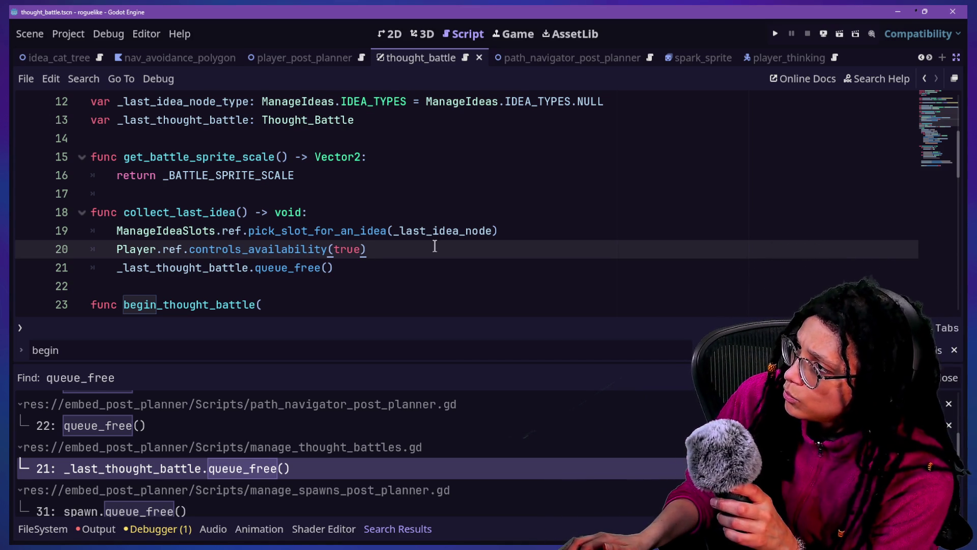
scroll(435, 246, down, 3)
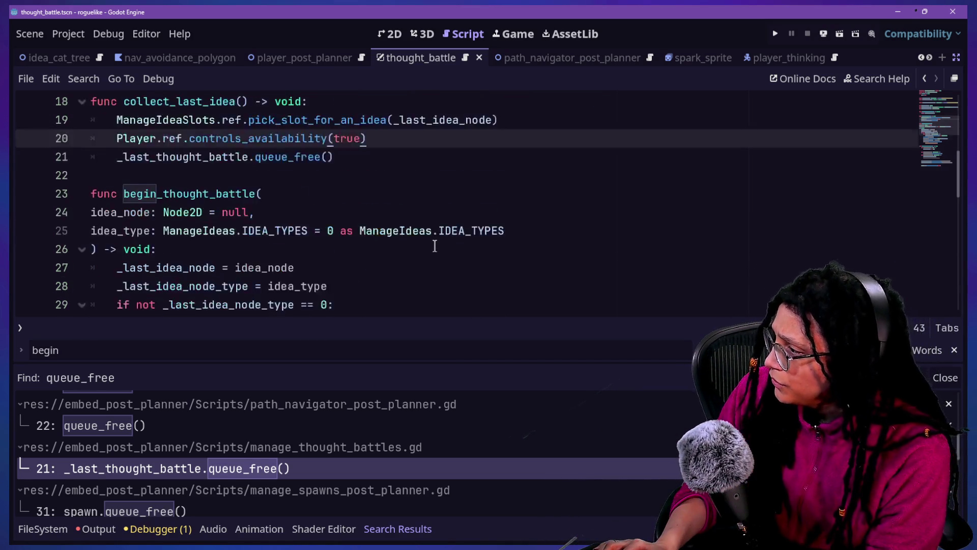
scroll(154, 243, down, 1)
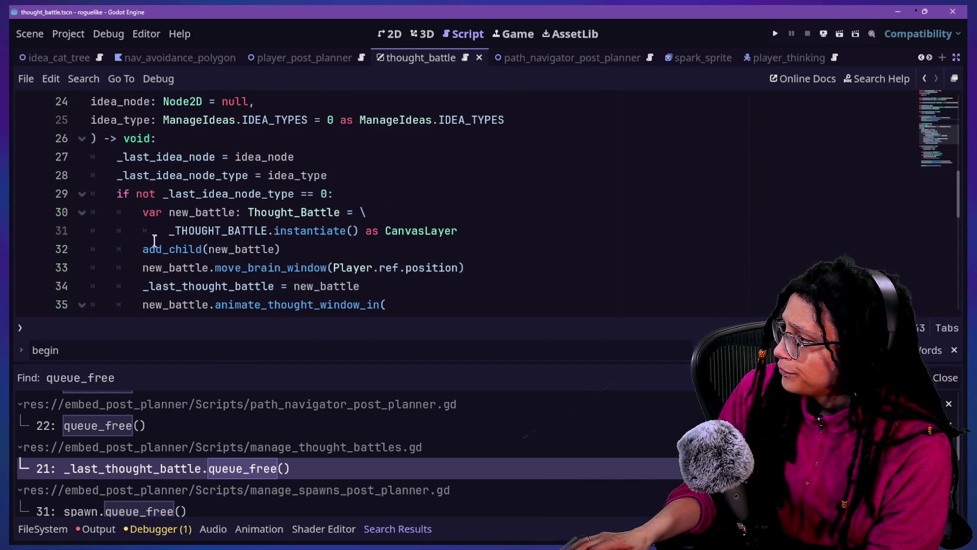
drag(137, 179, 303, 286)
mouse_move(125, 194)
mouse_down()
mouse_move(156, 196)
mouse_move(281, 249)
mouse_up()
scroll(313, 286, down, 1)
scroll(313, 254, down, 1)
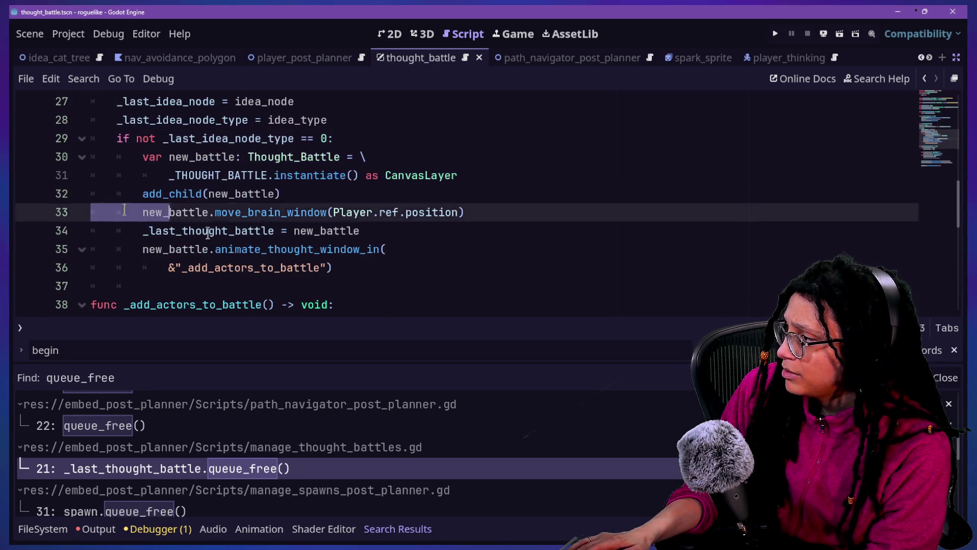
drag(98, 211, 312, 286)
scroll(312, 291, up, 9)
scroll(312, 290, down, 1)
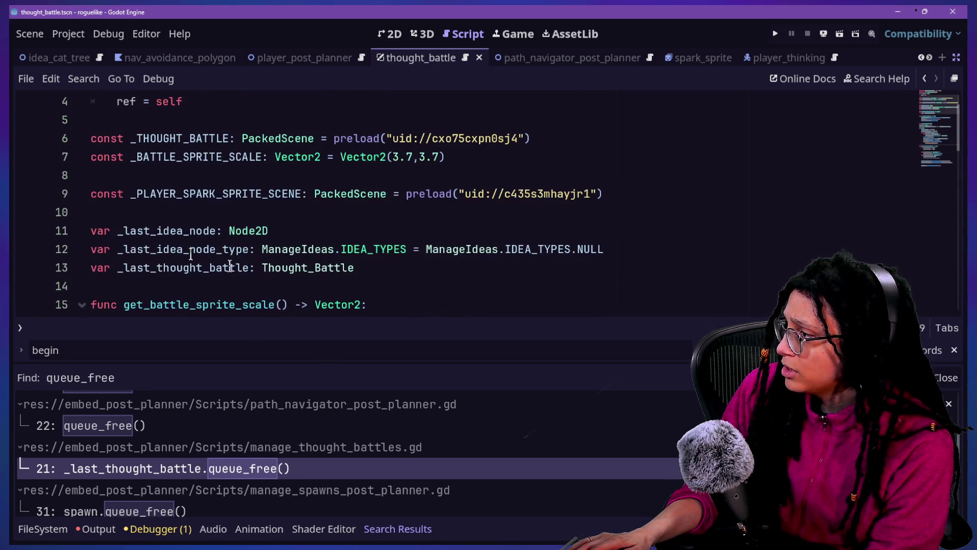
scroll(285, 292, down, 5)
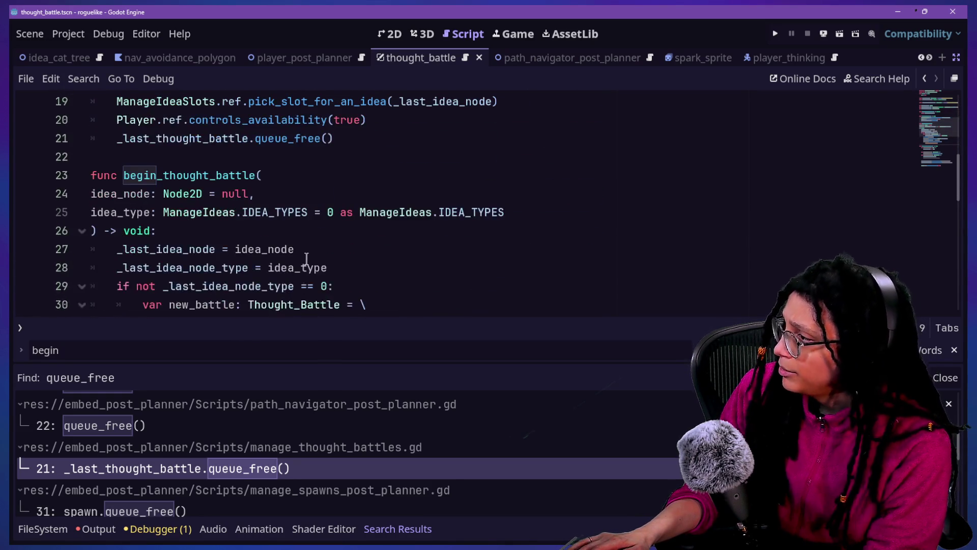
scroll(306, 259, down, 2)
click(306, 258)
scroll(306, 259, up, 1)
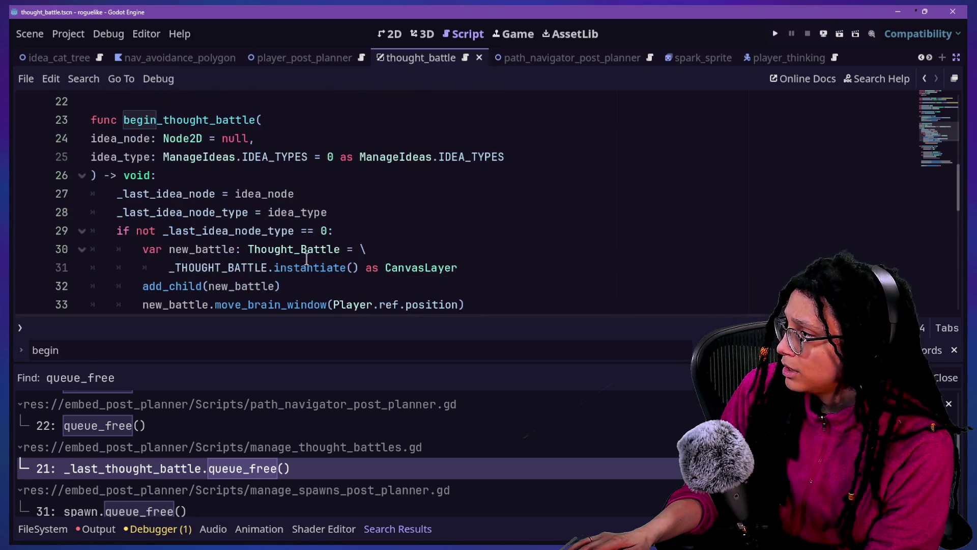
scroll(306, 258, up, 2)
click(377, 177)
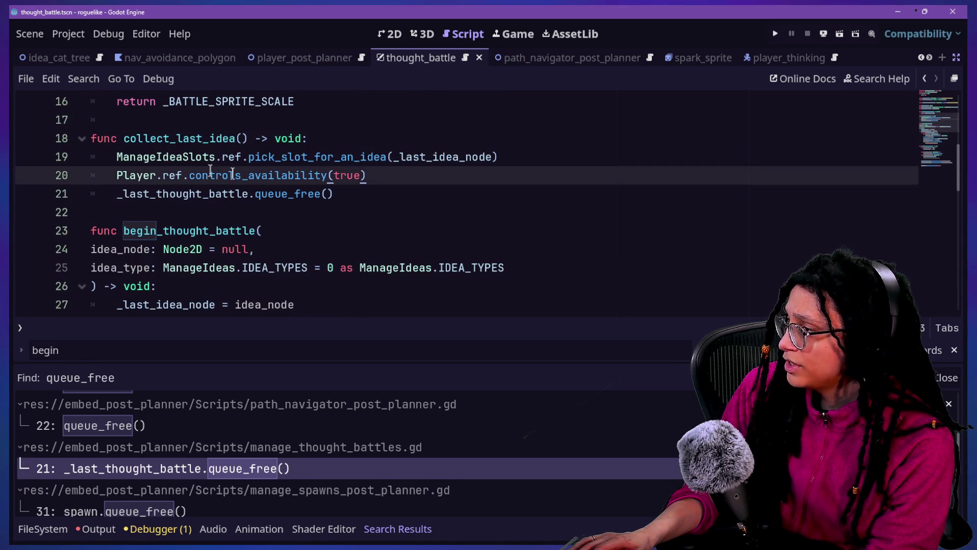
drag(165, 187, 185, 191)
scroll(185, 190, up, 1)
click(376, 182)
drag(359, 201, 274, 204)
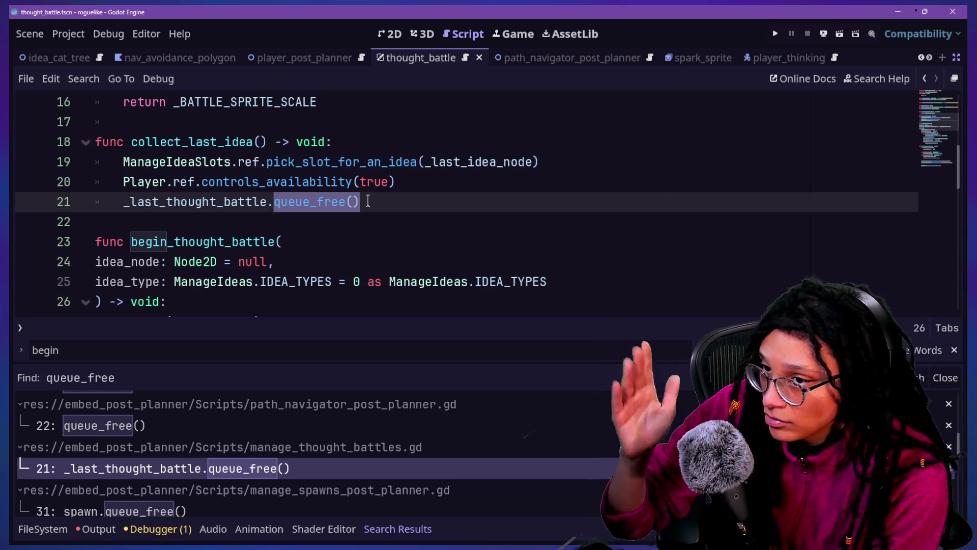
Replace line 21's queue_free() with a call to animate_thought_window_out, then save
key(BackSpace)
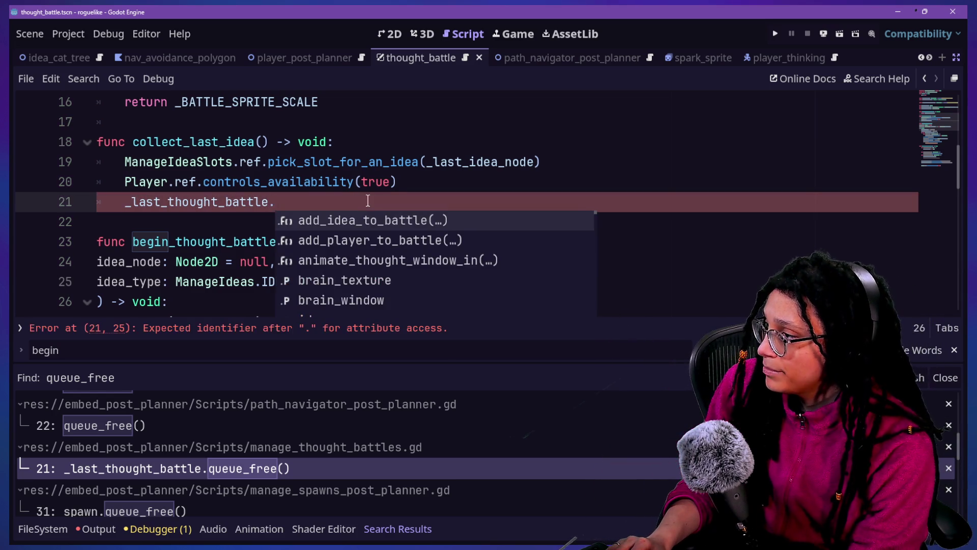
key(Down)
key(Down)
key(Return)
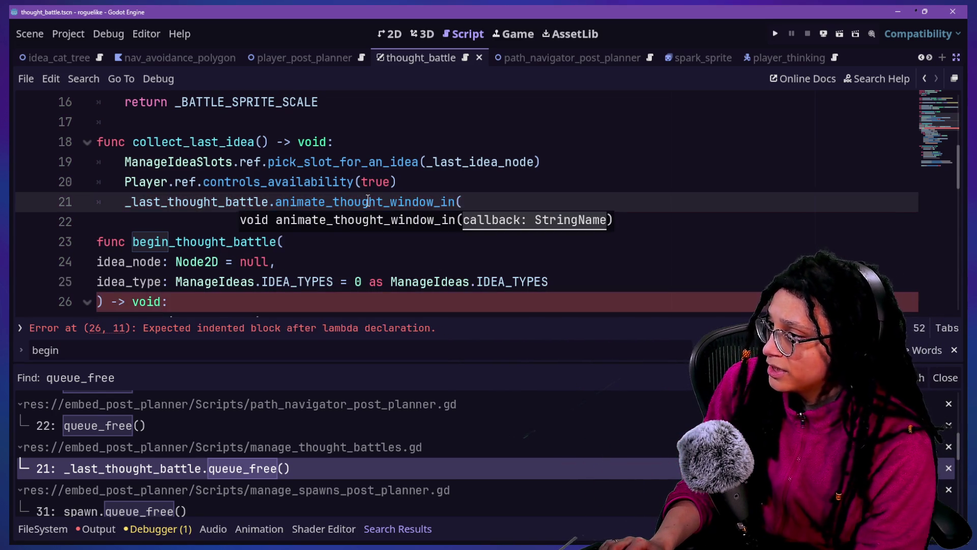
text(ut)
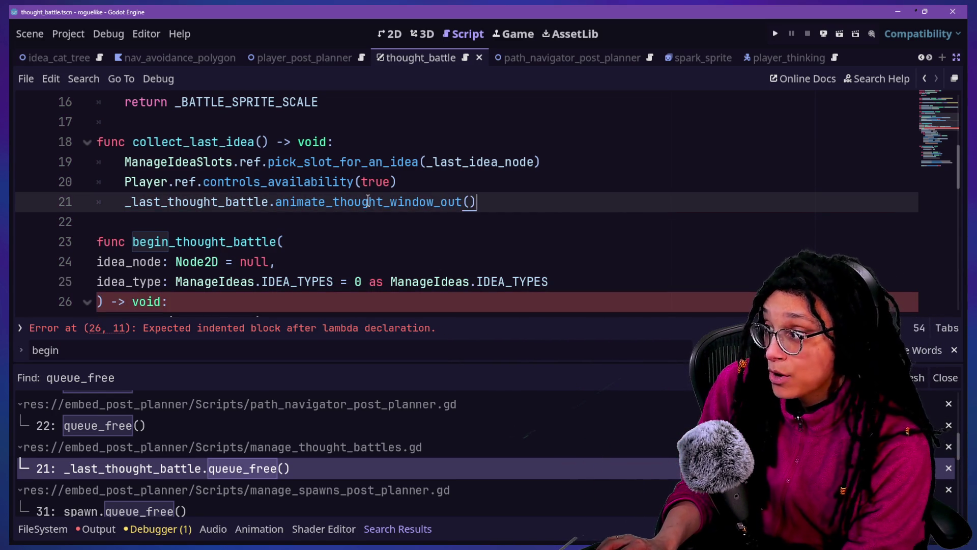
key(ctrl+s)
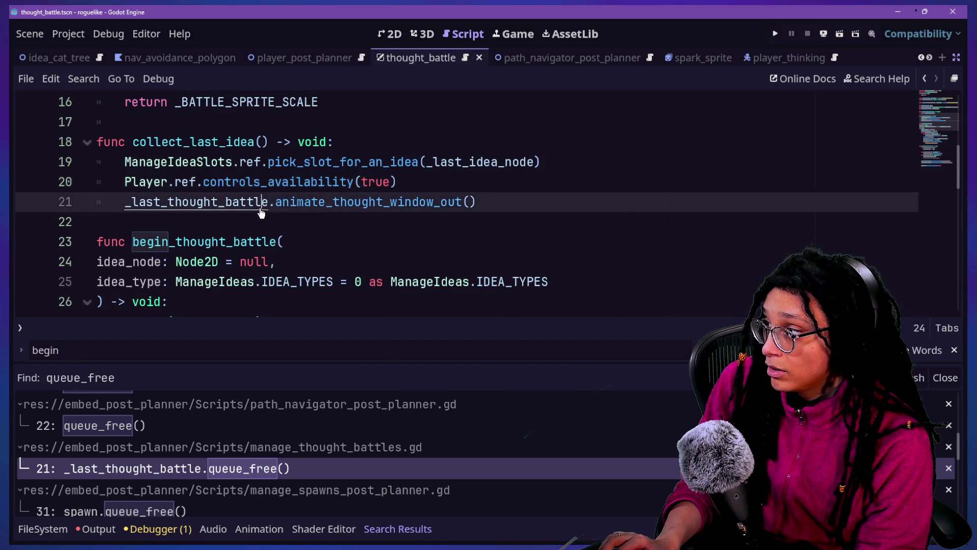
Close the find-in-files results and scroll up to the duplicated tween function
scroll(285, 204, up, 3)
click(309, 209)
scroll(314, 215, down, 15)
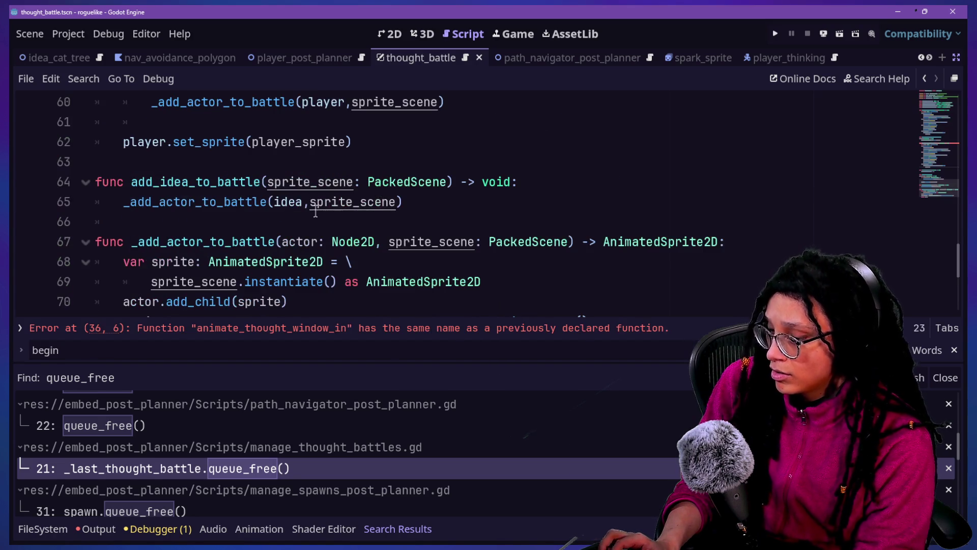
key(ctrl+shift+F11)
key(ctrl+shift+F11)
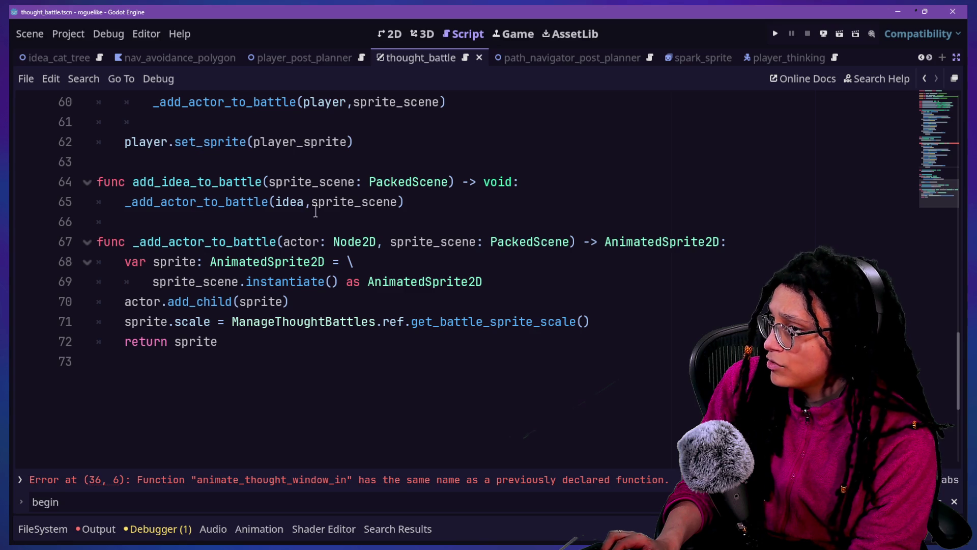
scroll(340, 289, up, 2)
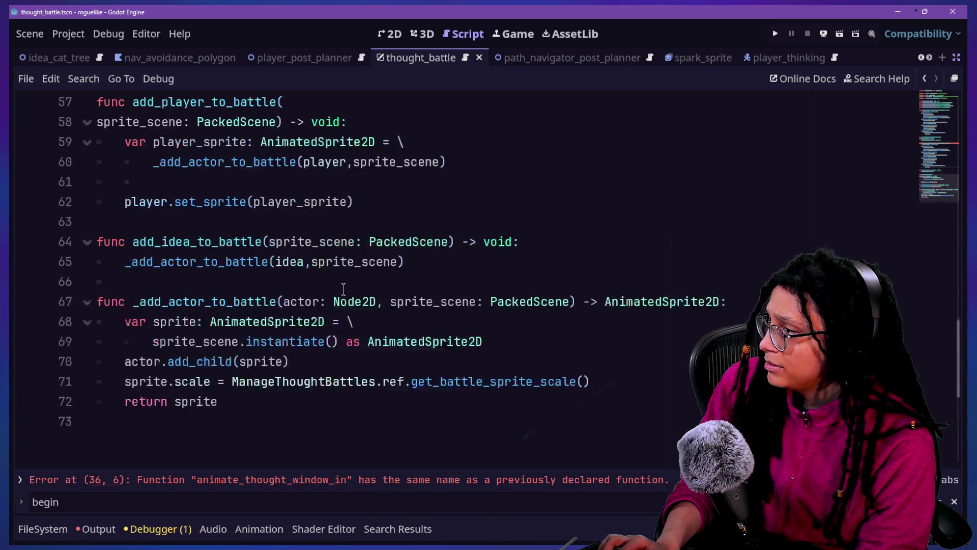
right_click(344, 289)
click(377, 230)
scroll(378, 230, up, 2)
scroll(380, 233, up, 3)
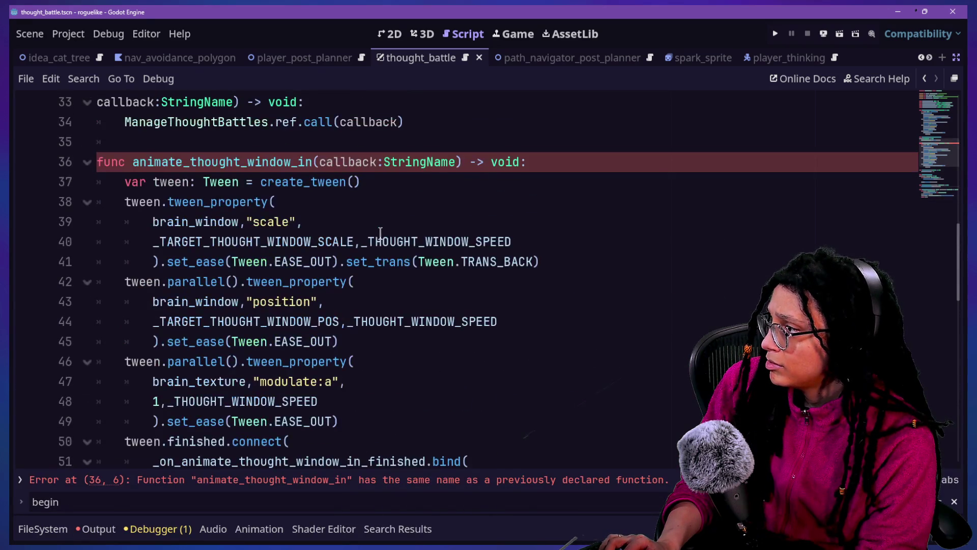
scroll(278, 208, up, 2)
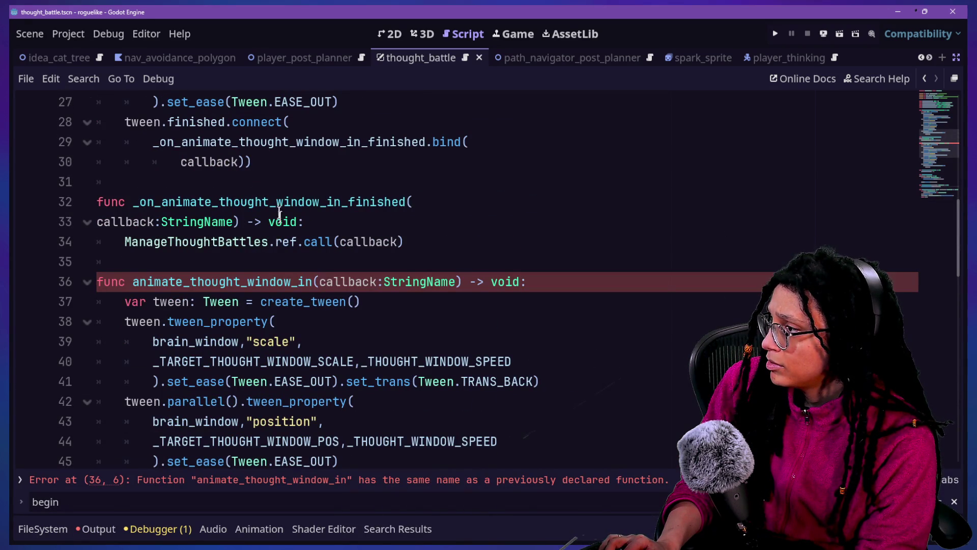
Rename the duplicated function to animate_thought_window_out and remove its callback parameter
click(311, 282)
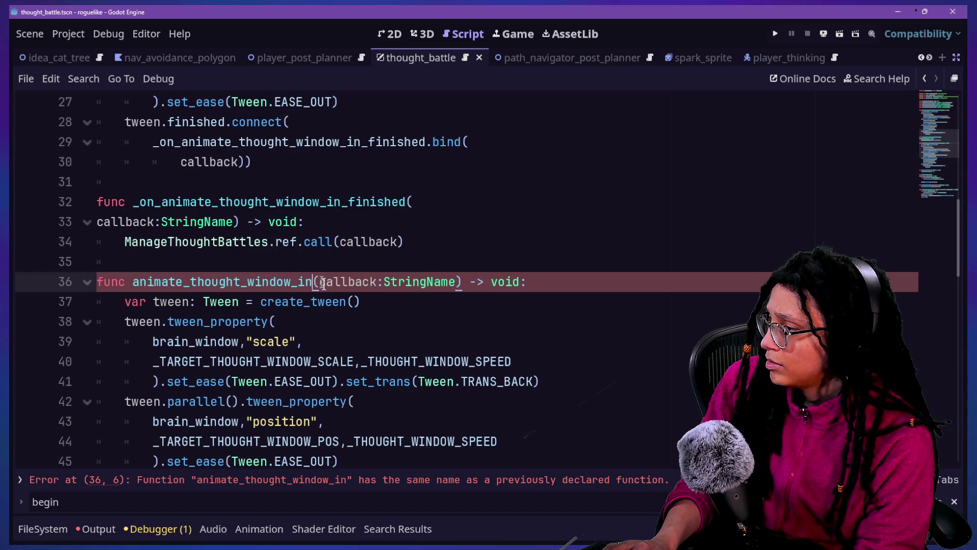
key(BackSpace)
key(BackSpace)
text(out)
key(Right)
key(shift+Right)
key(shift+Right)
key(shift+Right)
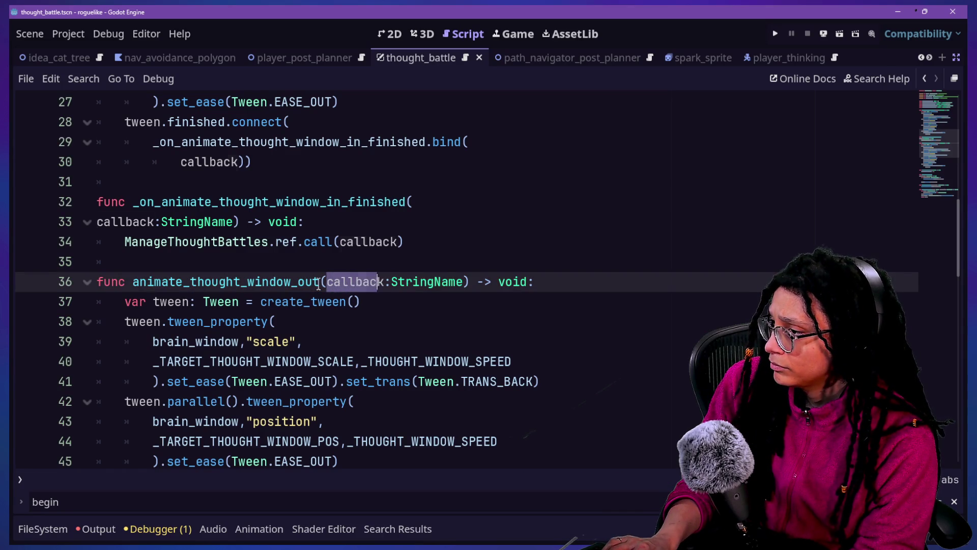
key(BackSpace)
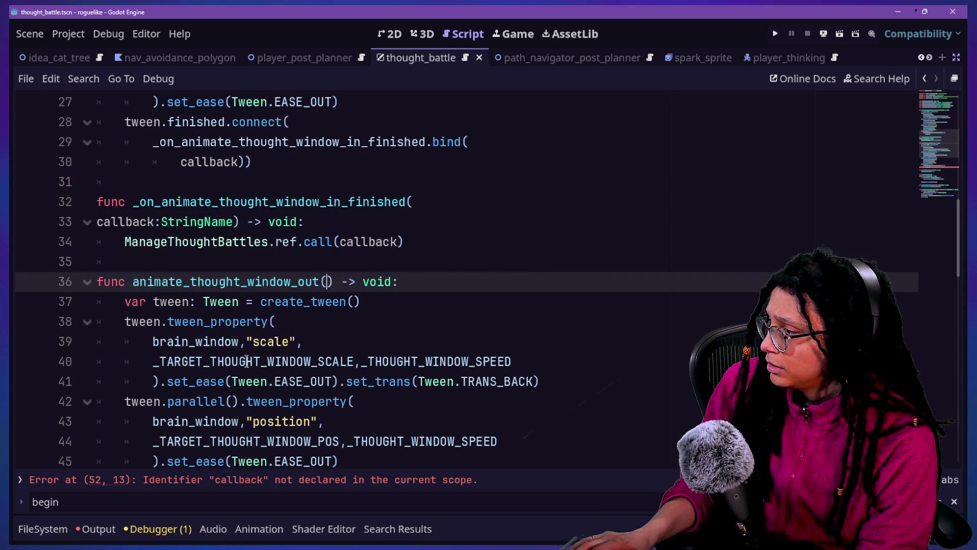
Connect its finished signal to _on_animate_thought_window_out_finished without the bind(callback) argument
click(386, 351)
scroll(384, 351, down, 2)
scroll(260, 294, down, 2)
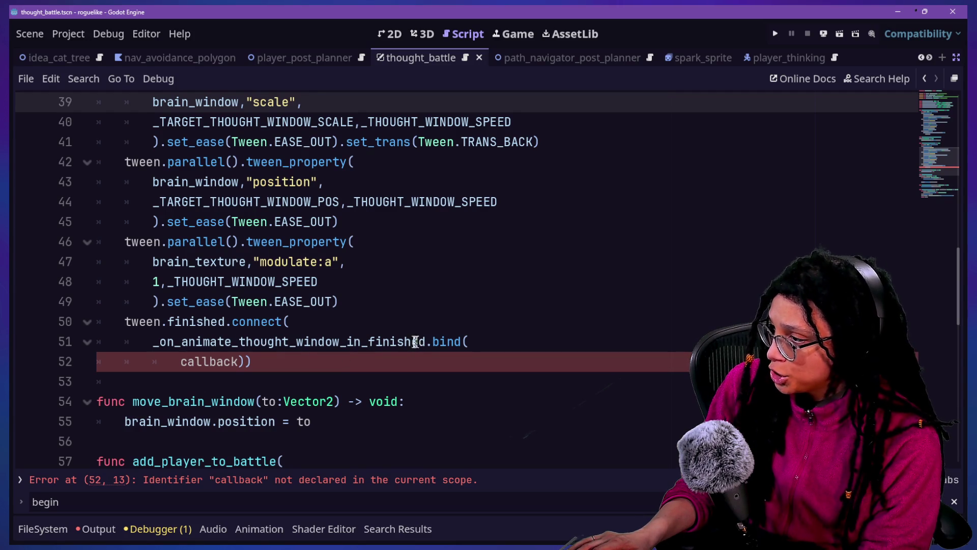
click(361, 342)
key(BackSpace)
key(BackSpace)
text(out)
click(337, 301)
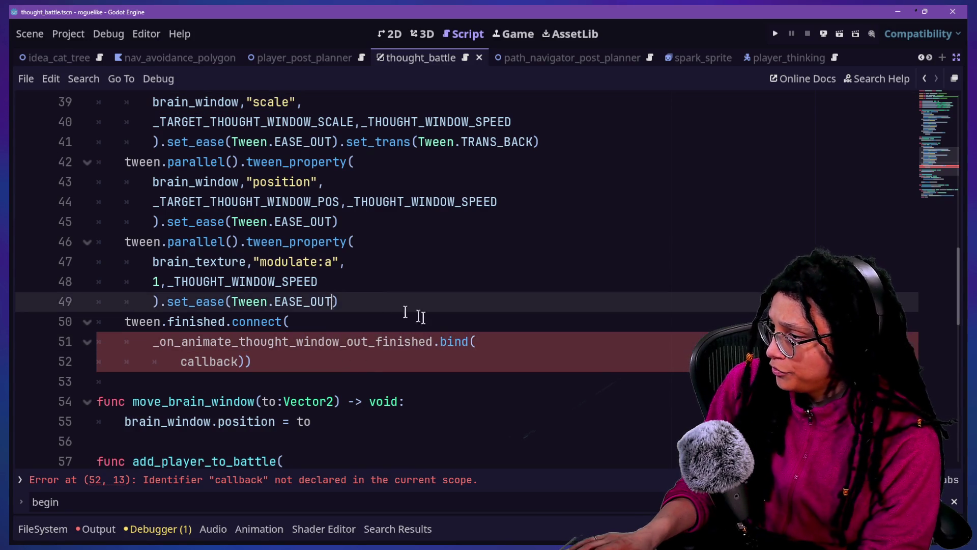
click(440, 343)
key(BackSpace)
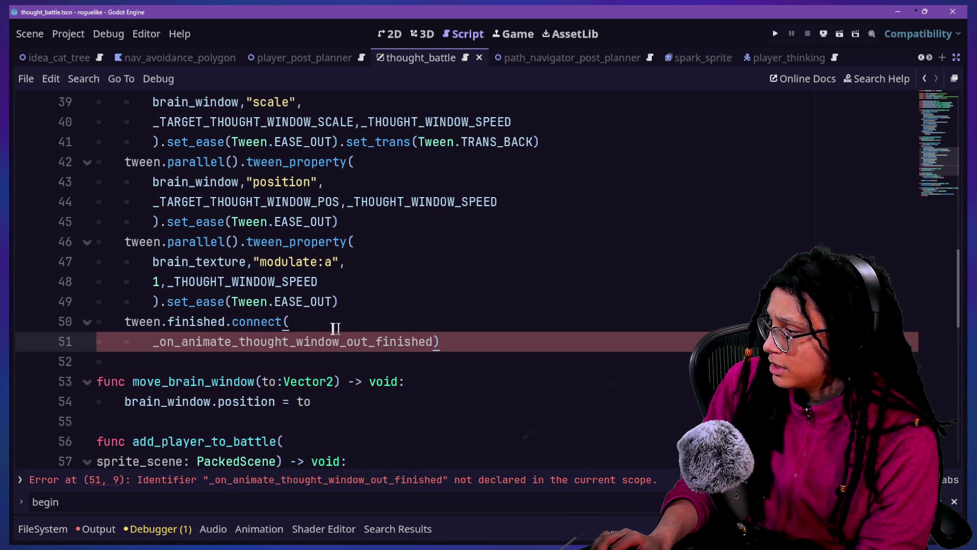
Paste a copy of the _on_animate_thought_window_in_finished handler below line 51
scroll(343, 391, up, 5)
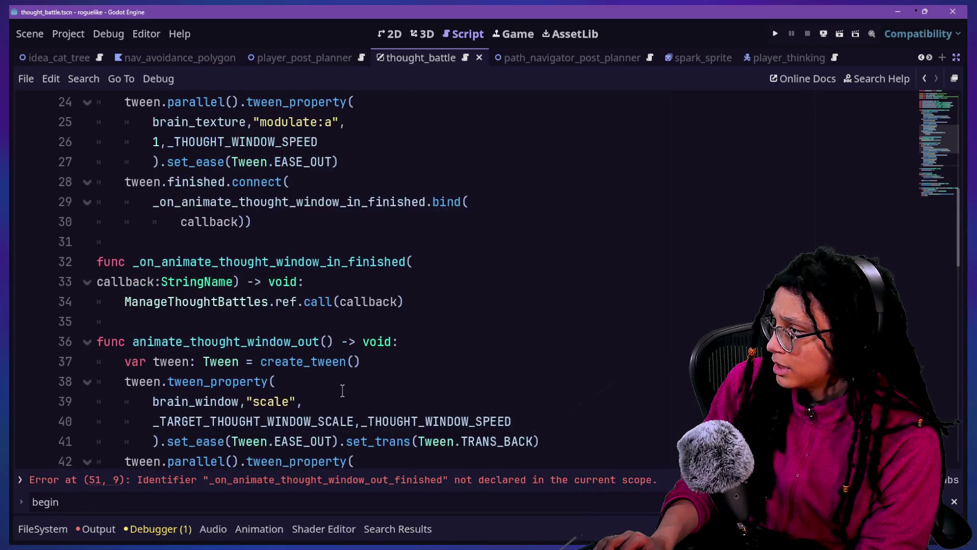
drag(425, 305, 408, 235)
key(ctrl+c)
scroll(406, 234, down, 7)
click(451, 222)
key(ctrl+v)
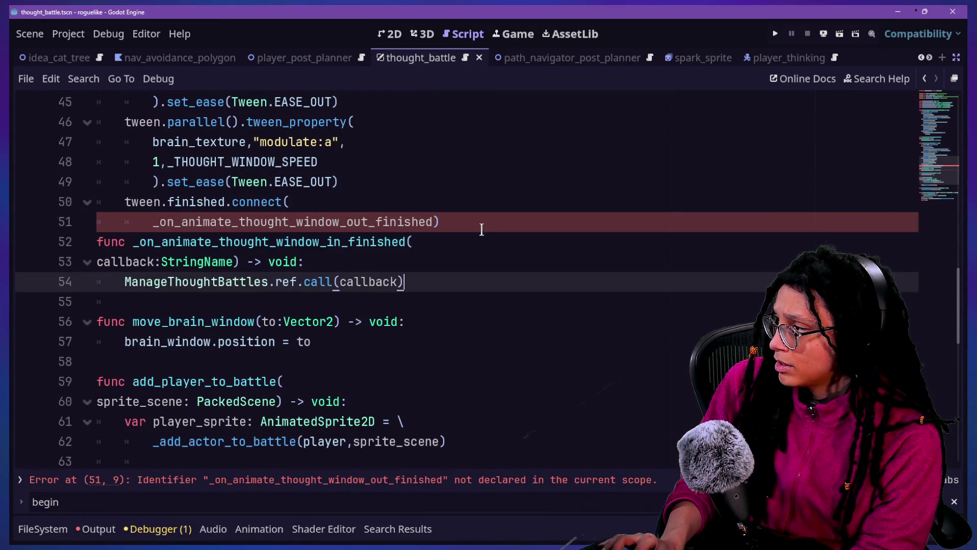
click(480, 228)
key(Return)
click(340, 262)
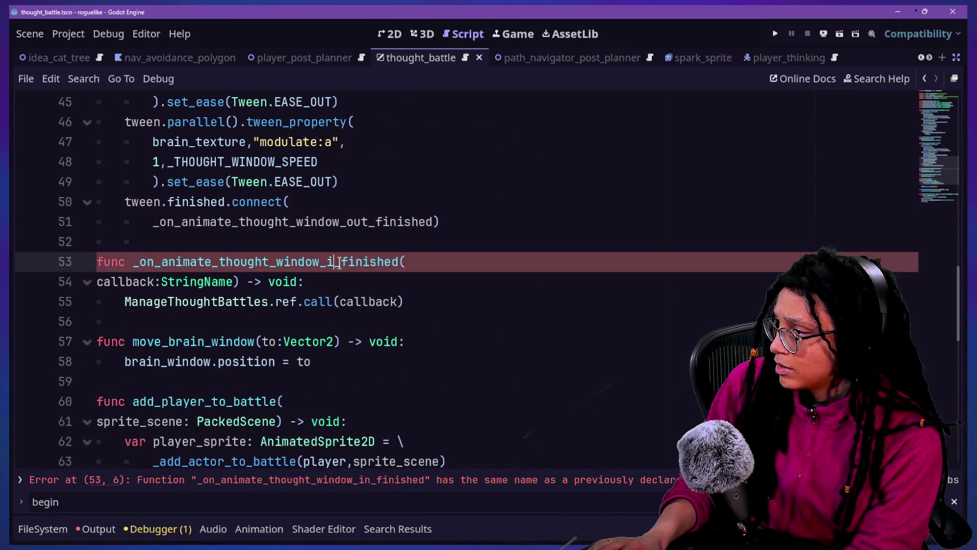
text(out)
Replace the copied handler's battle manager call with queue_free() and delete its callback parameter
drag(407, 302, 103, 301)
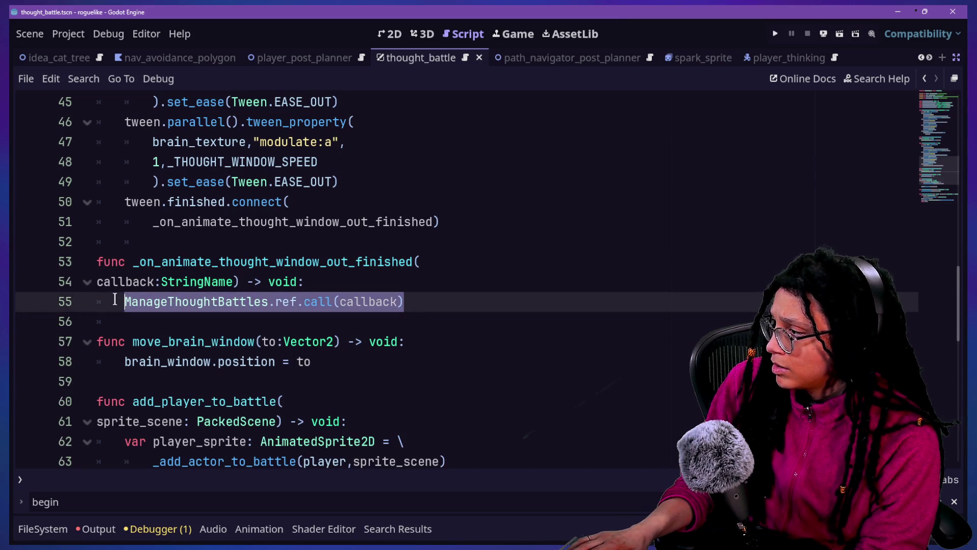
text(queue)
key(Down)
key(Return)
click(241, 283)
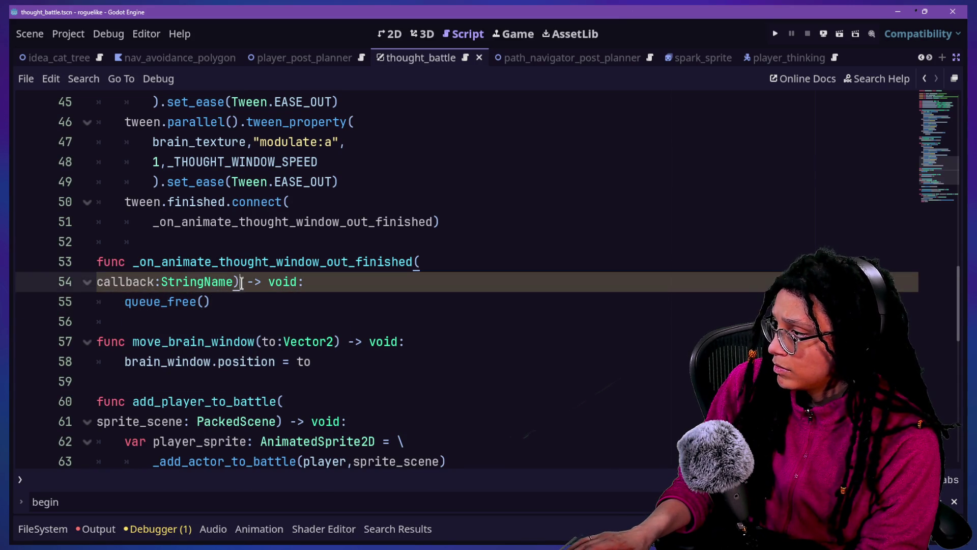
drag(234, 281, 416, 261)
key(BackSpace)
click(316, 244)
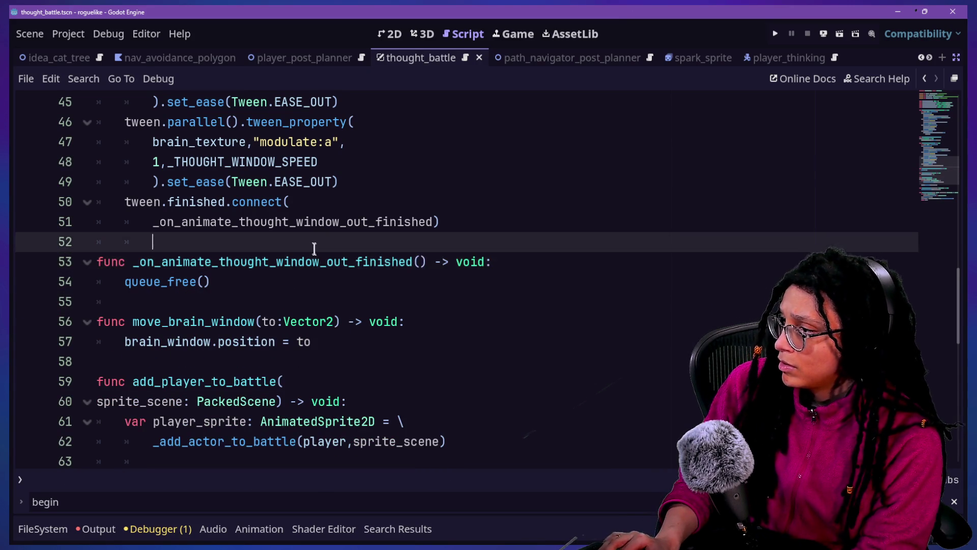
scroll(342, 362, up, 3)
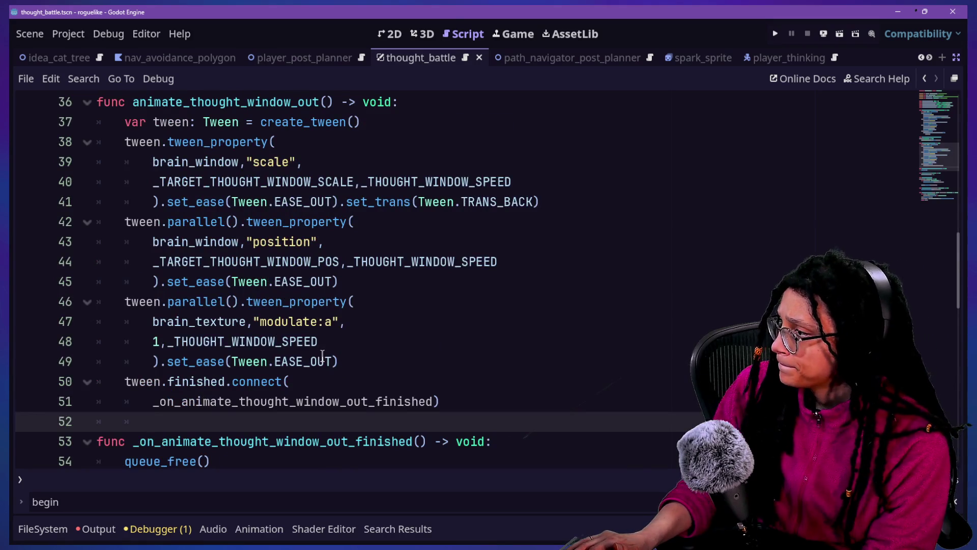
Change the out animation's scale constant from TARGET to STARTING
scroll(322, 355, up, 2)
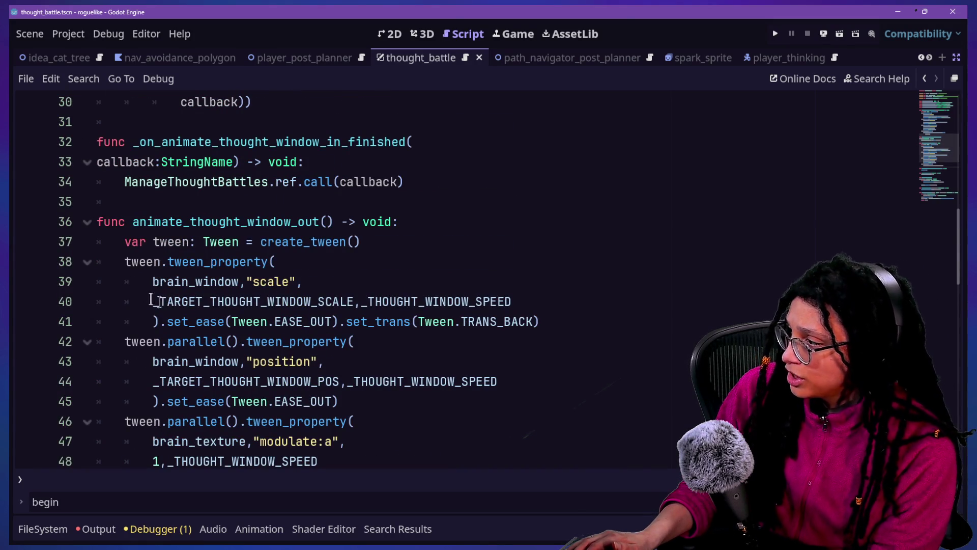
drag(160, 304, 192, 306)
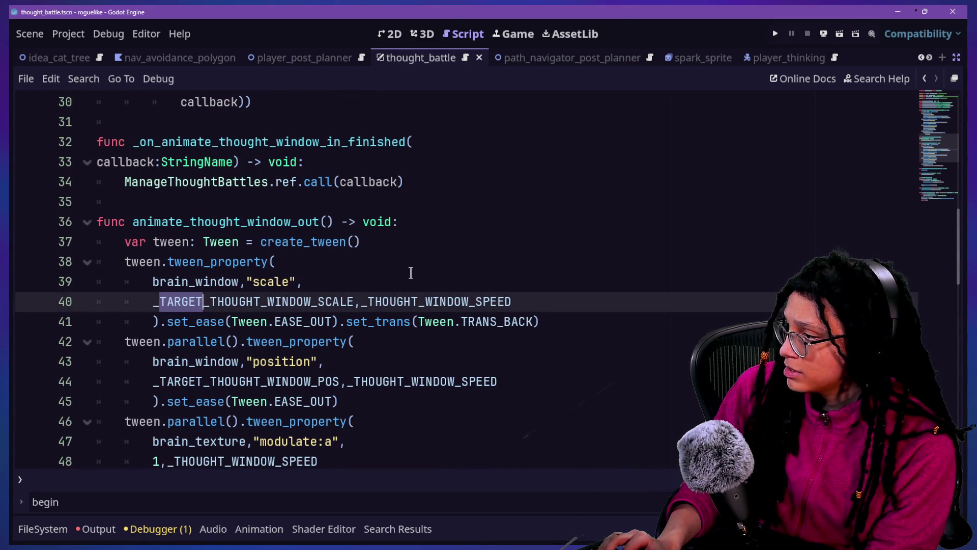
scroll(410, 273, down, 1)
scroll(575, 266, down, 2)
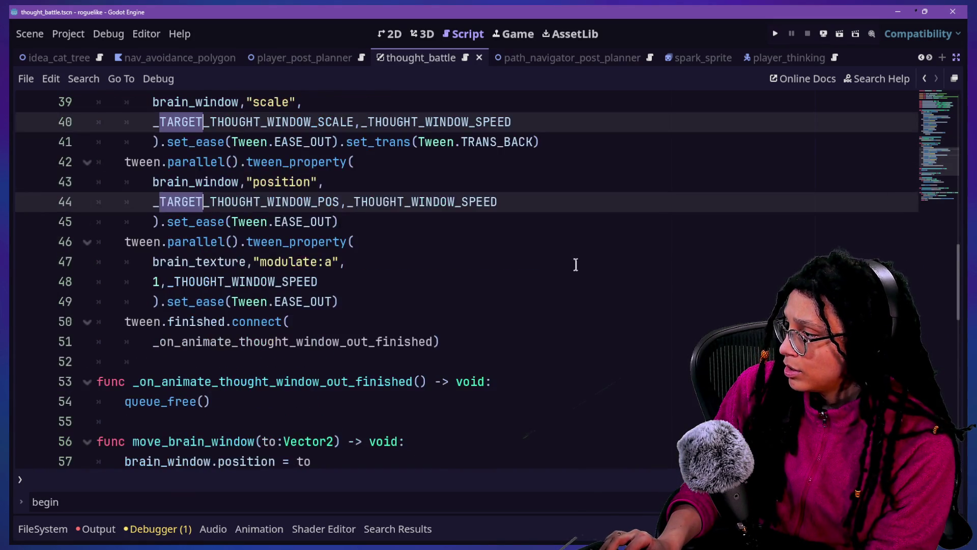
text(STARTING)
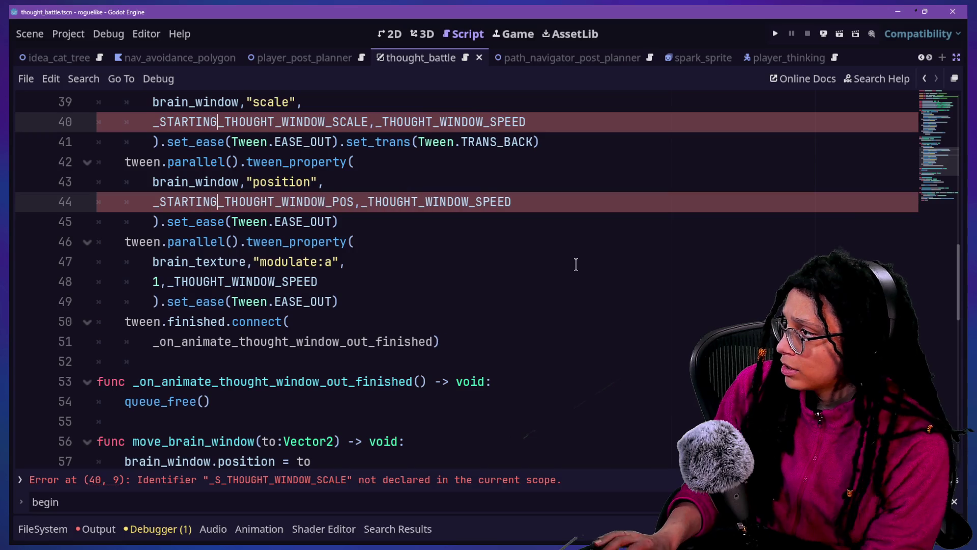
scroll(240, 338, up, 2)
click(452, 389)
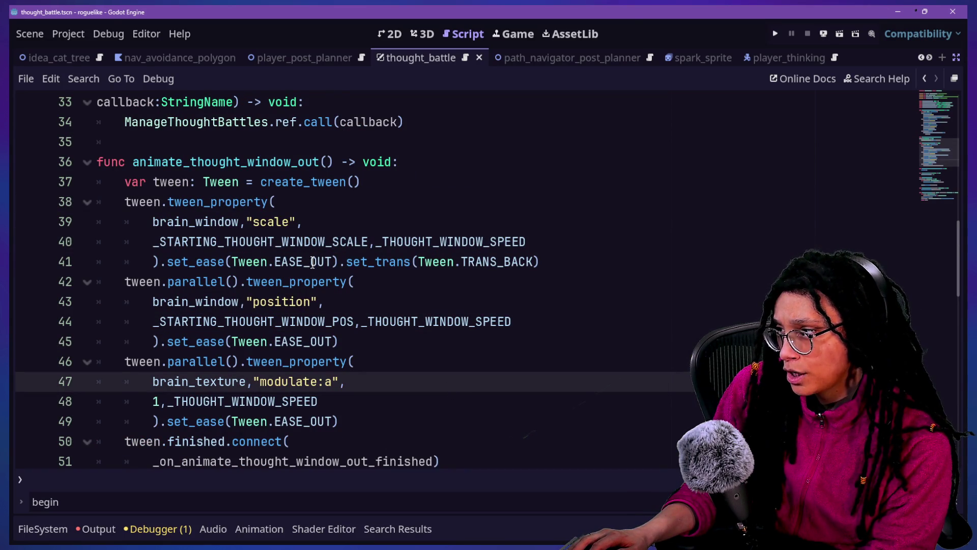
Switch the scale and position tweens from EASE_OUT to EASE_IN and save
drag(313, 263, 328, 260)
text(IN)
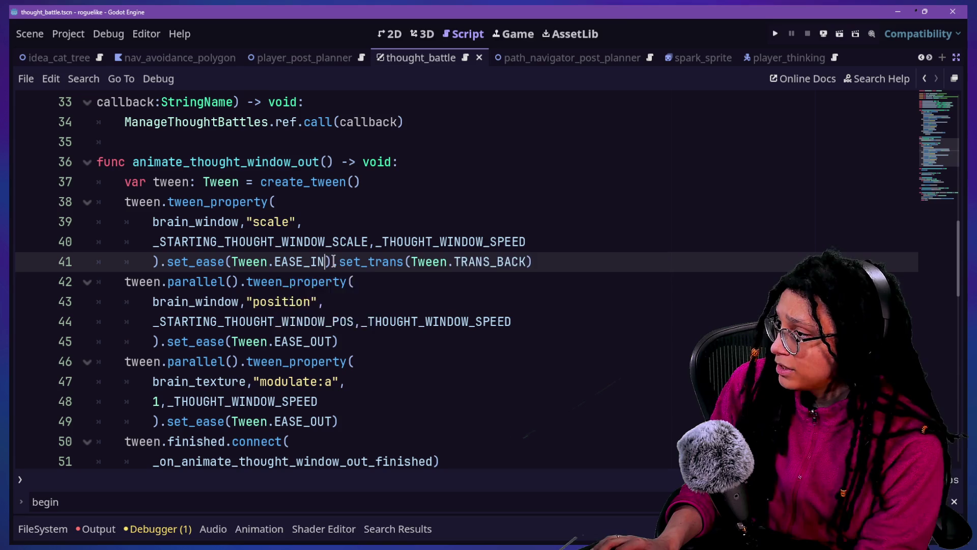
click(383, 241)
key(ctrl+s)
click(289, 324)
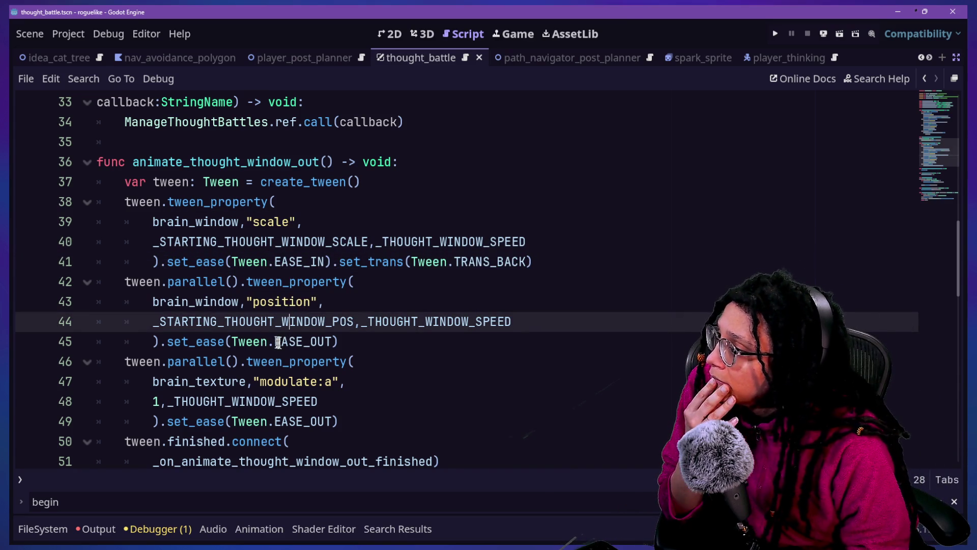
drag(316, 346, 330, 346)
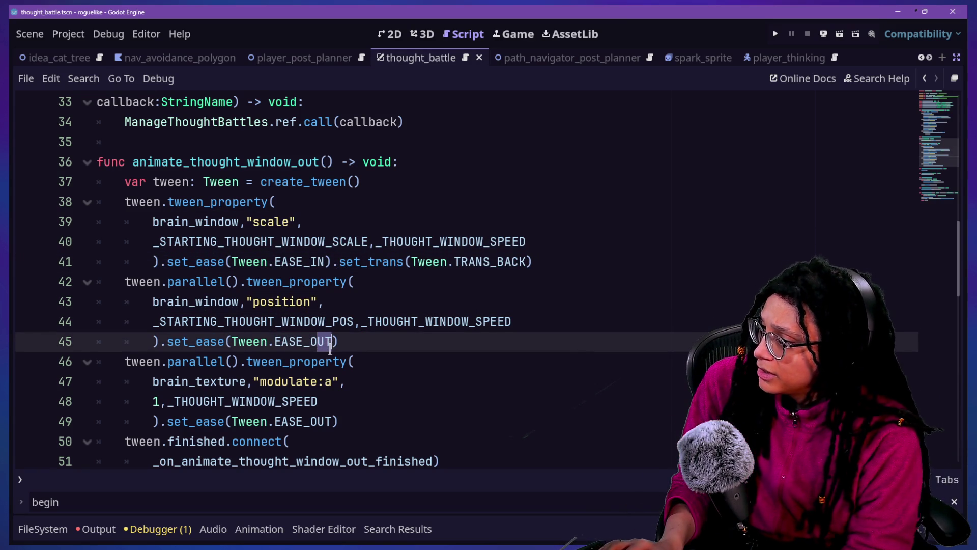
key(BackSpace)
key(BackSpace)
text(IN)
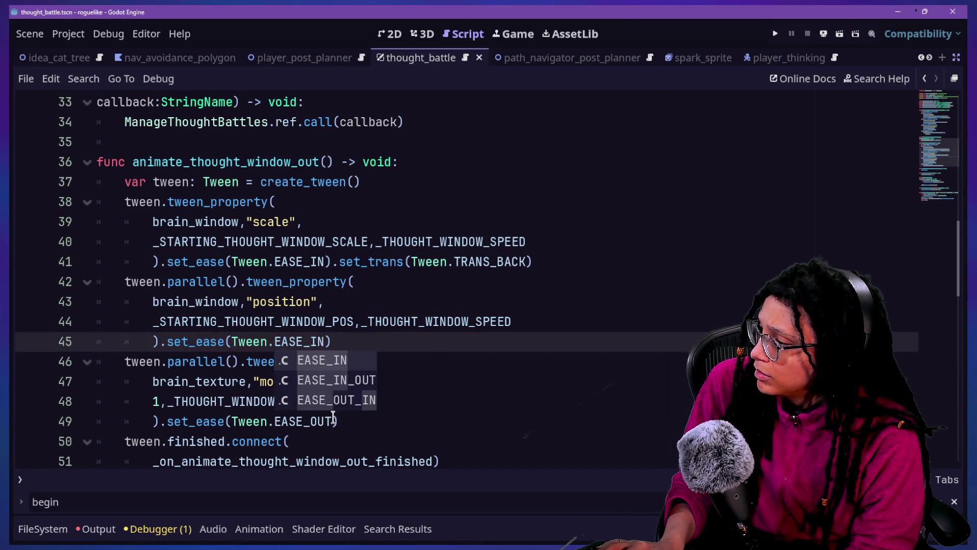
Set the fade tween's target modulate alpha from 1 to 0
click(332, 421)
click(182, 261)
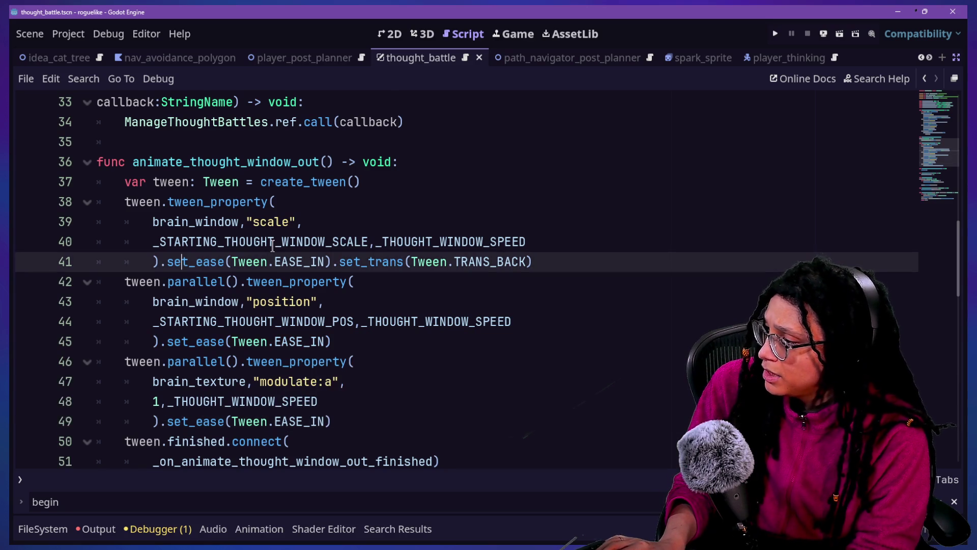
scroll(387, 356, down, 1)
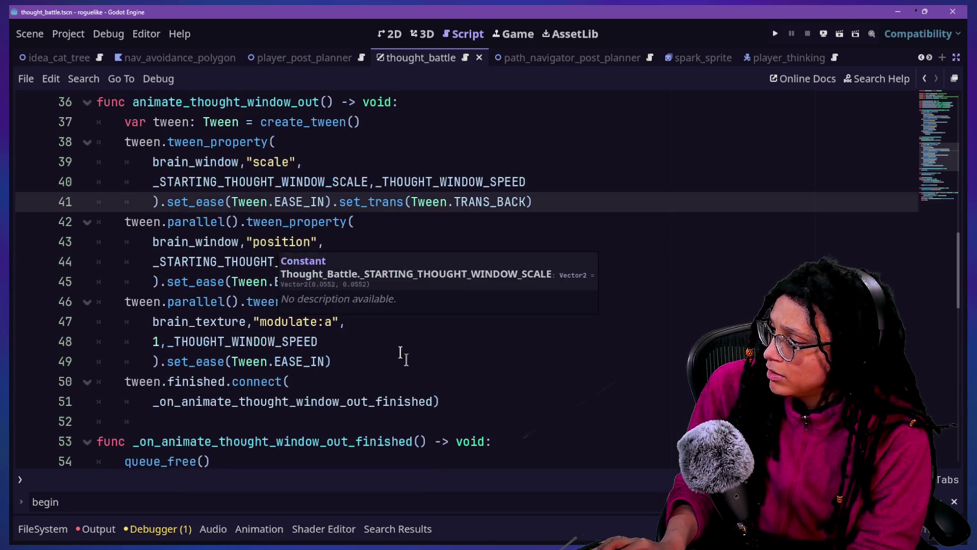
click(162, 333)
key(BackSpace)
text(0)
key(alt+Left)
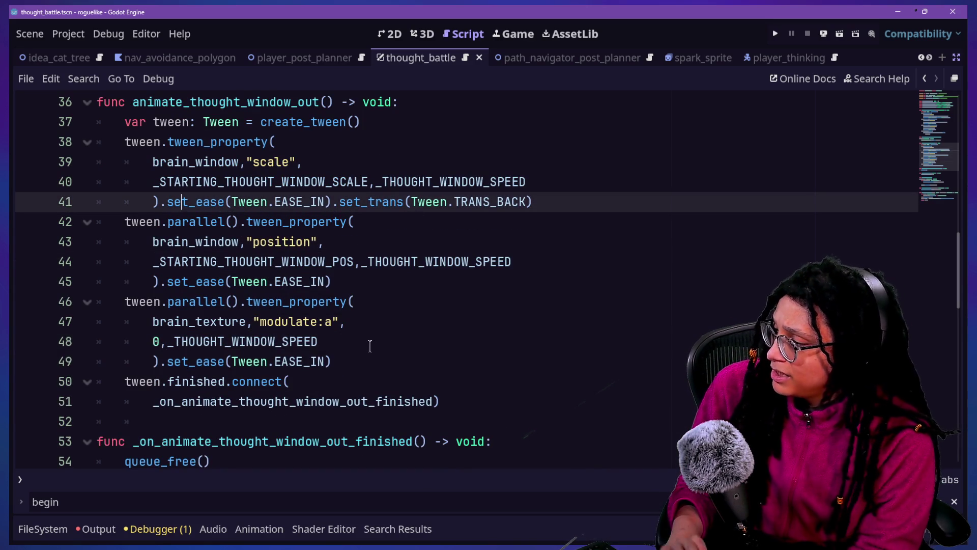
Review the edited tween code and restore the scene and inspector panels
scroll(370, 346, down, 1)
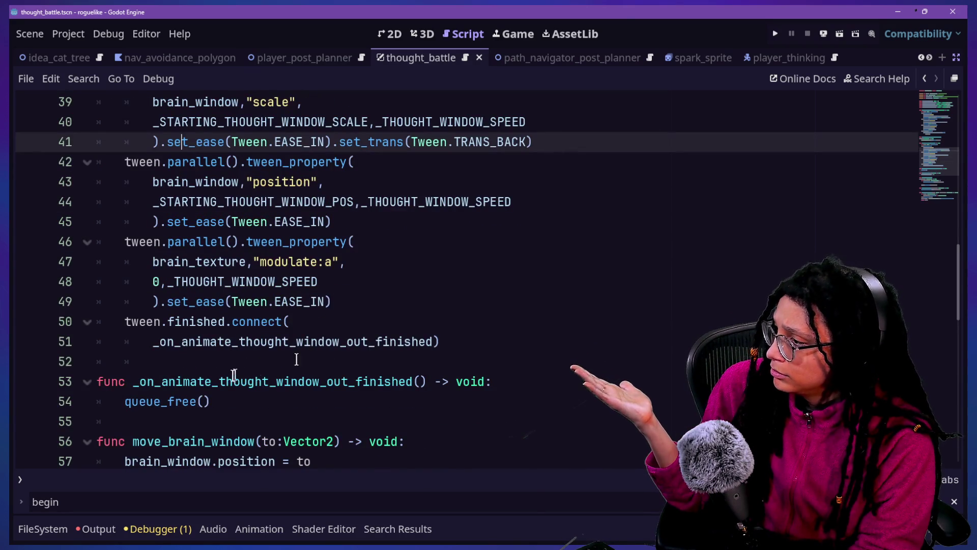
scroll(231, 376, up, 4)
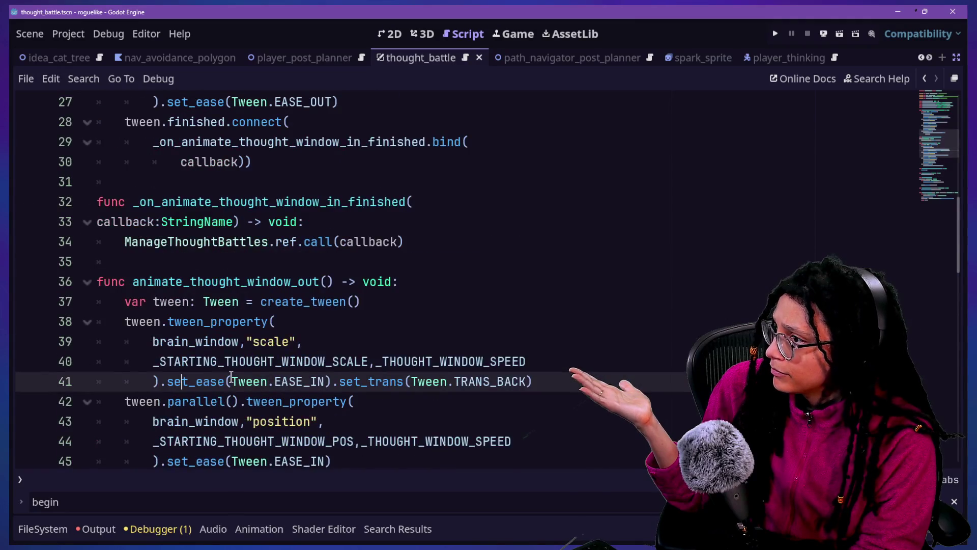
scroll(231, 377, up, 2)
scroll(231, 377, up, 2)
scroll(231, 377, up, 4)
scroll(231, 377, down, 2)
scroll(512, 371, down, 4)
scroll(513, 374, up, 1)
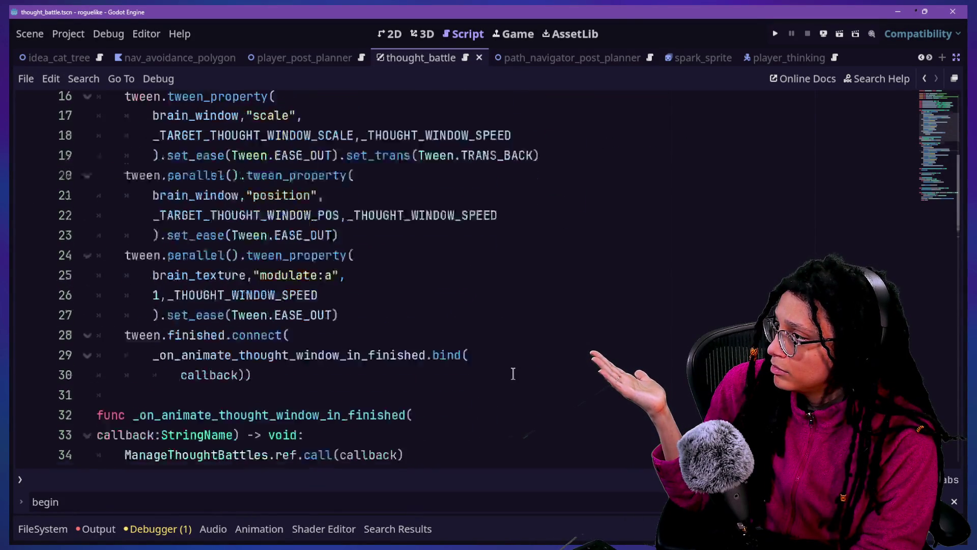
scroll(513, 374, up, 1)
scroll(513, 373, up, 1)
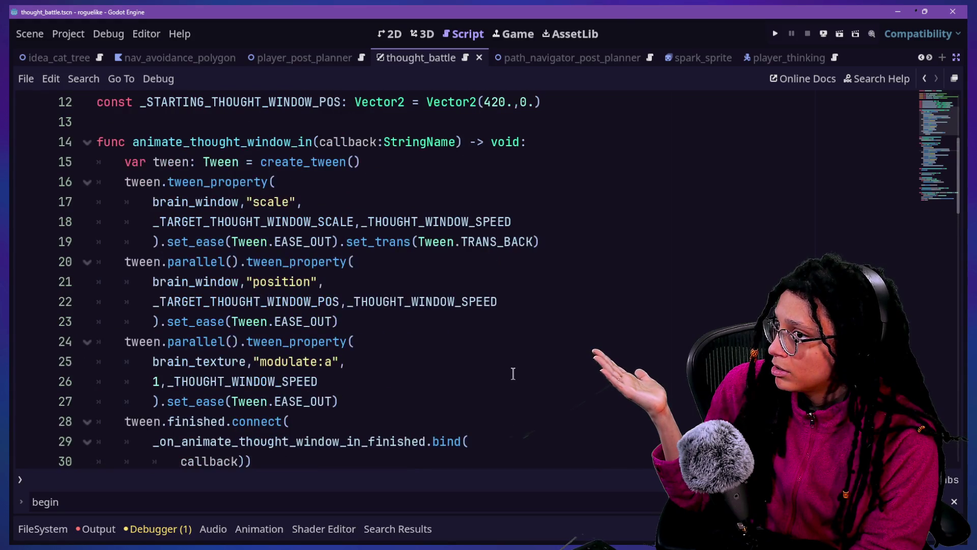
click(957, 59)
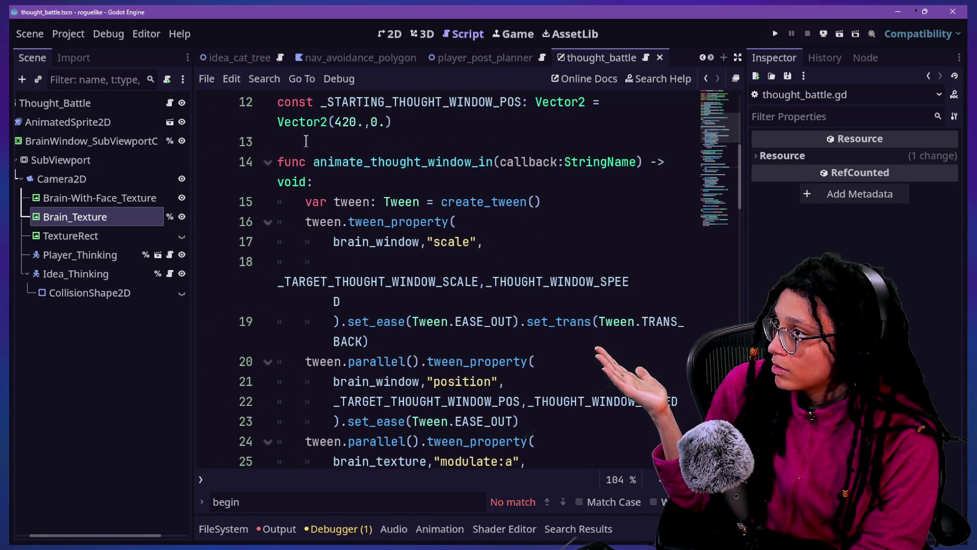
In the 2D view, inspect the CollisionShape2D, Idea_Thinking, Brain_Texture, TextureRect and Brain-With-Face_Texture nodes
click(391, 31)
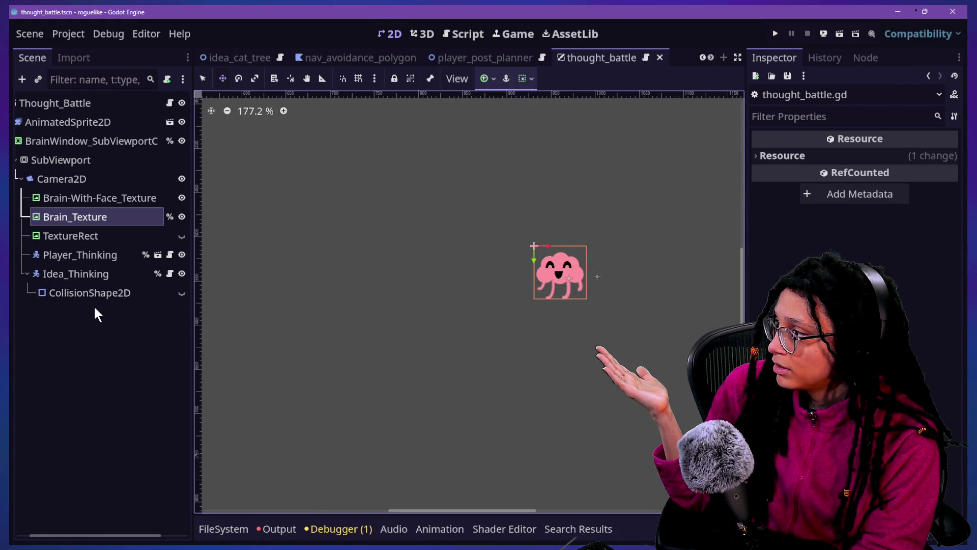
click(93, 294)
click(92, 274)
click(105, 294)
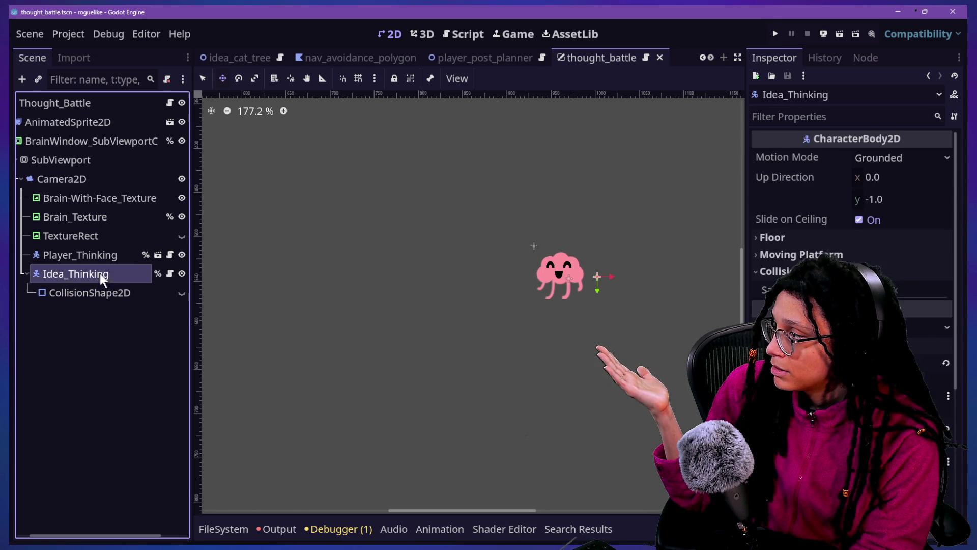
click(100, 273)
click(101, 216)
click(103, 235)
click(105, 217)
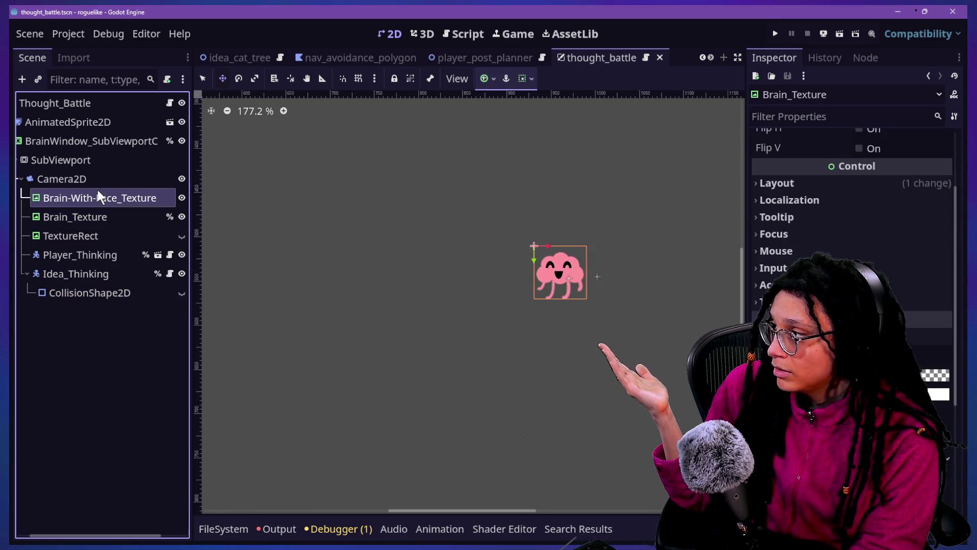
click(96, 197)
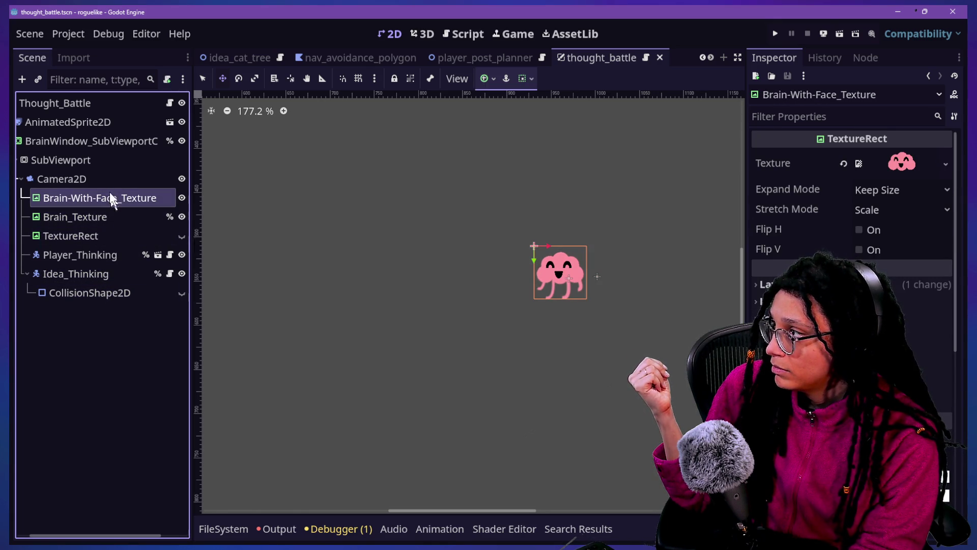
Delete the AnimatedSprite2D node and run the project
click(96, 121)
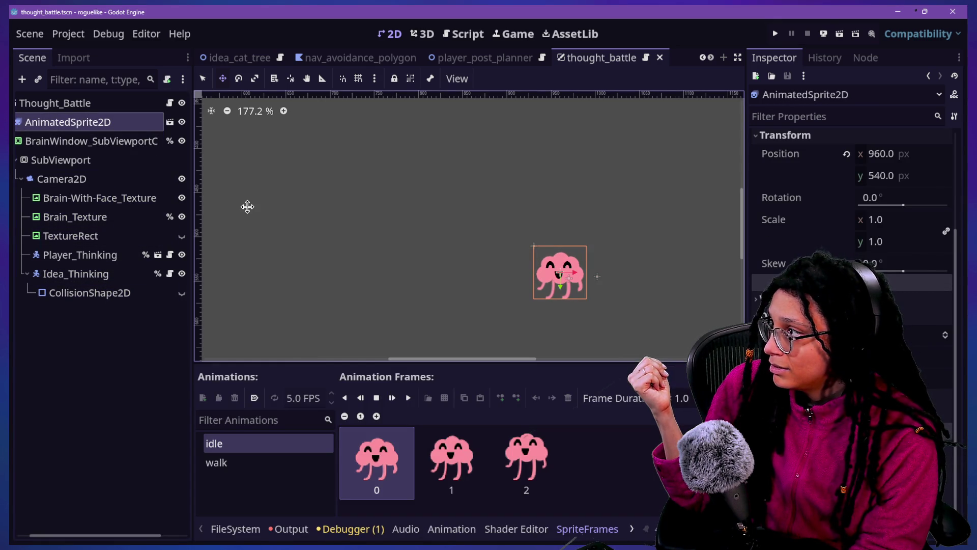
key(Delete)
key(Return)
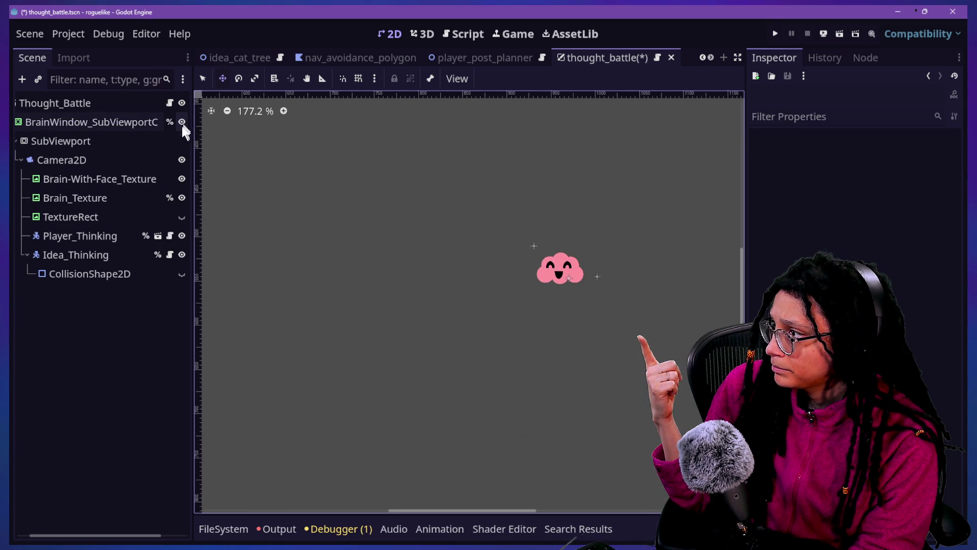
click(775, 34)
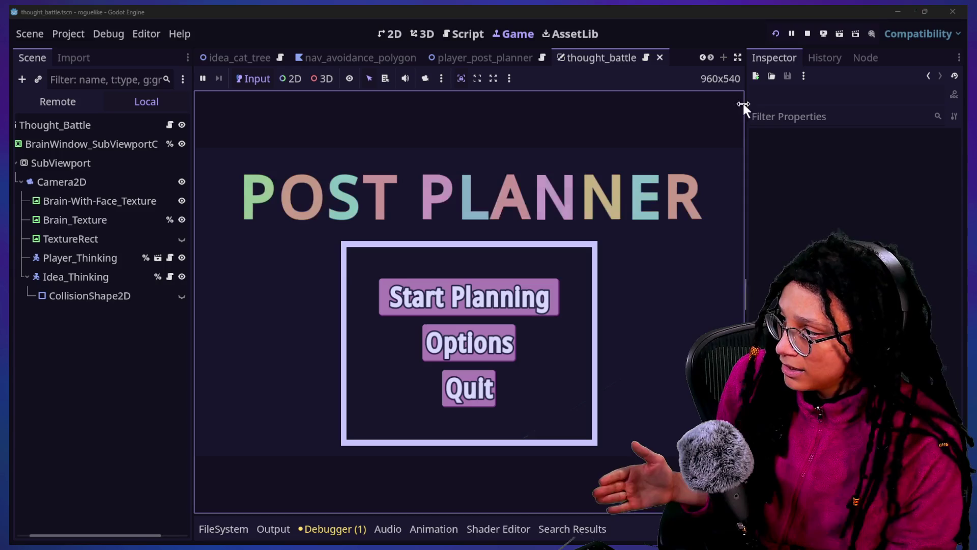
Start Planning and pick Catstagram, then stop the game and review the scale tween code
click(531, 296)
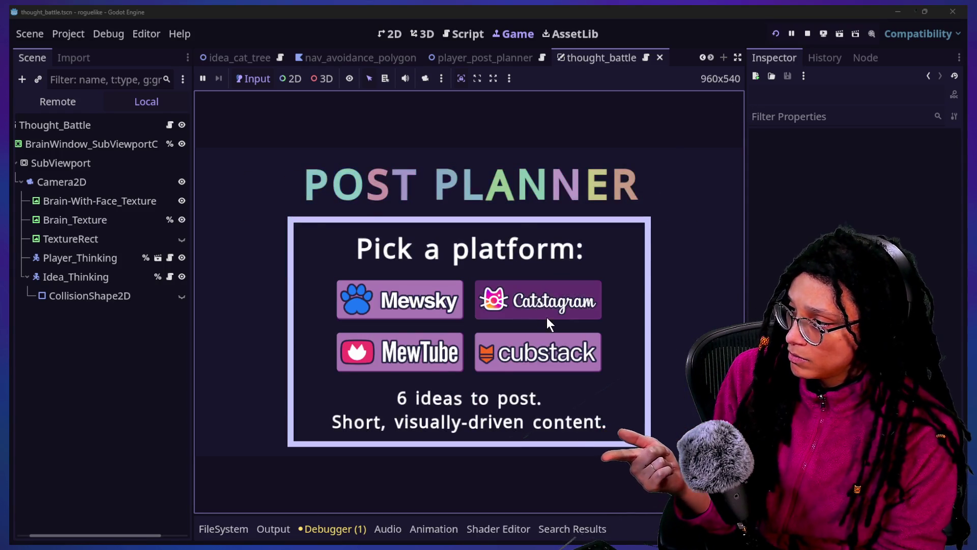
click(537, 308)
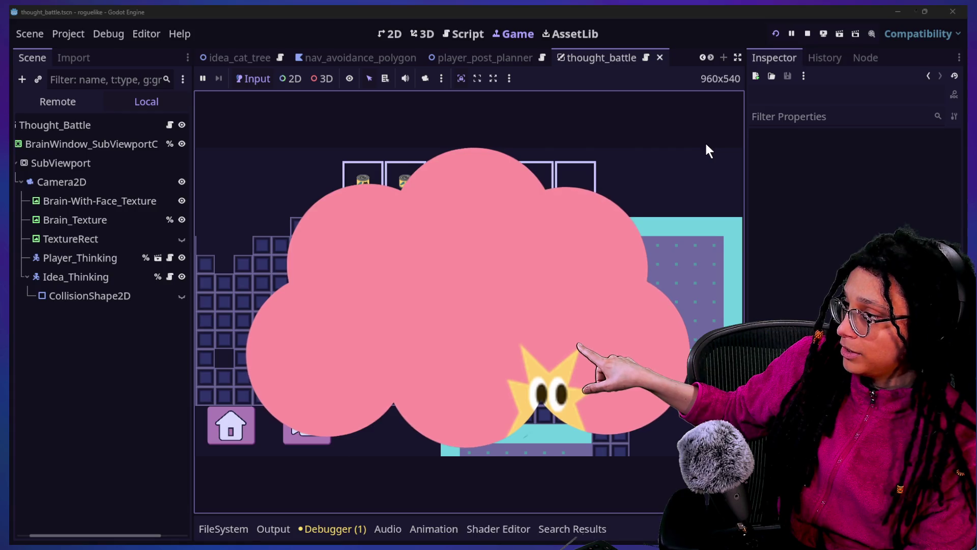
click(806, 33)
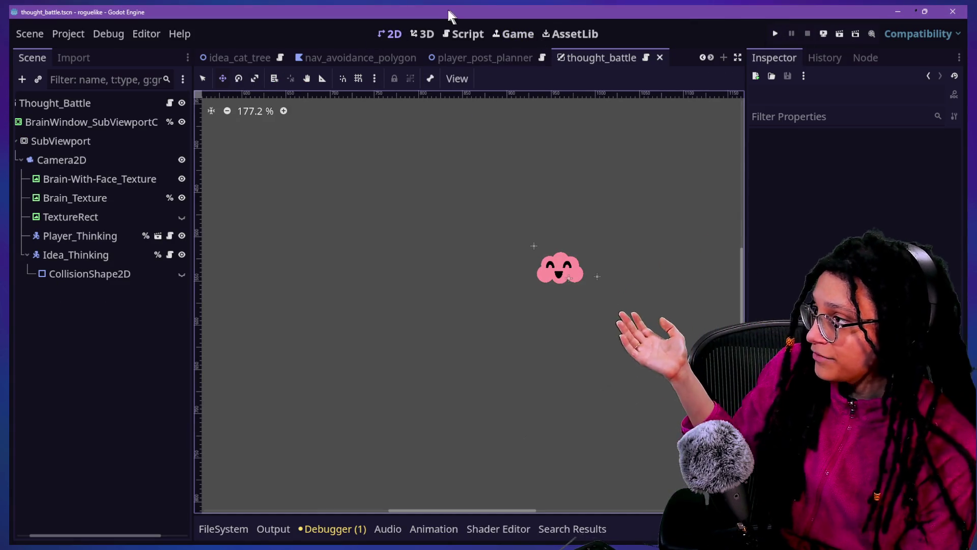
click(456, 34)
click(464, 283)
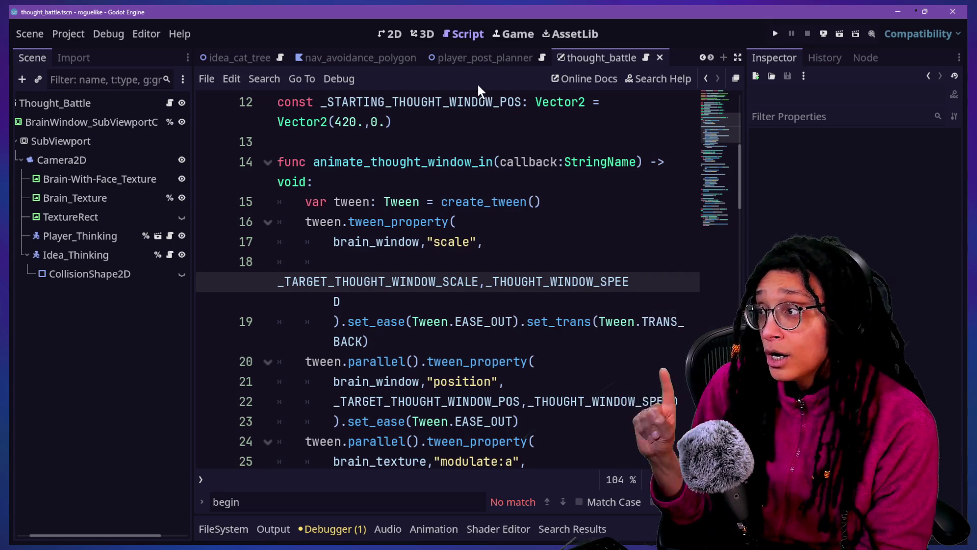
click(512, 32)
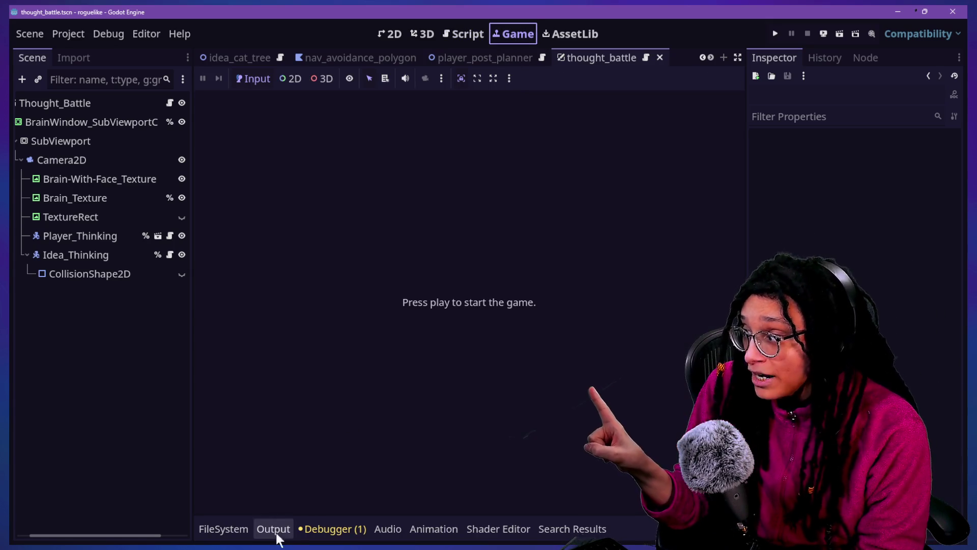
click(469, 33)
Relaunch the game, start planning, zoom out to watch the brain window, then stop
click(778, 31)
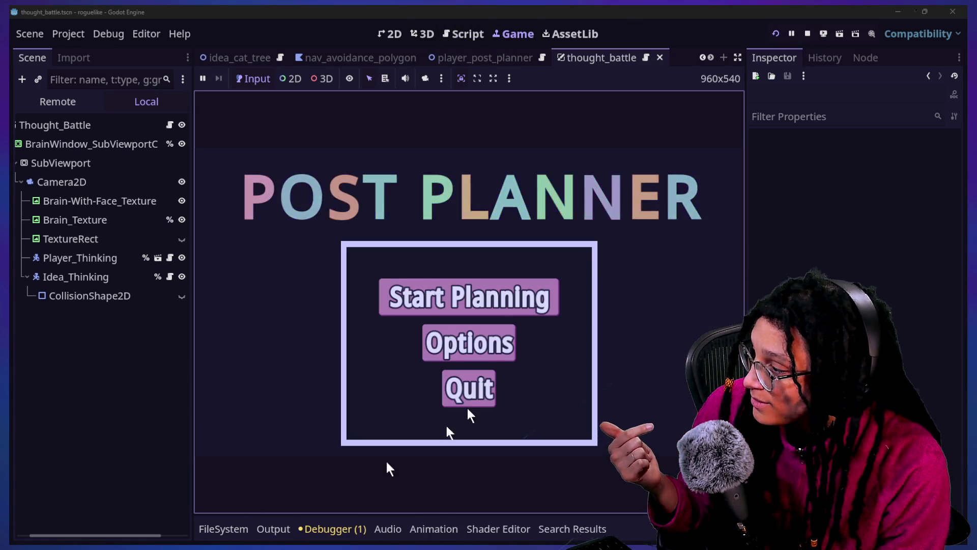
click(440, 297)
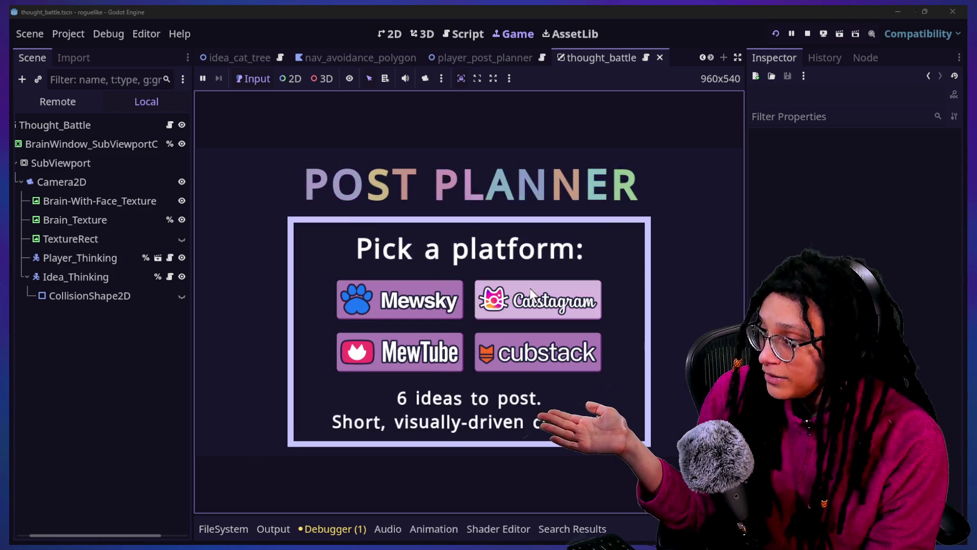
click(316, 435)
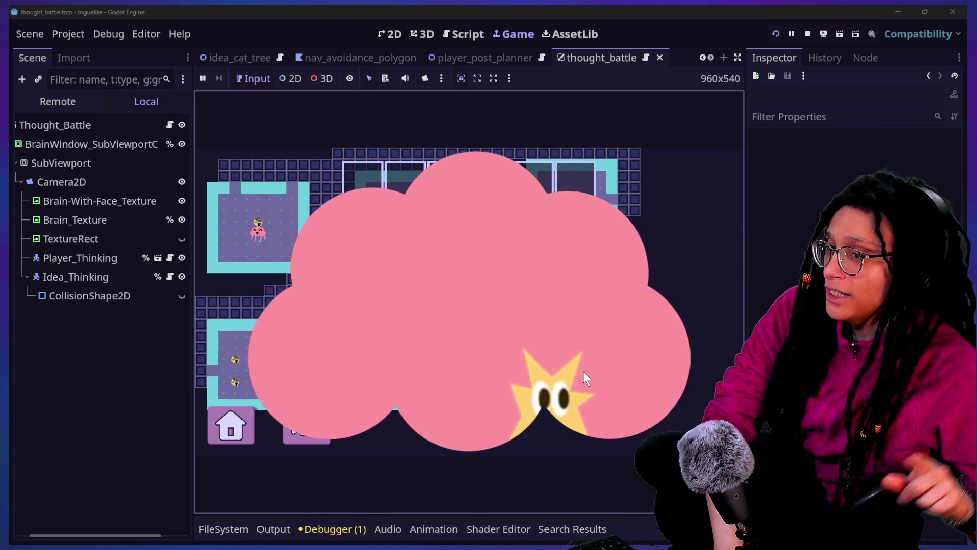
click(808, 34)
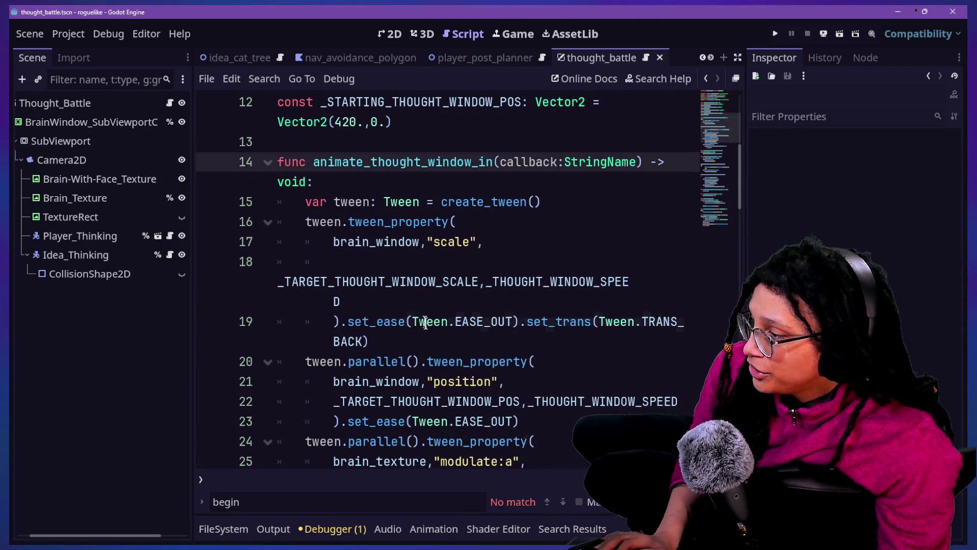
Delete the move_brain_window call in manage_thought_battles.gd, then start a search in thought_battle.gd
click(425, 321)
scroll(426, 322, down, 3)
scroll(423, 321, up, 6)
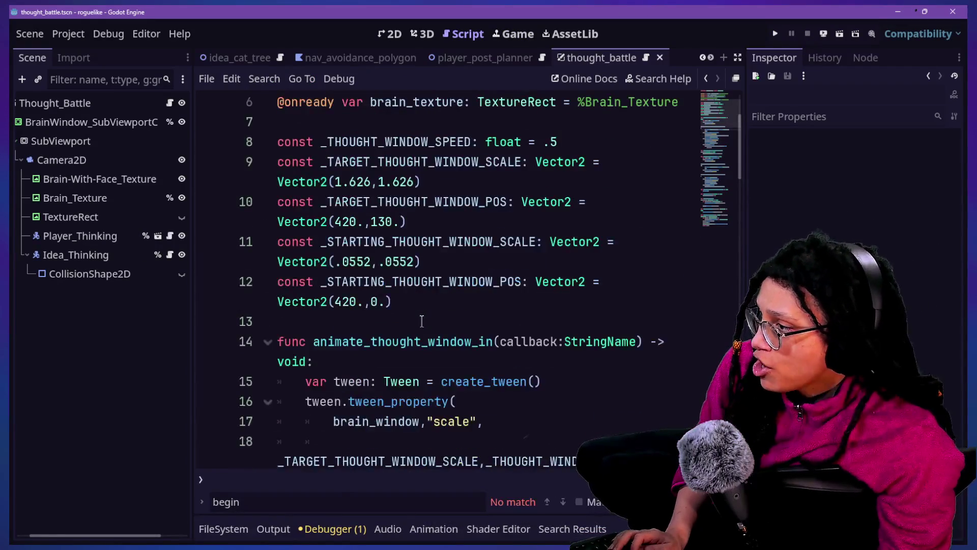
key(shift+alt+o)
key(Return)
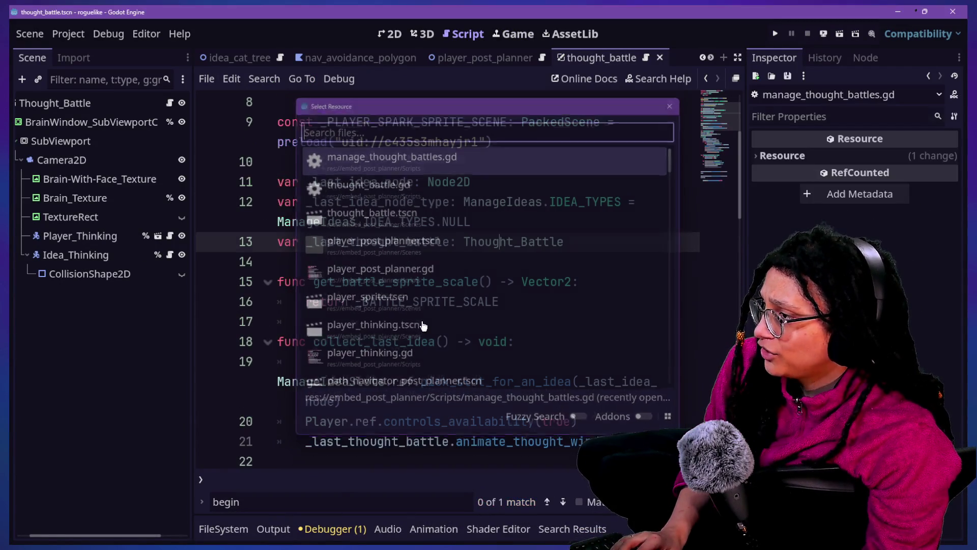
scroll(385, 301, down, 6)
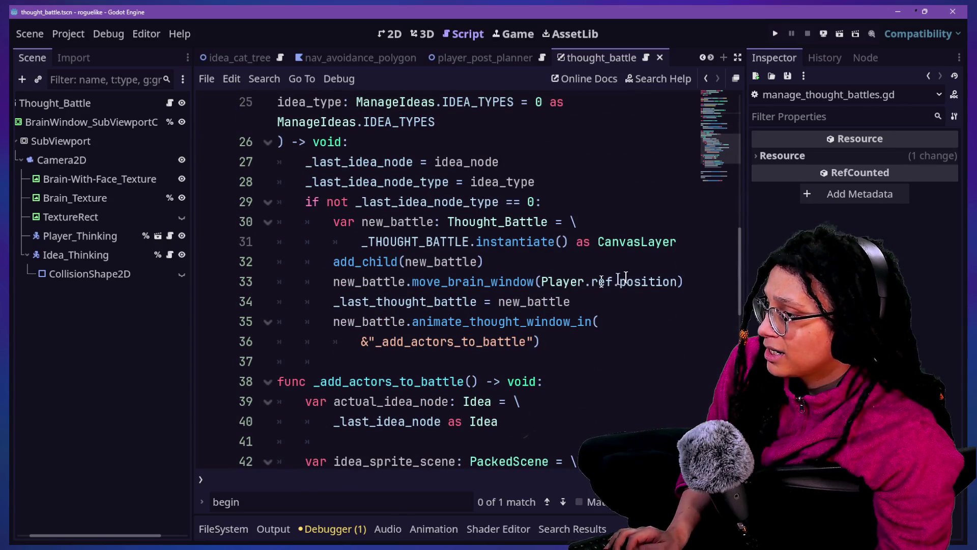
drag(690, 282, 584, 256)
key(Delete)
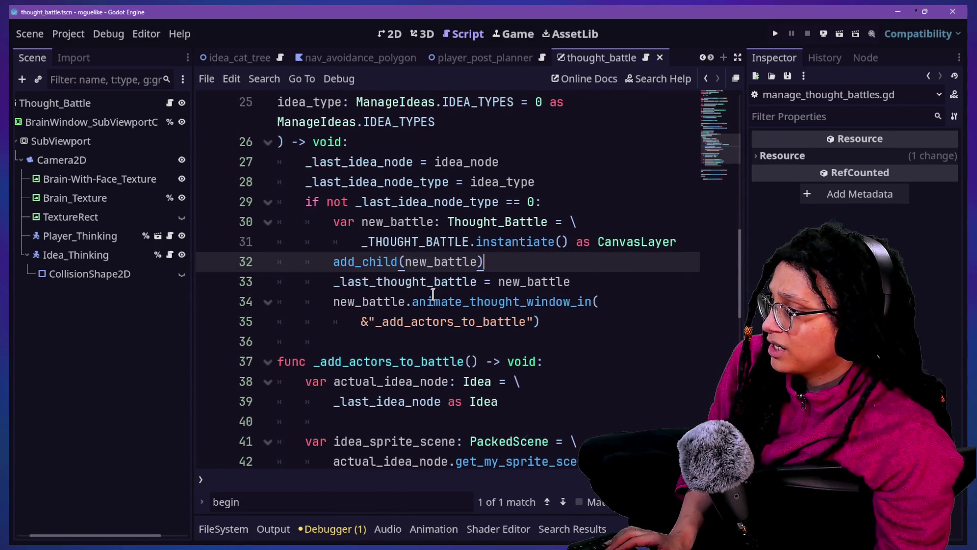
ctrl+click(461, 233)
key(ctrl+f)
Find and delete the move_brain_window function with its leftover blank line, then save
text(move)
mouse_move(513, 301)
mouse_down()
mouse_move(523, 299)
mouse_move(521, 264)
mouse_up()
key(Delete)
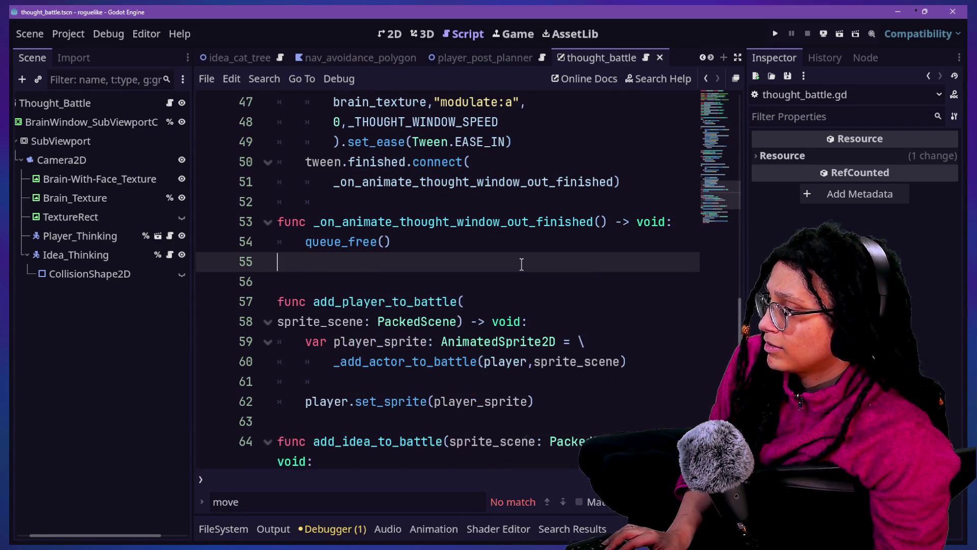
key(BackSpace)
key(ctrl+s)
Run the game, start planning and enter the Catstagram level
click(783, 33)
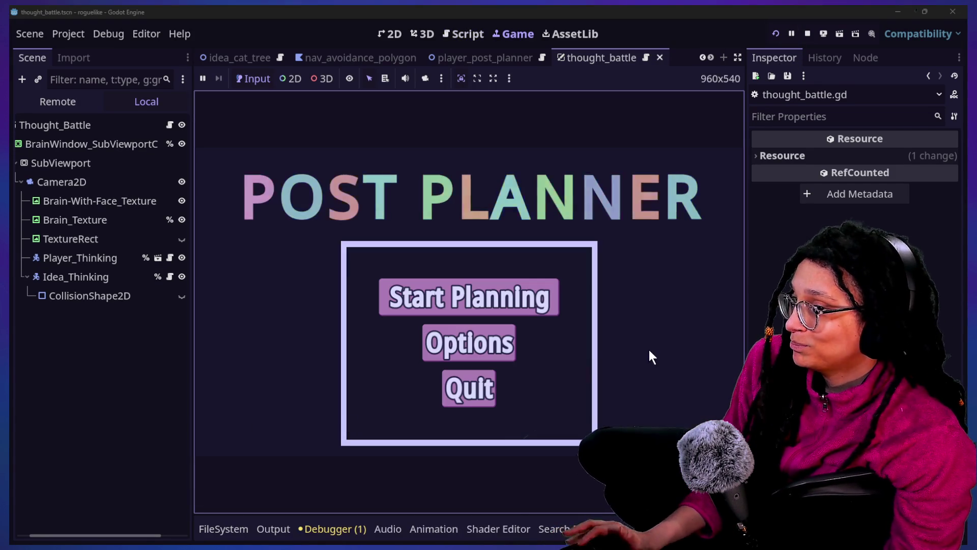
click(514, 305)
click(522, 309)
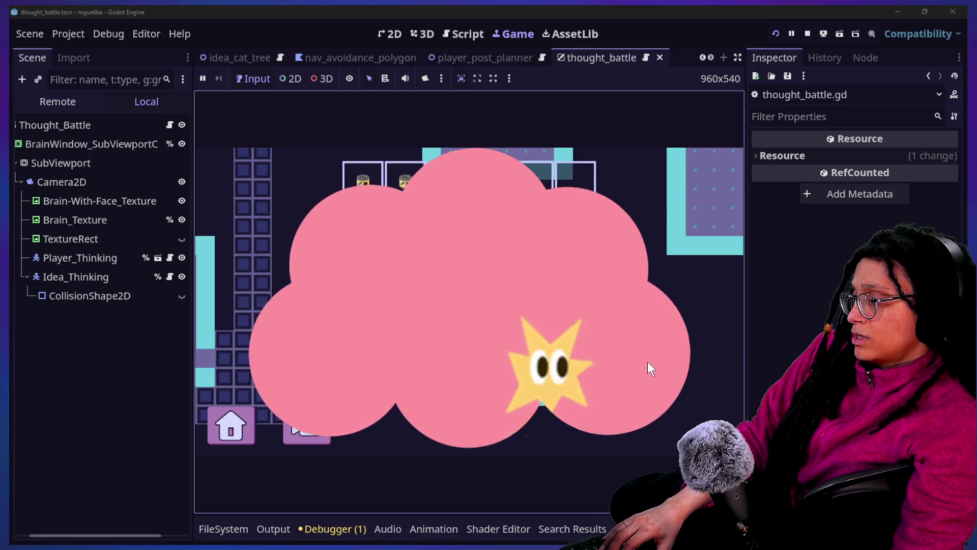
Undo the stray 's' typed on line 70 of the flip-sprite code
text(s)
click(381, 131)
click(557, 201)
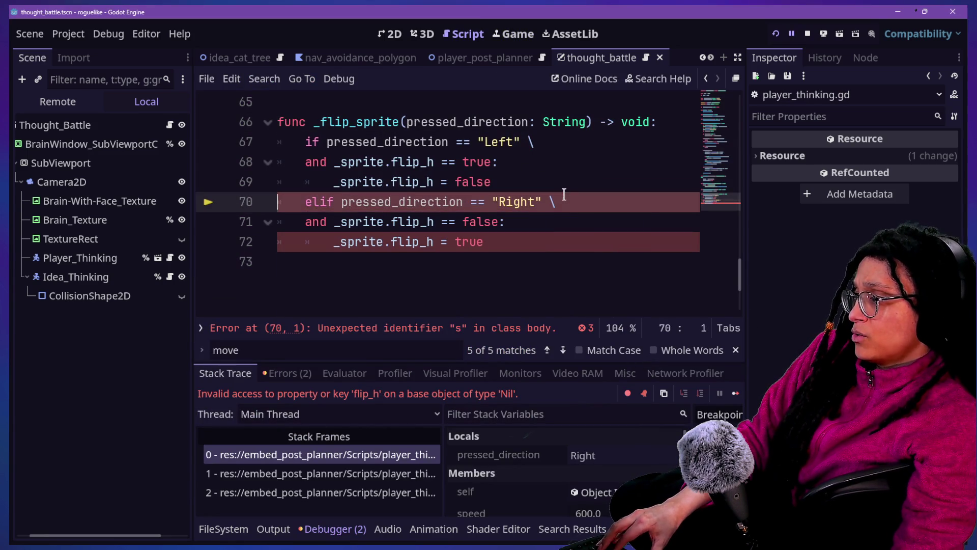
key(ctrl+z)
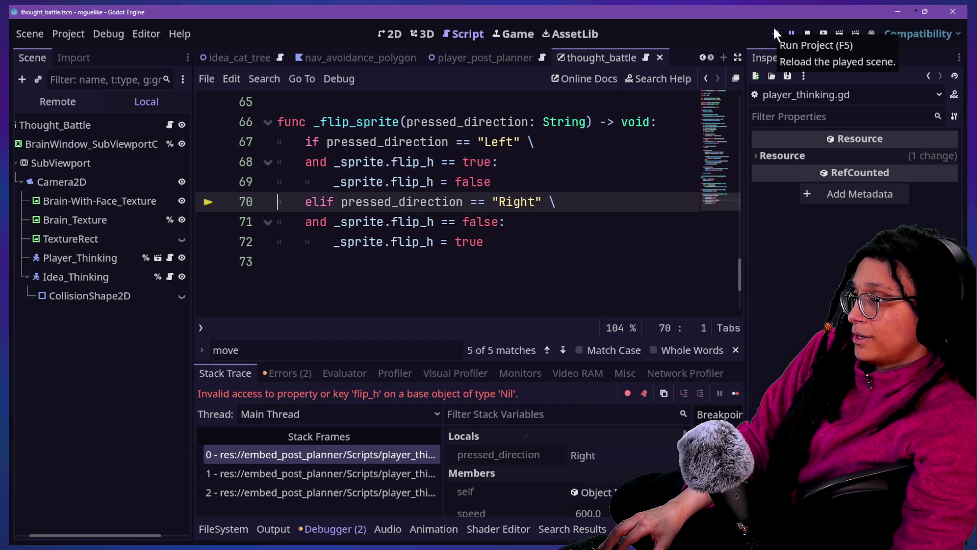
Restart the game into the Catstagram level, then return to the script
click(774, 31)
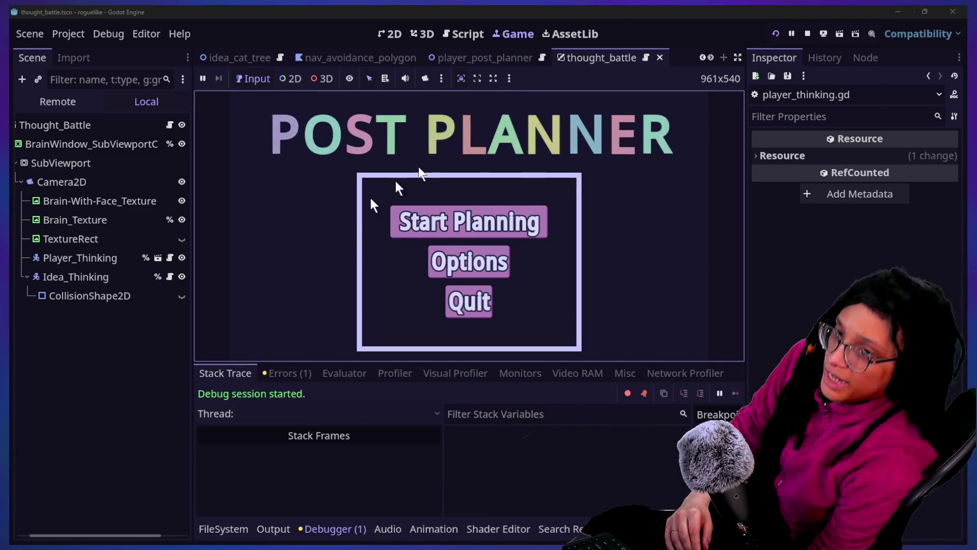
click(422, 237)
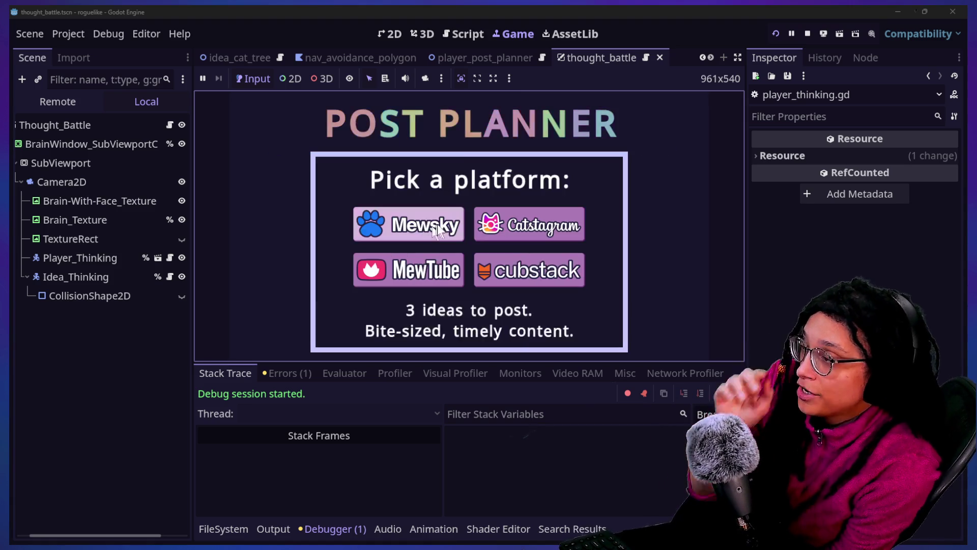
click(487, 227)
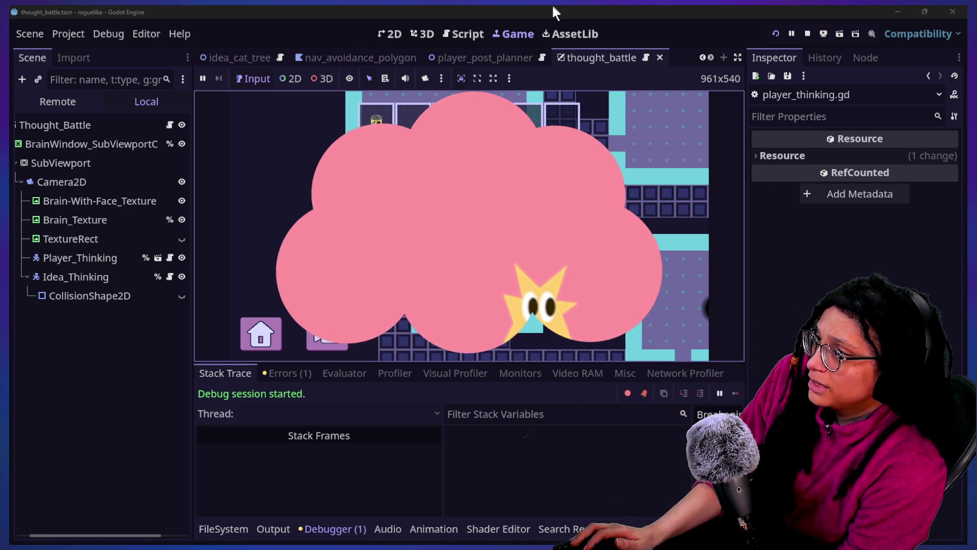
click(480, 34)
Open player_post_planner.gd from quick open and switch to distraction-free editing
click(498, 249)
key(shift+alt+o)
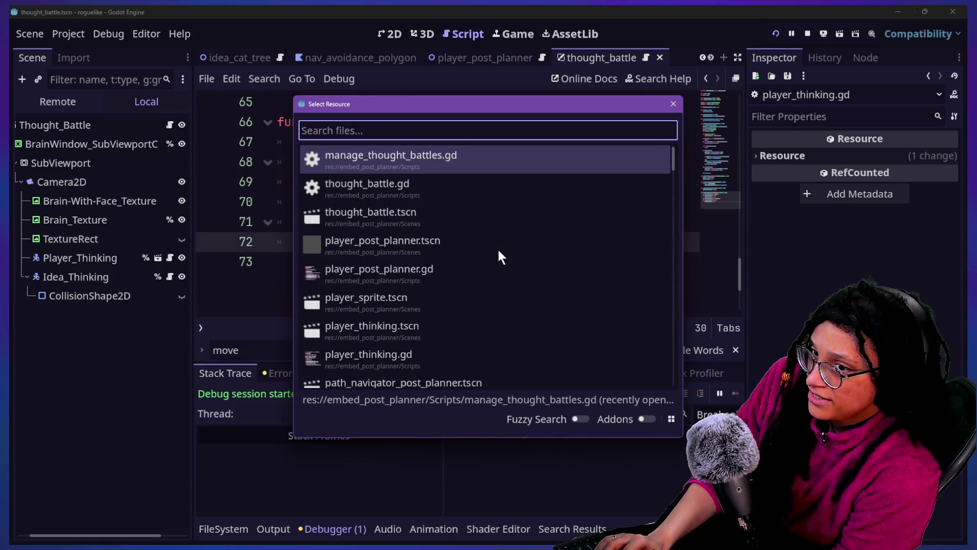
key(Down)
key(Down)
key(Down)
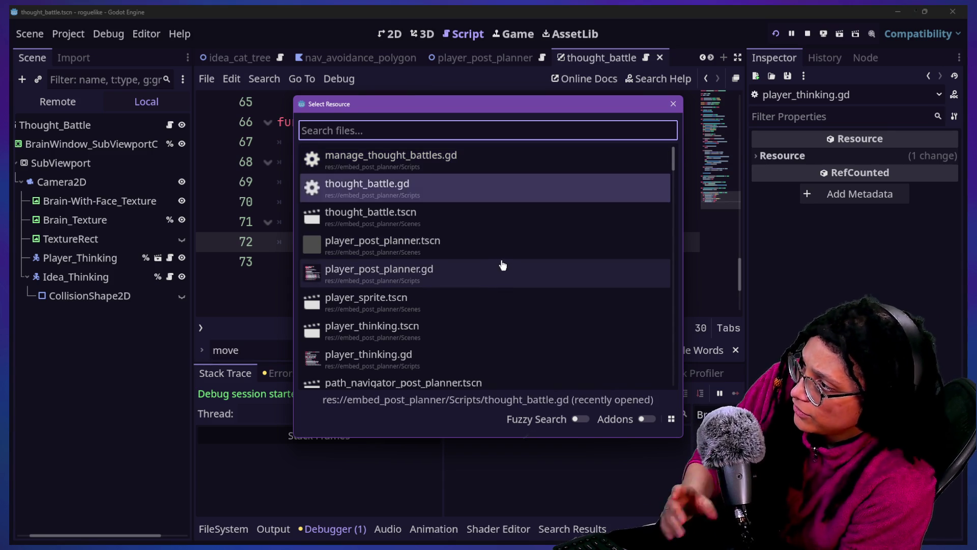
key(Up)
key(Up)
click(501, 265)
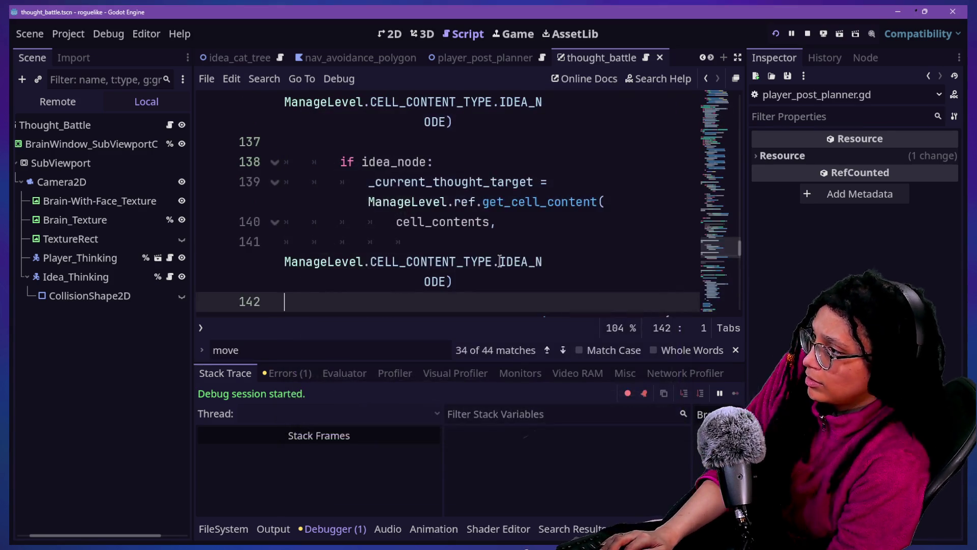
click(383, 162)
key(ctrl+shift+F11)
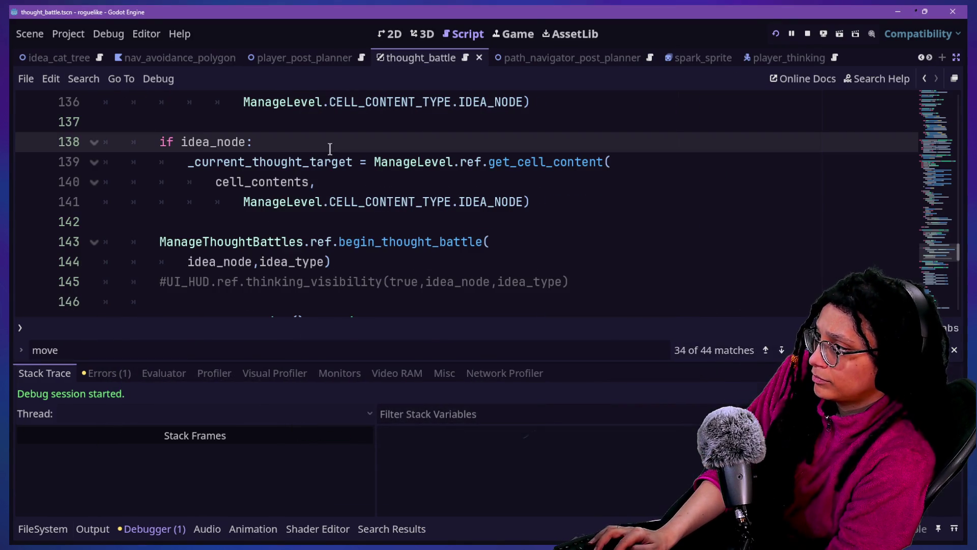
Open thought_battle.gd by searching 'thought_' in the quick file search
scroll(330, 149, up, 17)
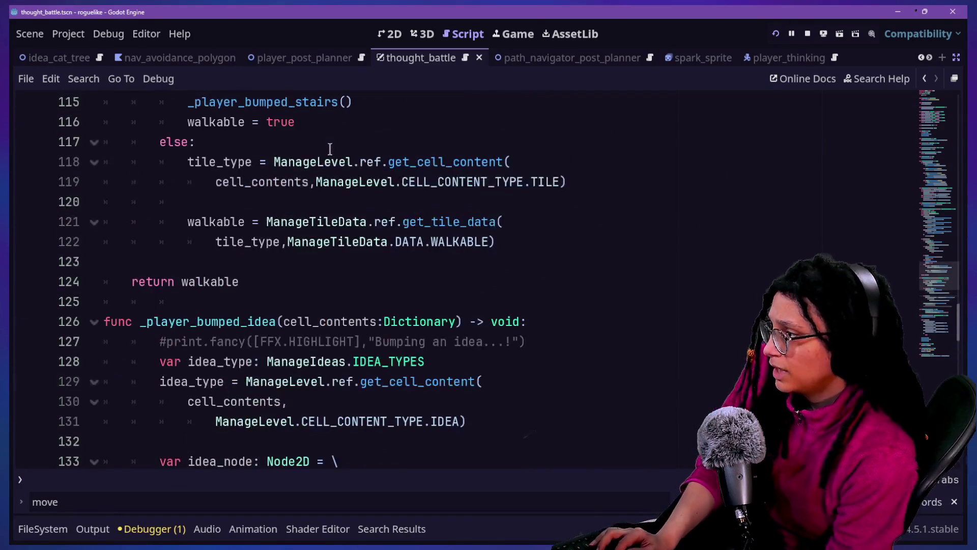
scroll(330, 149, up, 6)
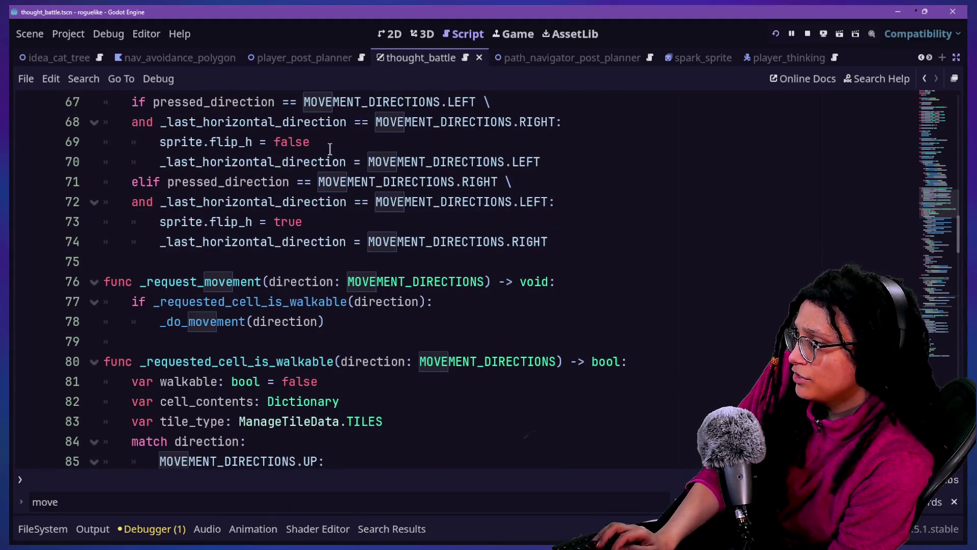
key(shift+alt+o)
text(thought_)
click(408, 162)
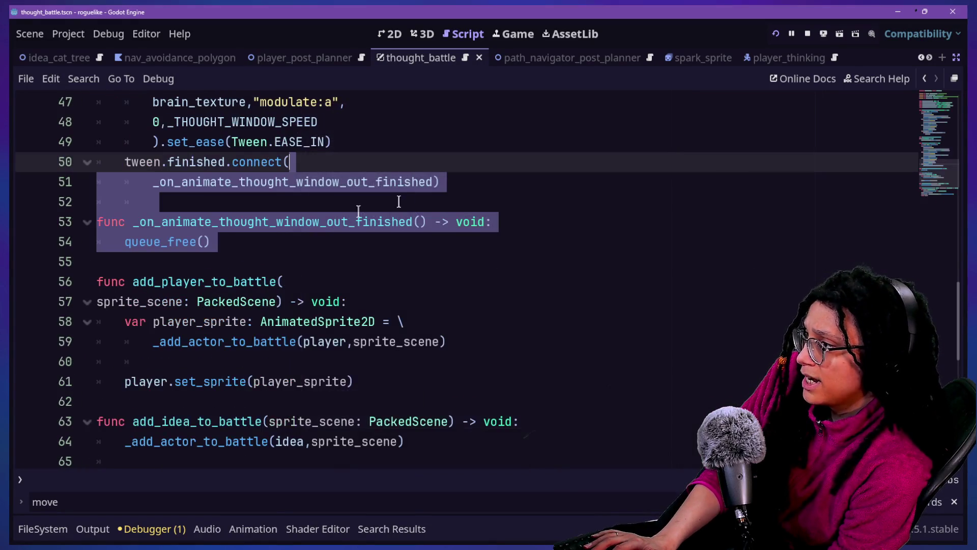
Delete the scale tween's .set_ease(Tween.EASE_OUT).set_trans(Tween.TRANS_BACK) calls on line 19
click(366, 248)
scroll(367, 248, up, 4)
scroll(366, 247, down, 9)
scroll(367, 248, up, 4)
scroll(366, 248, up, 12)
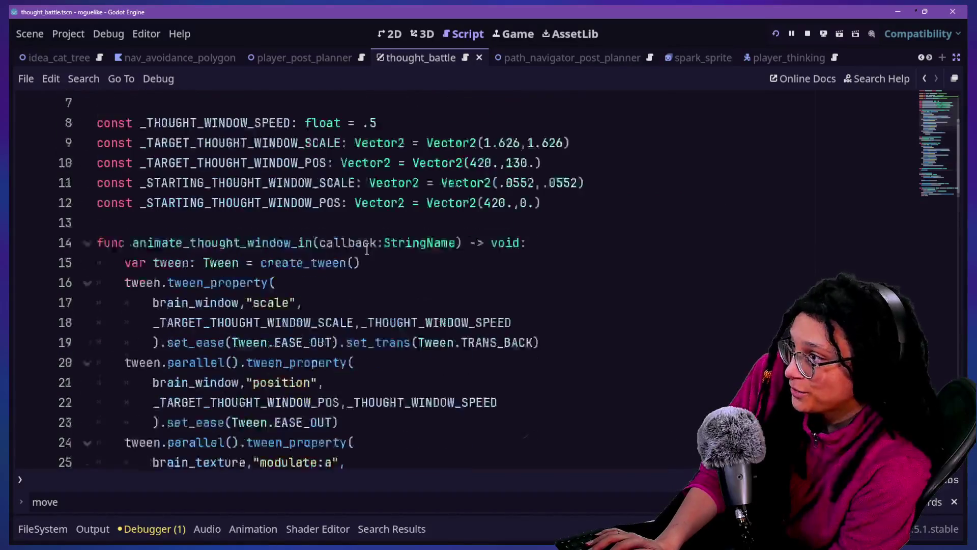
drag(555, 360, 167, 354)
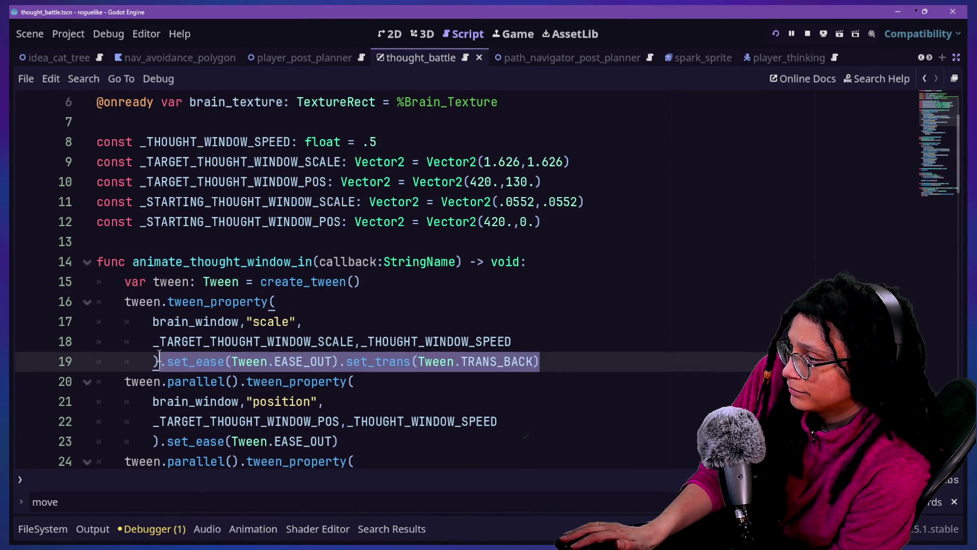
key(BackSpace)
Compare with the position tween on lines 22–24, then undo to restore line 19's easing
scroll(313, 370, down, 2)
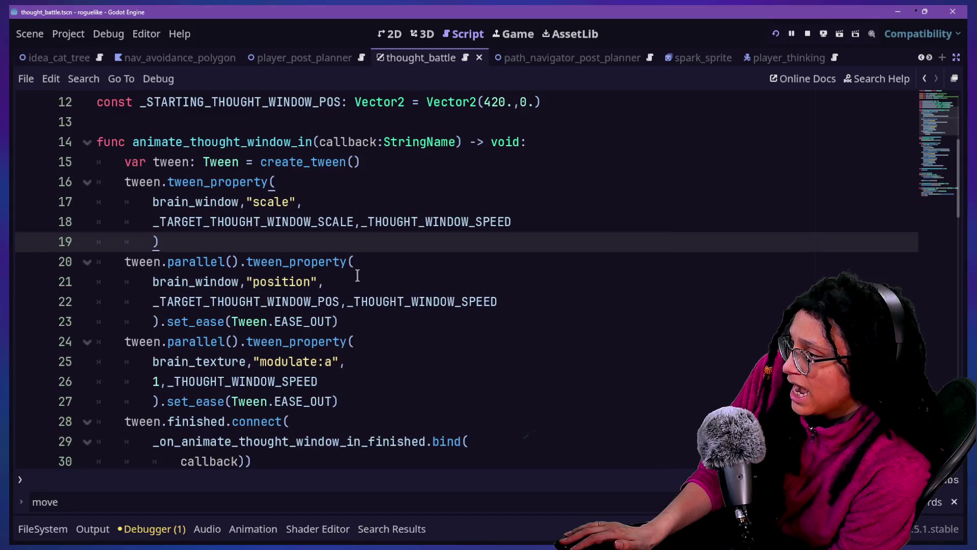
drag(231, 321, 346, 342)
click(347, 341)
drag(275, 301, 321, 302)
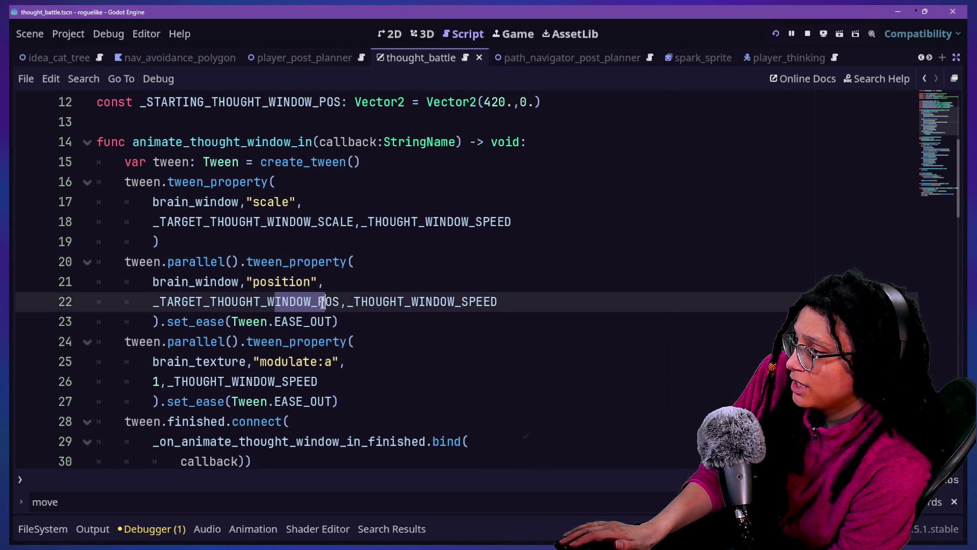
drag(158, 301, 327, 321)
click(325, 321)
key(ctrl+z)
click(349, 325)
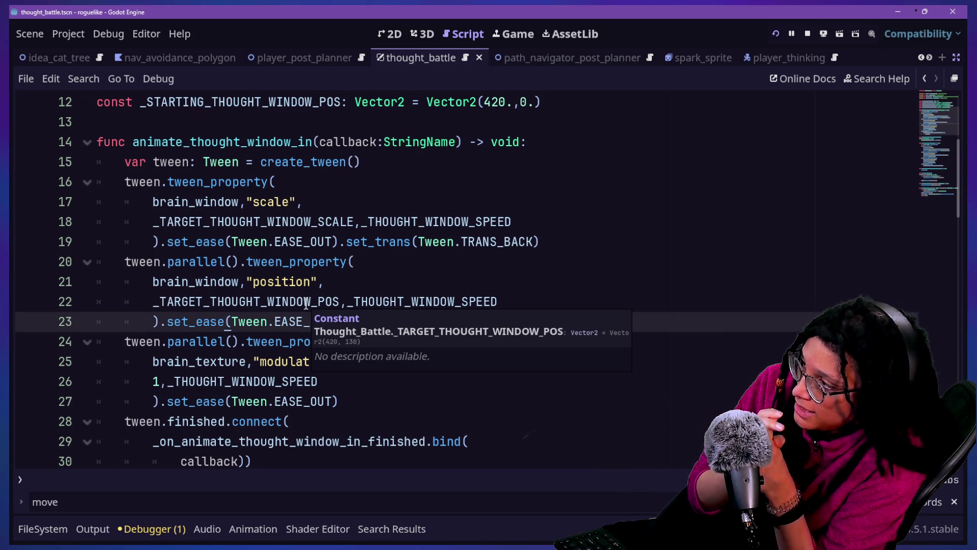
ctrl+click(218, 164)
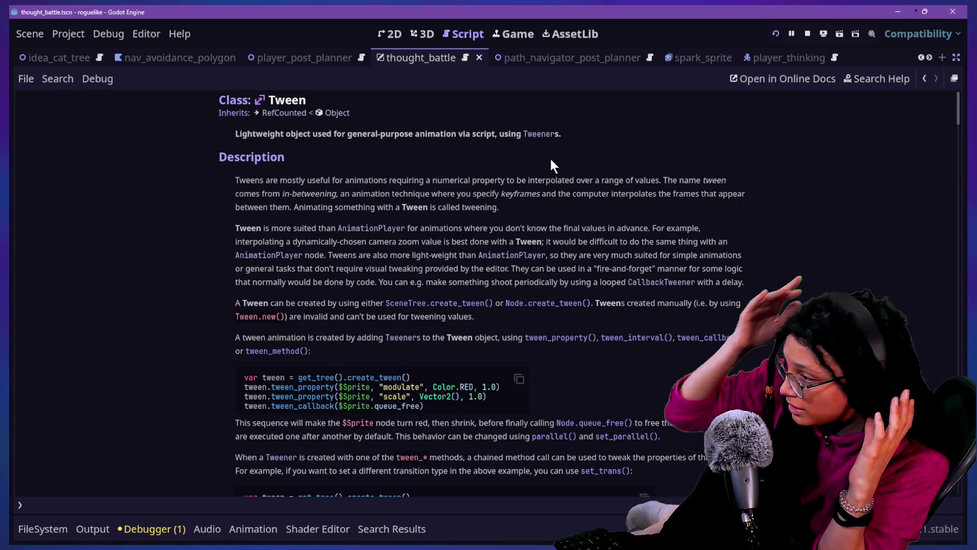
Search the Tween class reference for 'delay' and scroll to chain(), parallel() and set_ease()
key(ctrl+f)
text(delay)
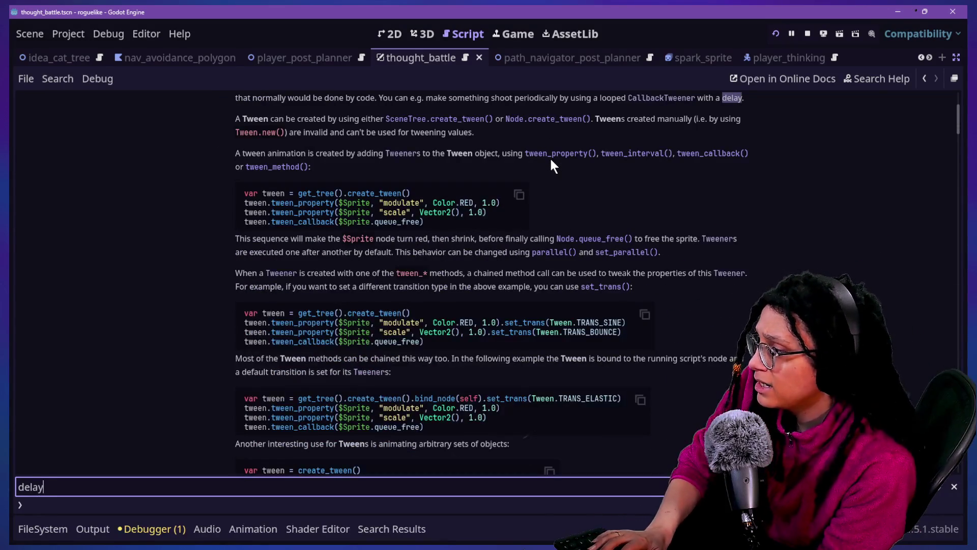
scroll(674, 128, up, 5)
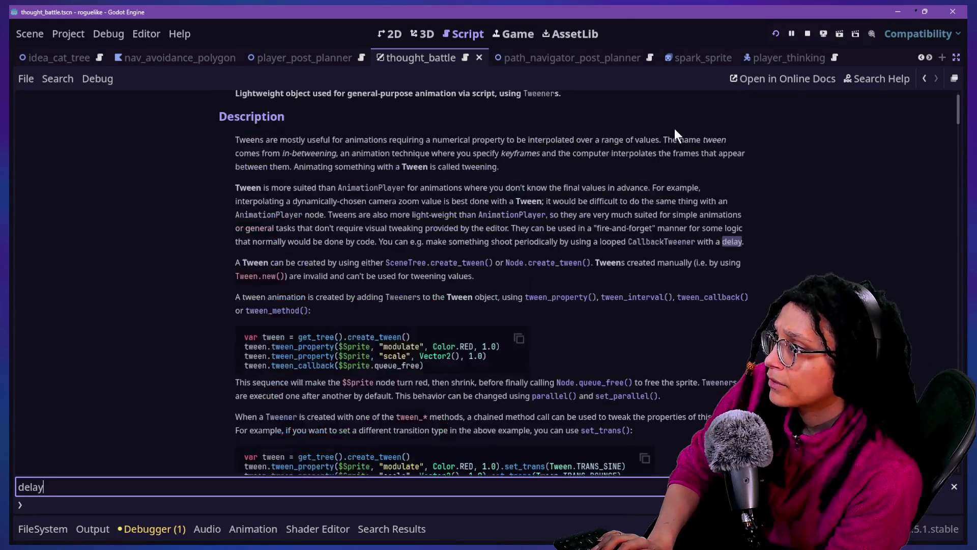
key(Return)
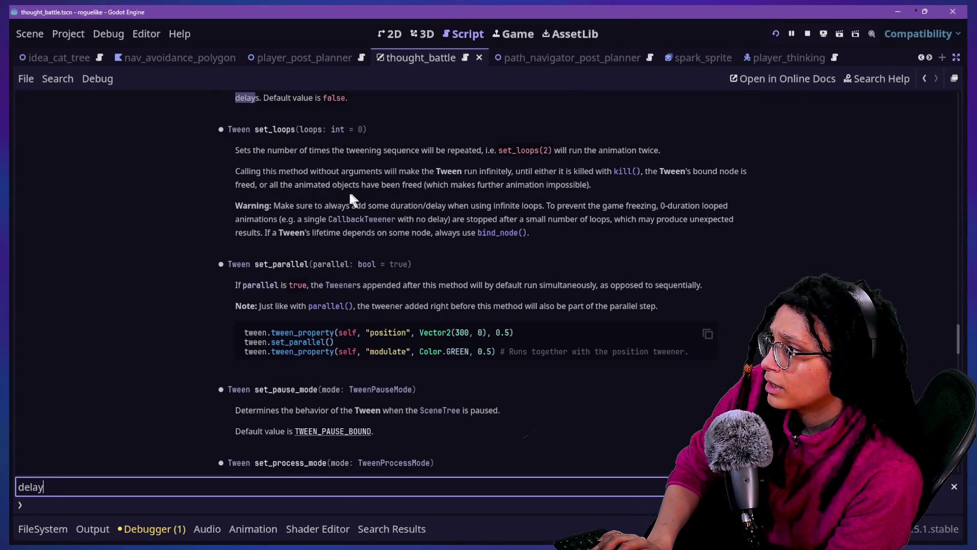
scroll(350, 198, up, 2)
scroll(349, 191, up, 20)
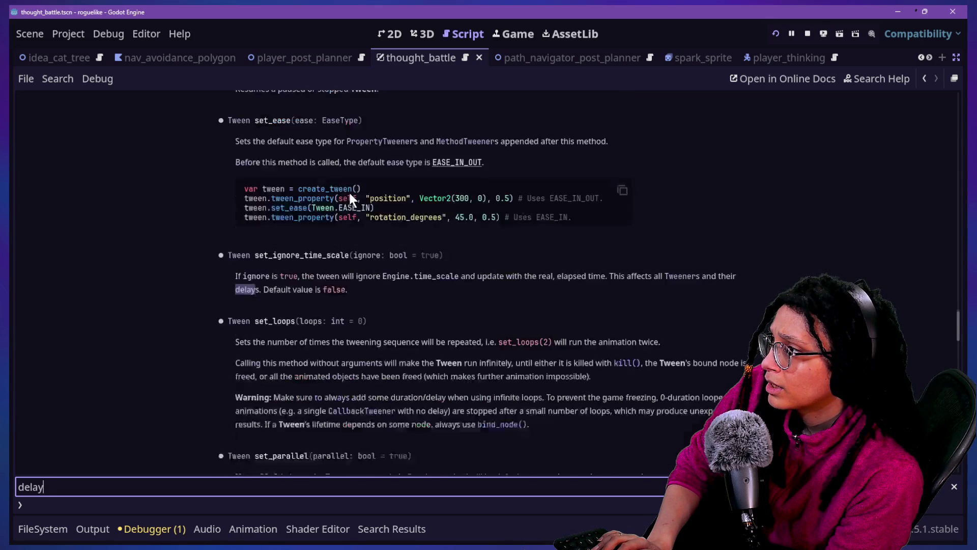
scroll(349, 191, down, 5)
scroll(350, 190, up, 5)
scroll(349, 191, down, 15)
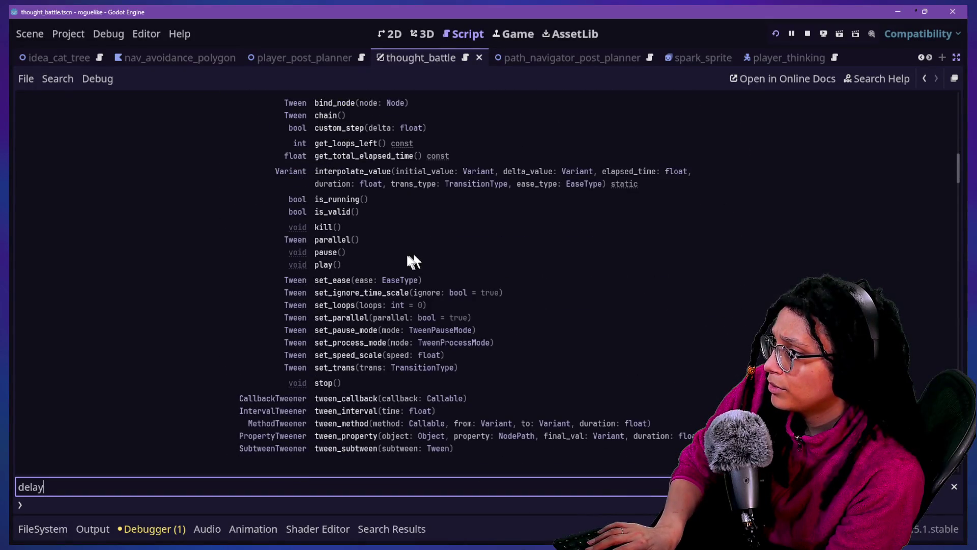
click(449, 253)
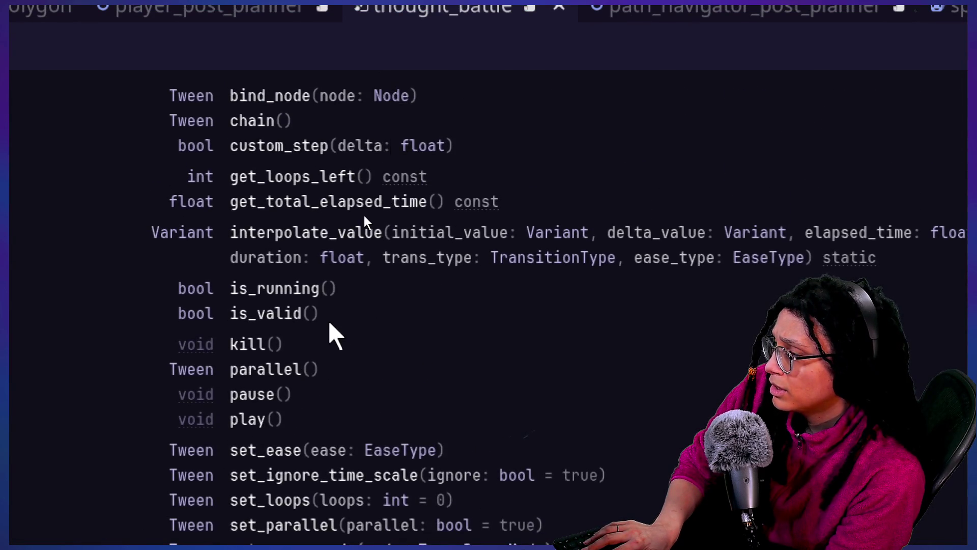
Scroll through the Tween methods list and jump to the custom_step description
scroll(332, 331, up, 3)
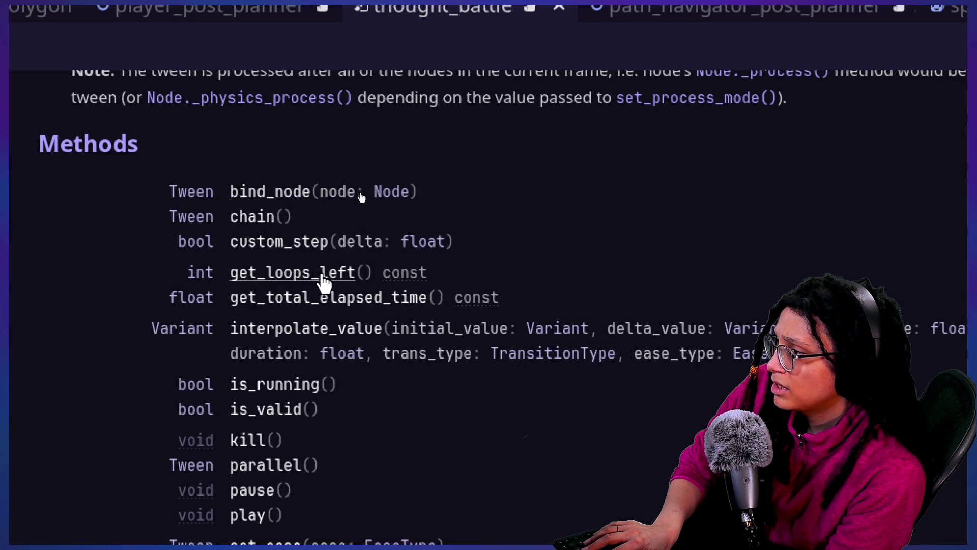
scroll(375, 388, down, 2)
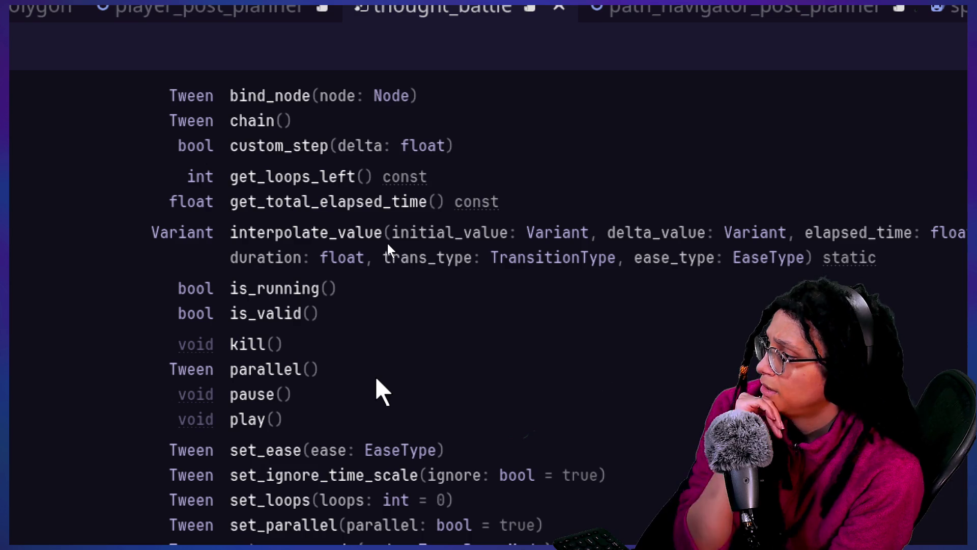
scroll(377, 389, down, 2)
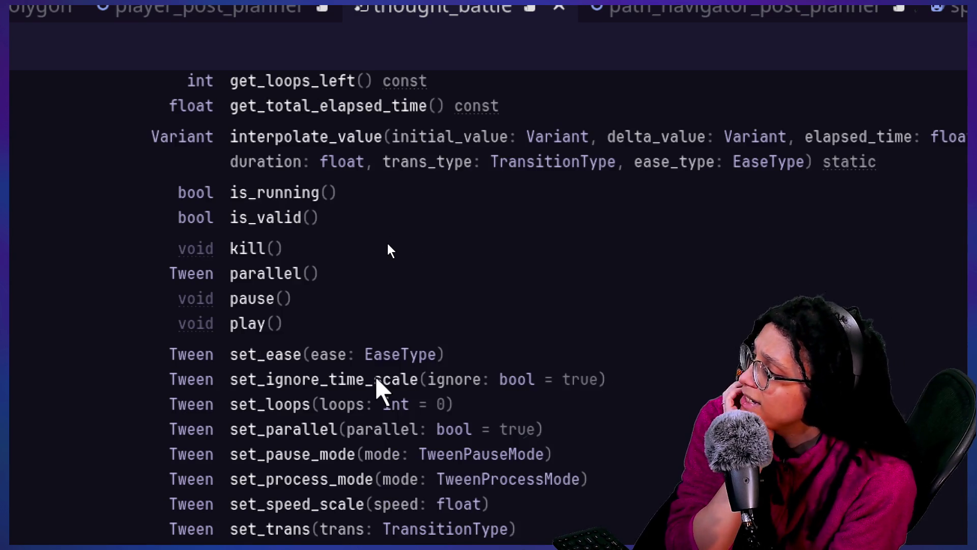
scroll(389, 422, down, 2)
scroll(389, 423, down, 2)
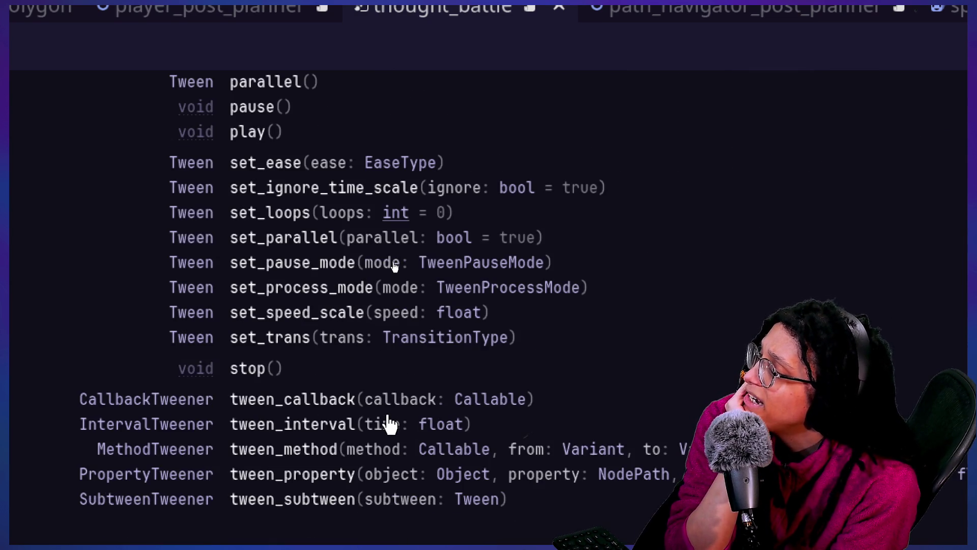
scroll(389, 423, down, 2)
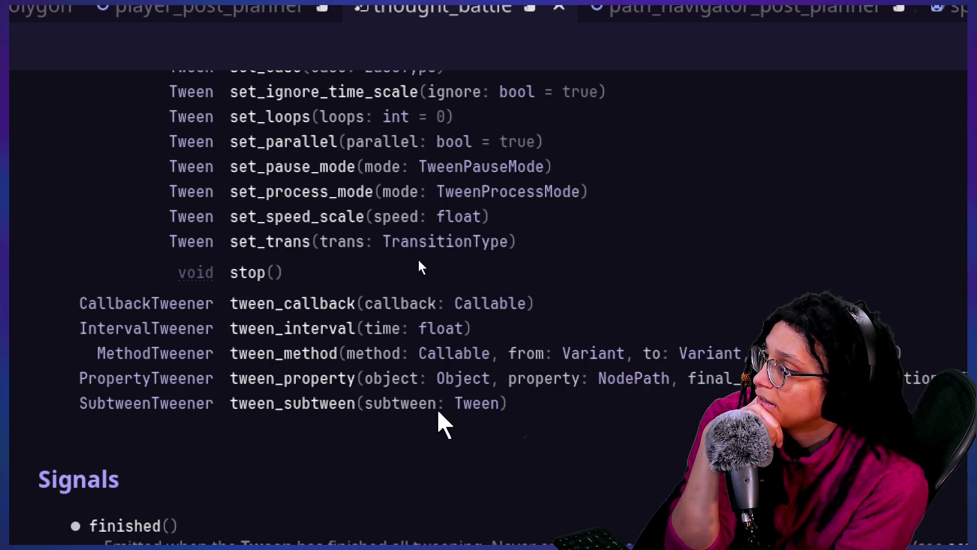
scroll(439, 413, down, 19)
scroll(438, 413, up, 14)
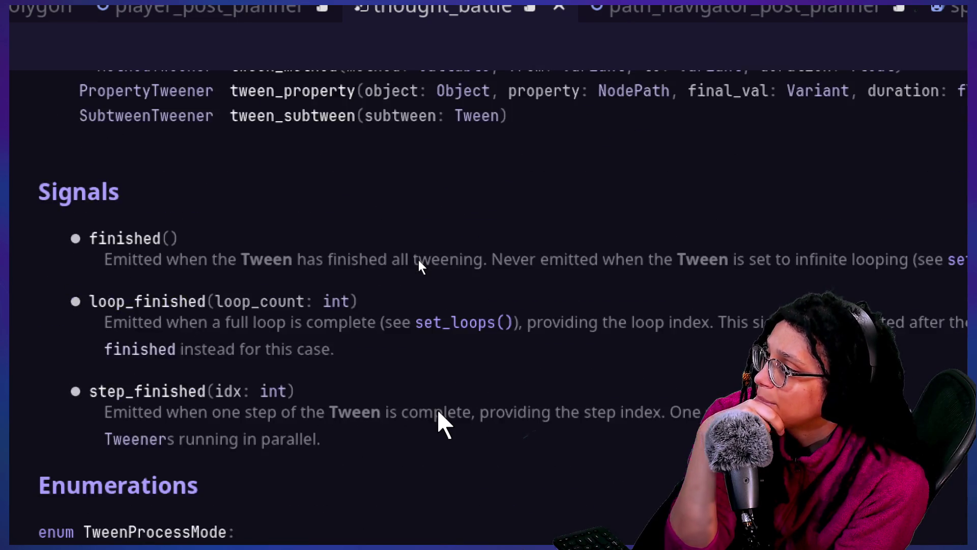
scroll(438, 413, up, 4)
scroll(439, 414, up, 3)
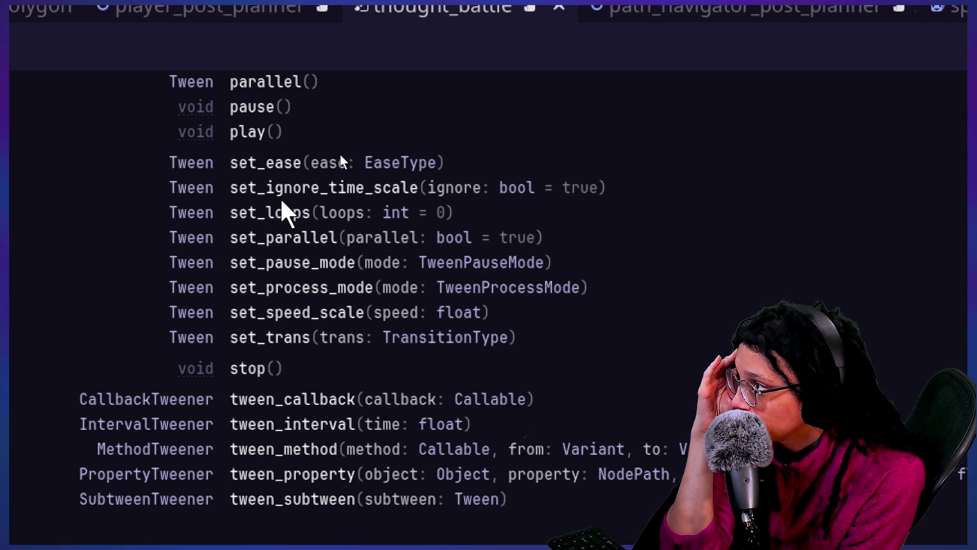
scroll(282, 201, up, 4)
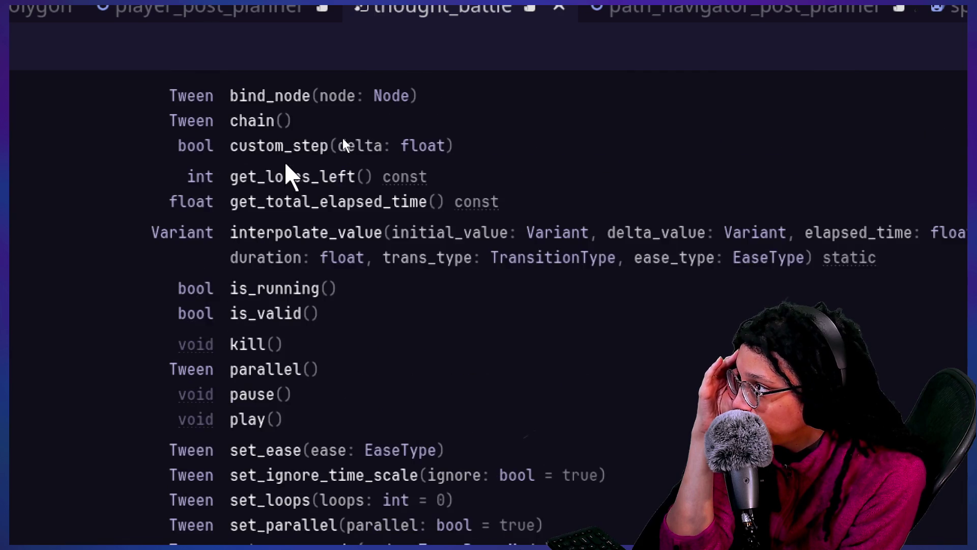
click(287, 149)
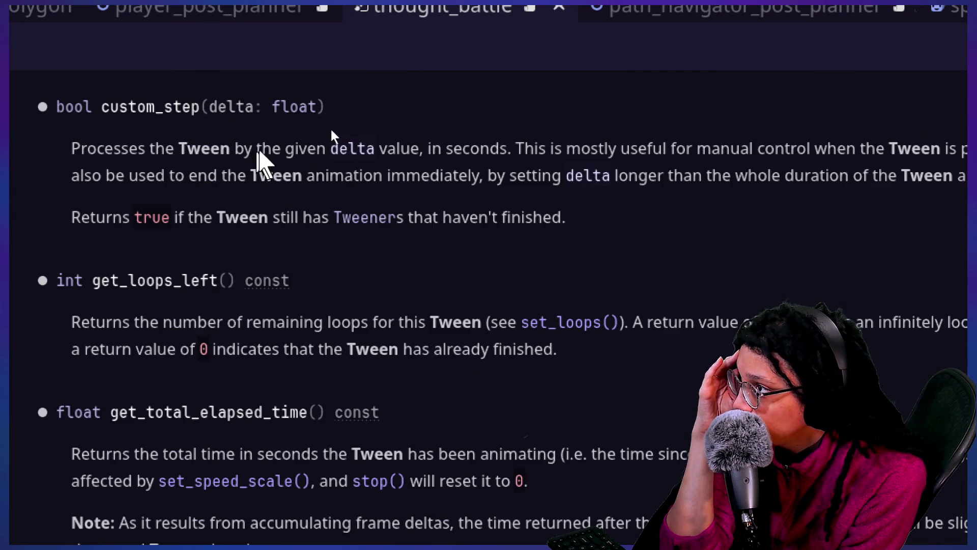
Read the custom_step entry, then exit distraction-free mode to show Scene and Inspector docks
scroll(465, 142, right, 6)
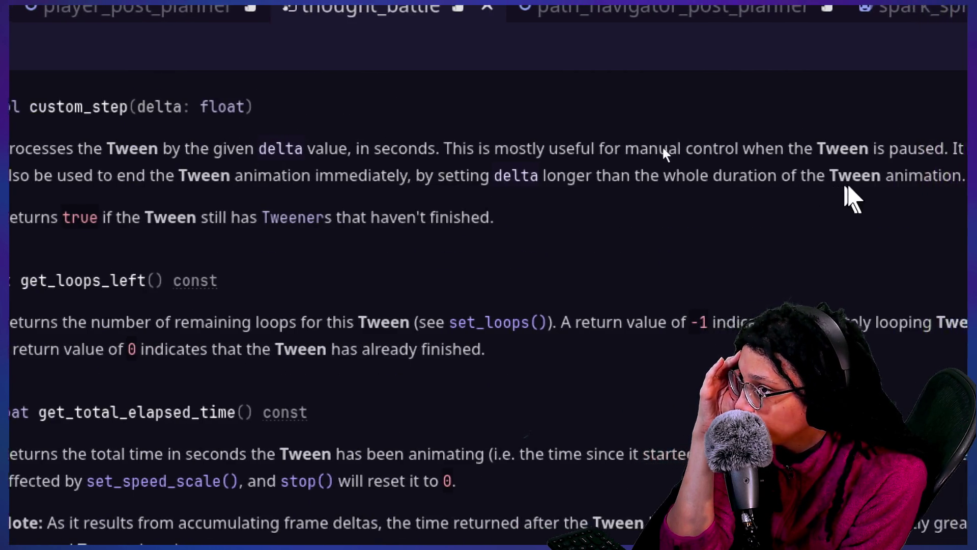
scroll(285, 148, left, 8)
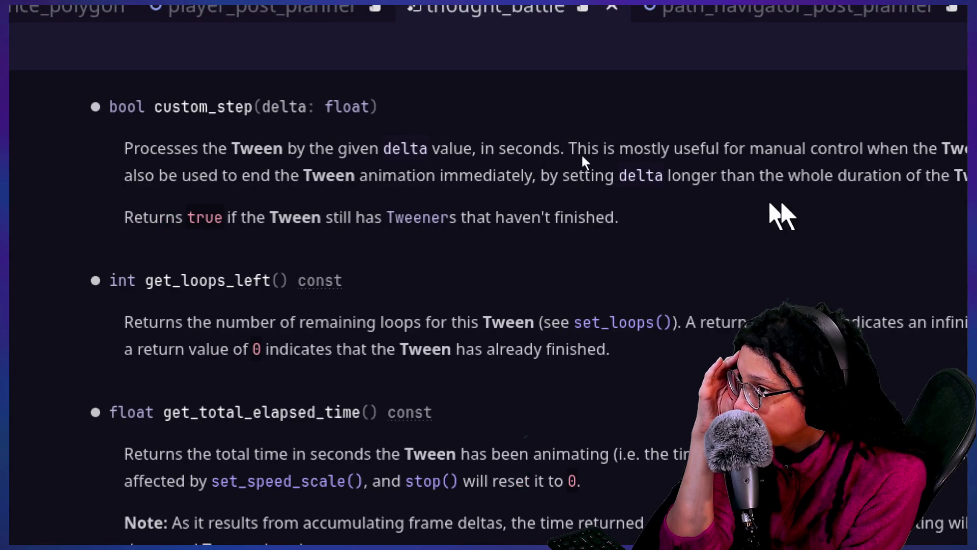
scroll(571, 155, right, 5)
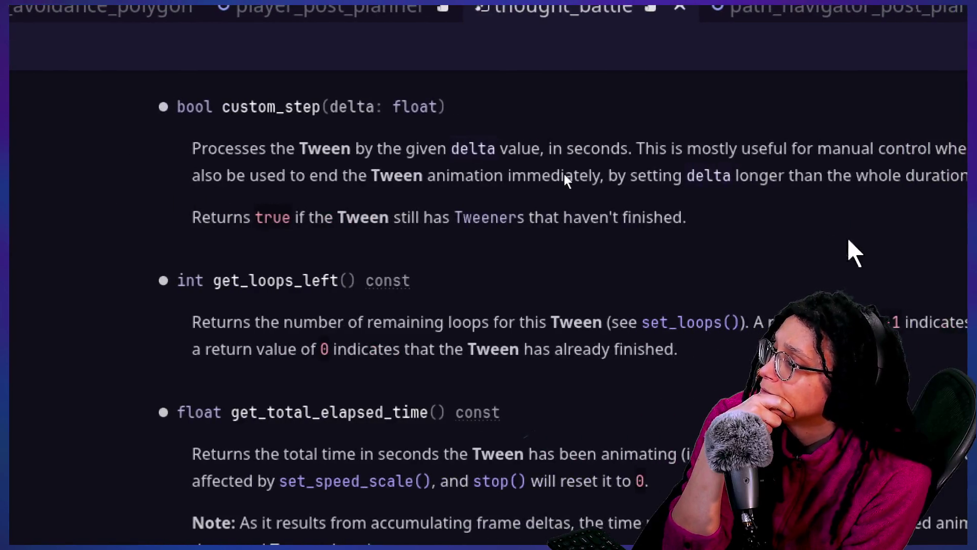
scroll(481, 181, up, 5)
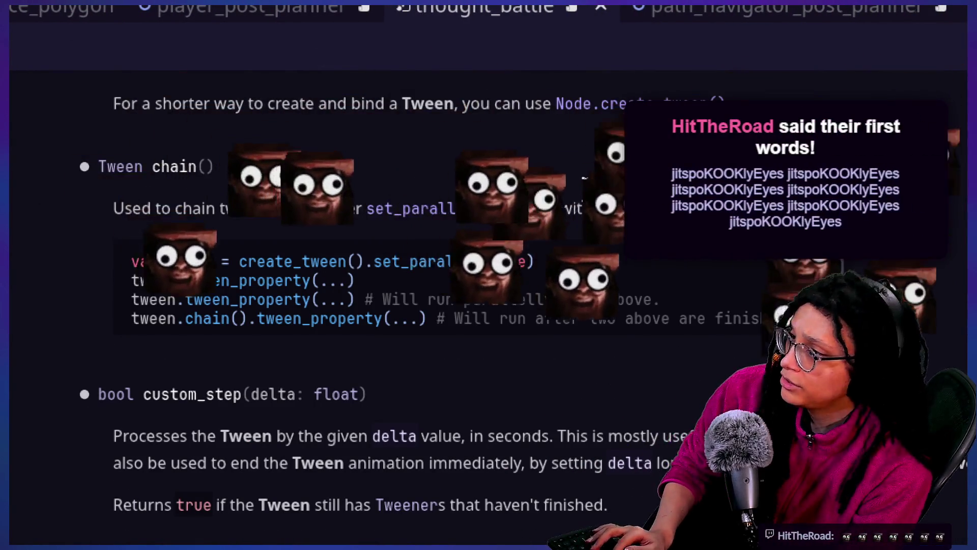
scroll(473, 152, up, 5)
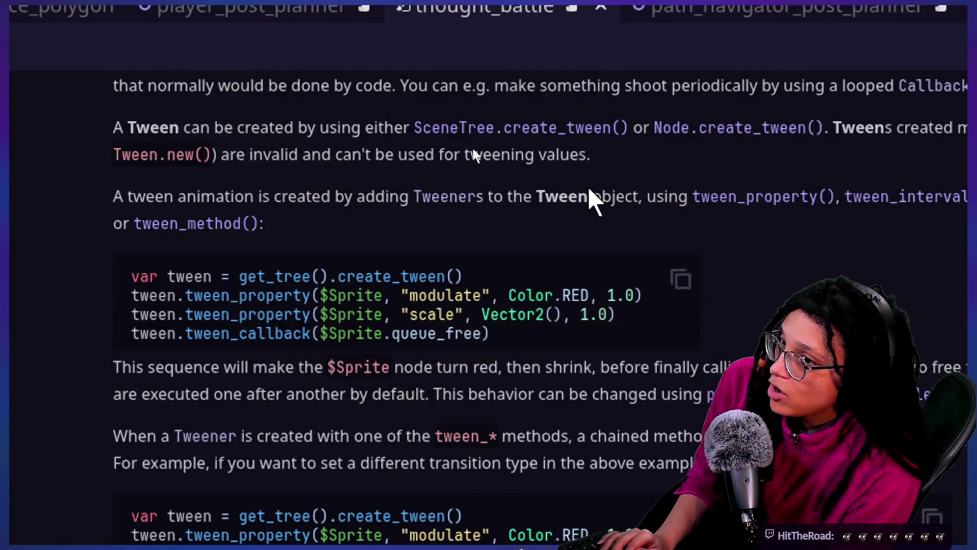
scroll(589, 191, up, 5)
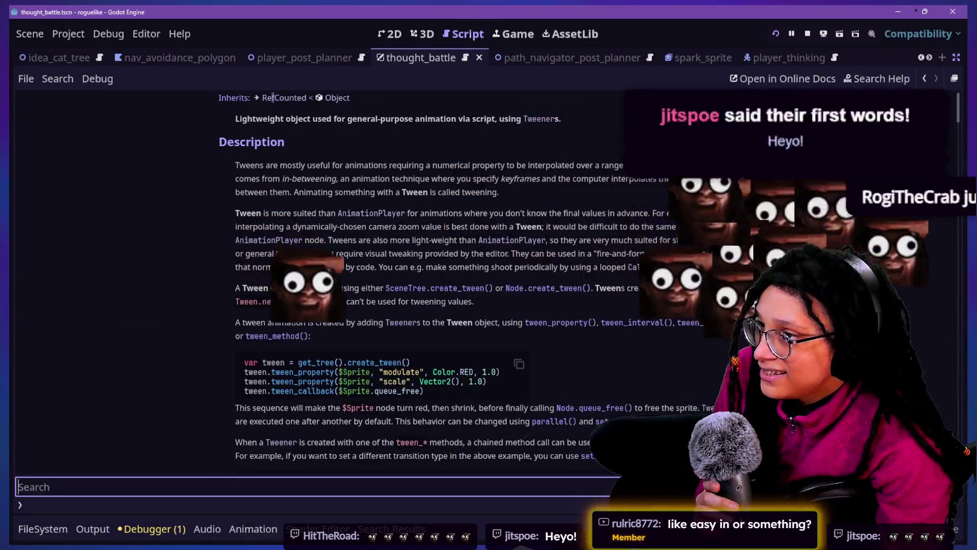
click(957, 58)
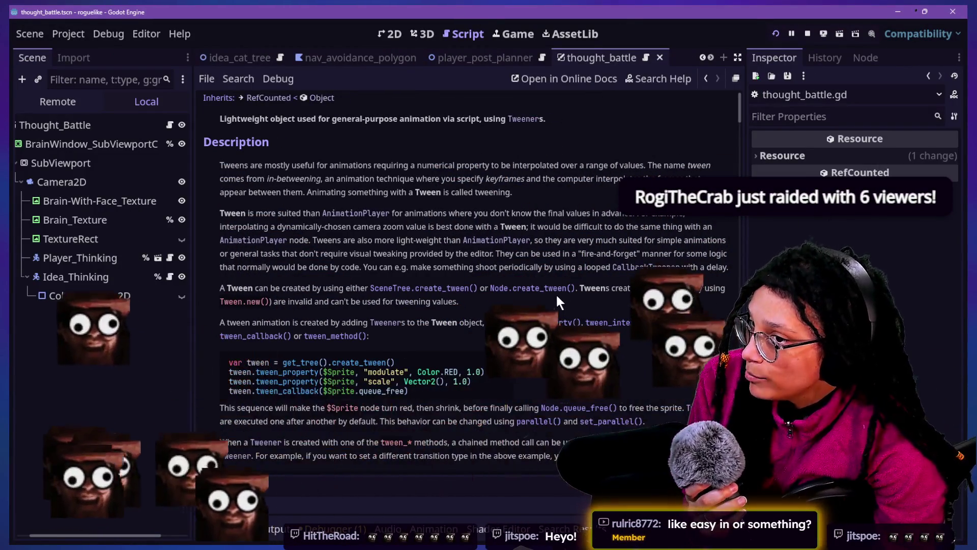
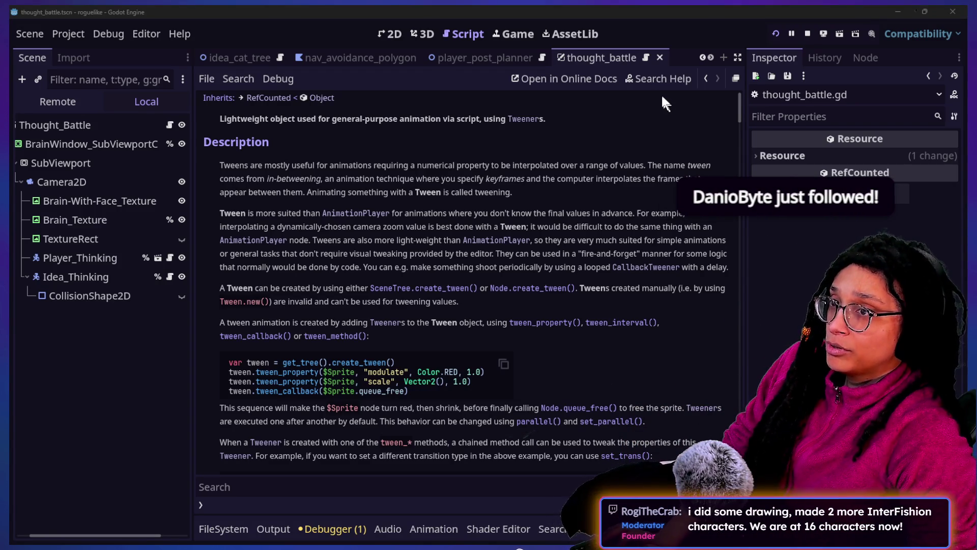
Switch from the Godot editor to the Firefox window showing the hamster photo
key(alt+Tab)
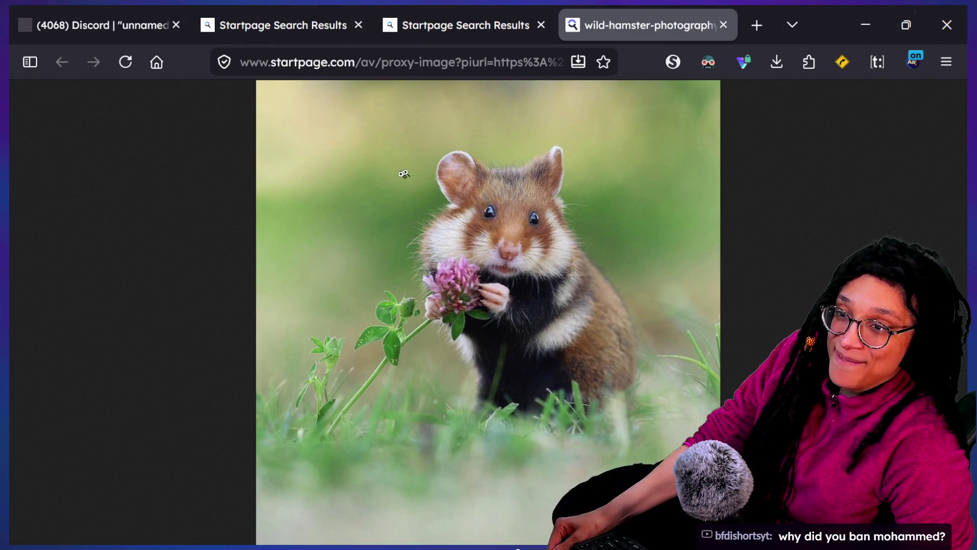
click(473, 73)
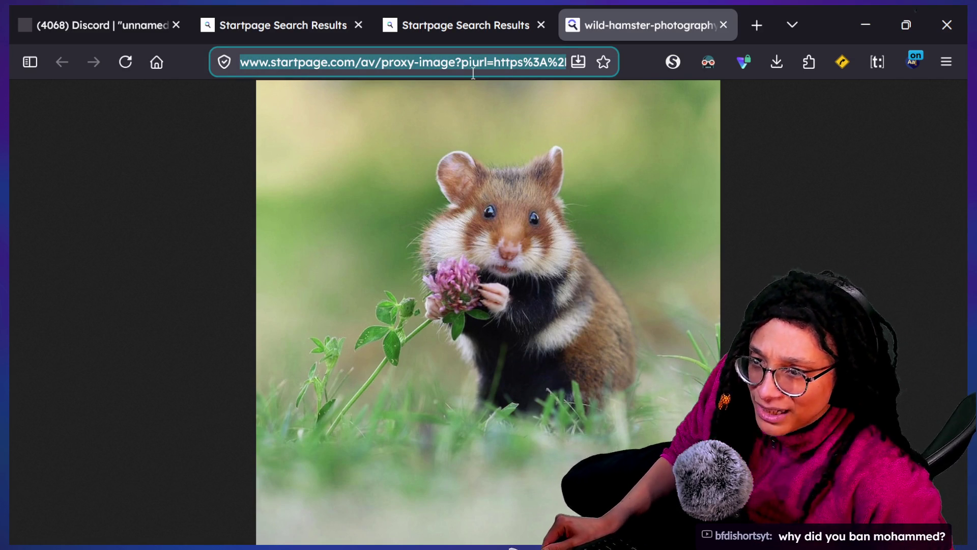
Search Startpage for 'fist of the forgotten' and open its Steam store result
text(f)
key(BackSpace)
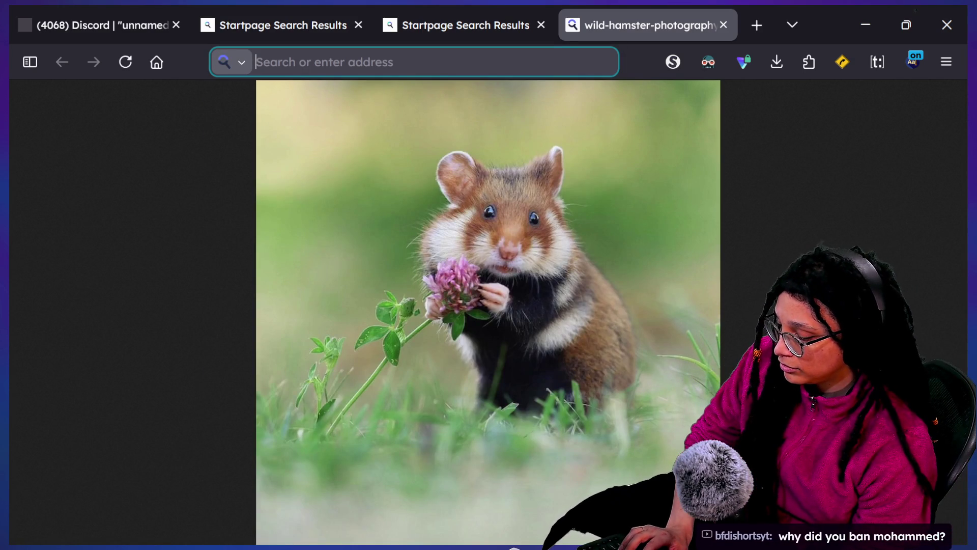
text(fist of th)
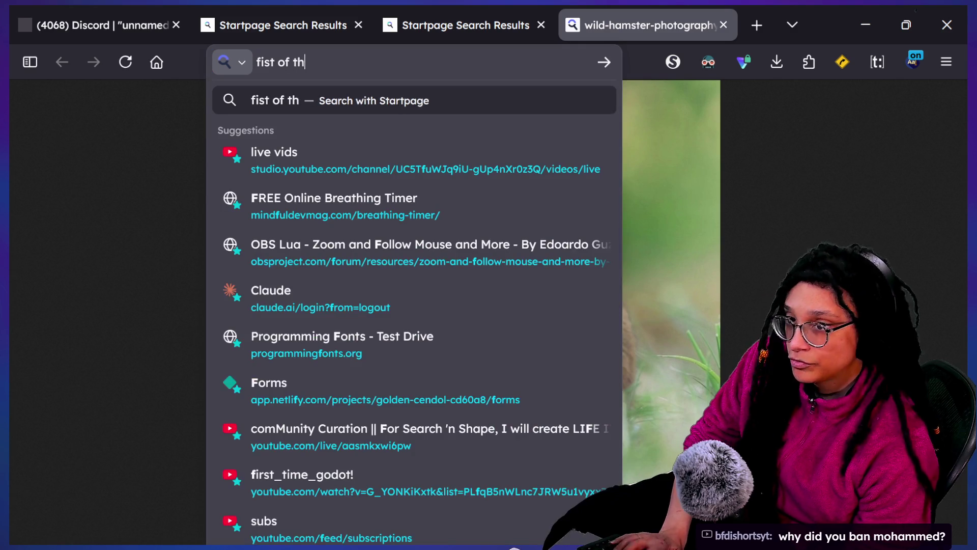
text(en)
key(Return)
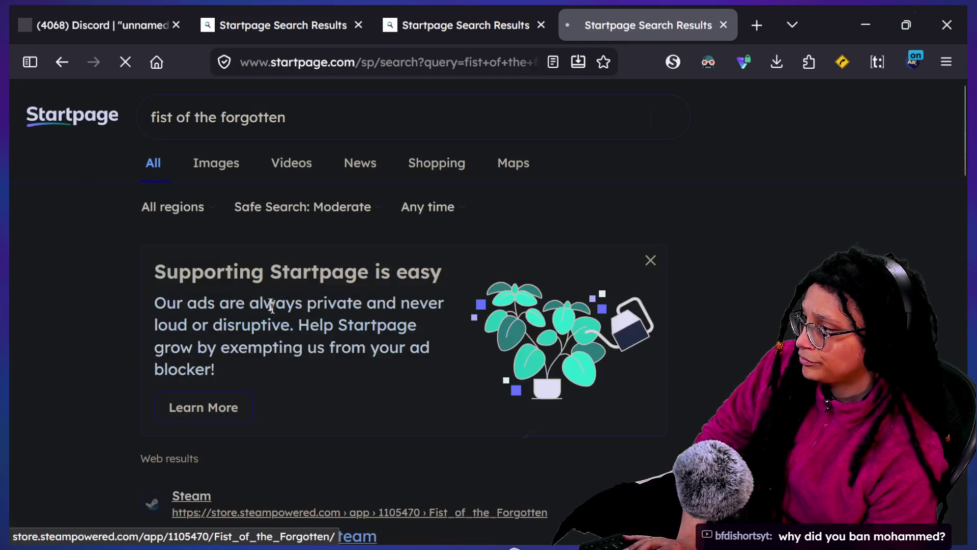
scroll(407, 462, down, 1)
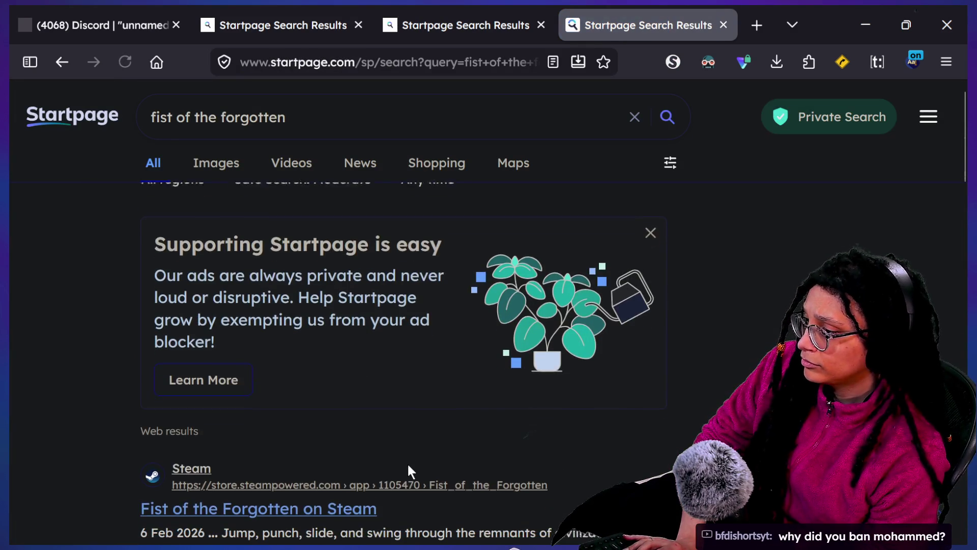
click(353, 509)
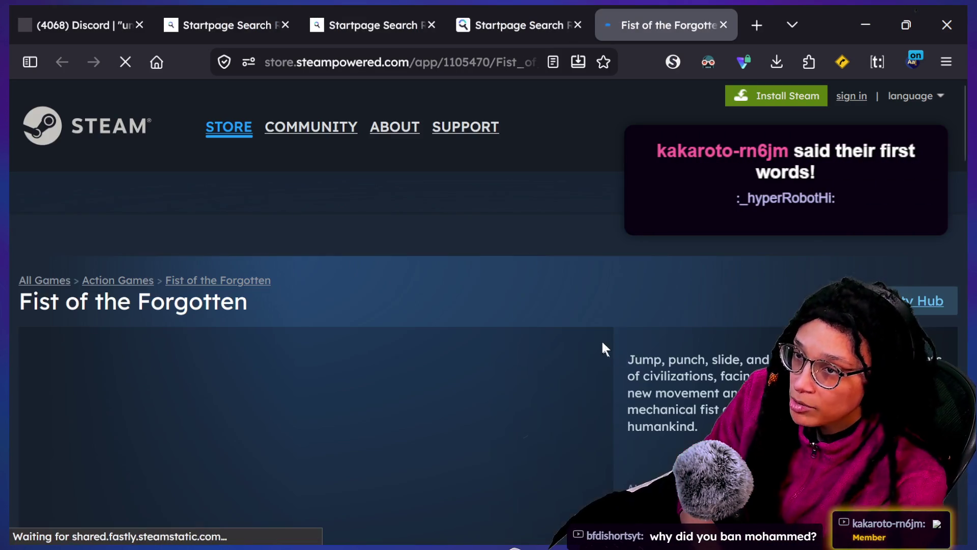
Dismiss the cookie consent notice on the Fist of the Forgotten Steam page
scroll(548, 334, down, 2)
scroll(549, 336, down, 2)
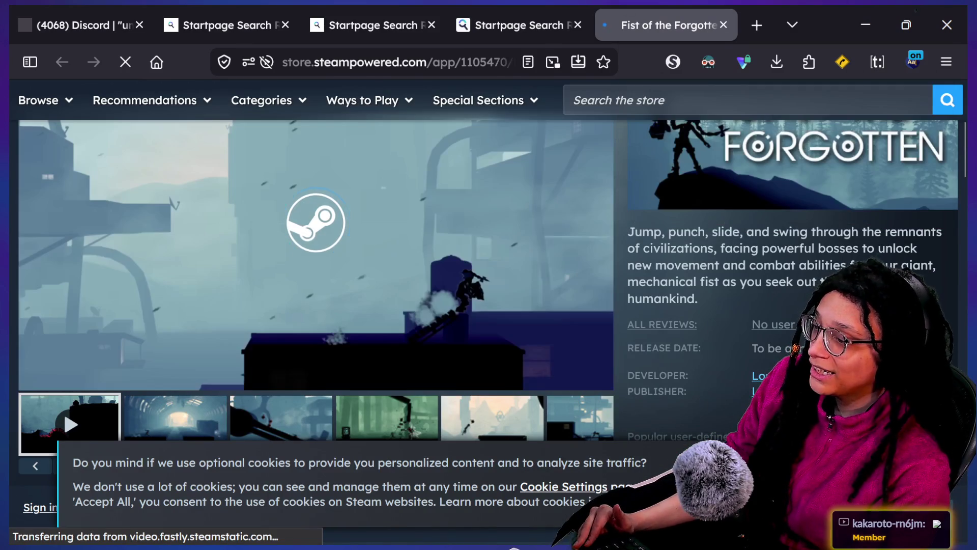
click(763, 483)
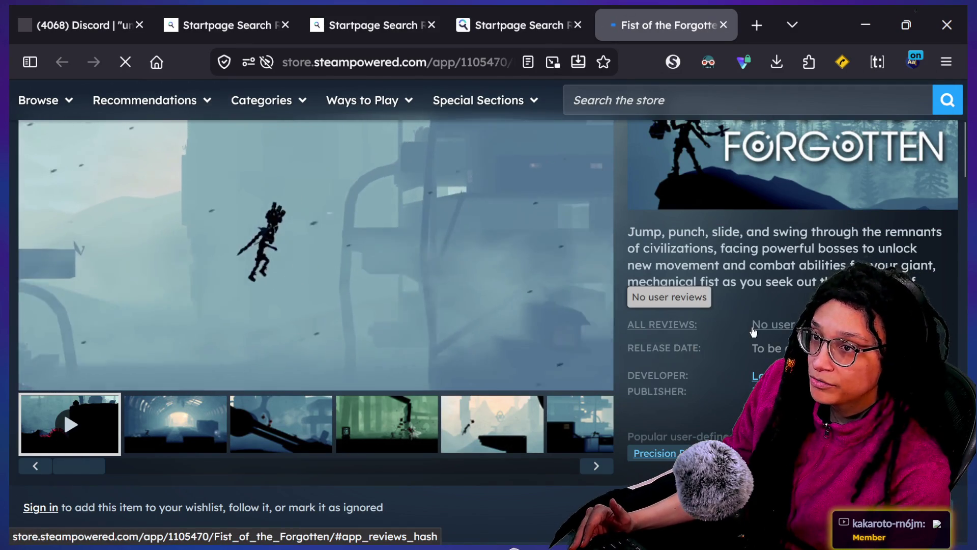
Watch the Fist of the Forgotten trailer full screen, then exit full screen
scroll(677, 331, up, 1)
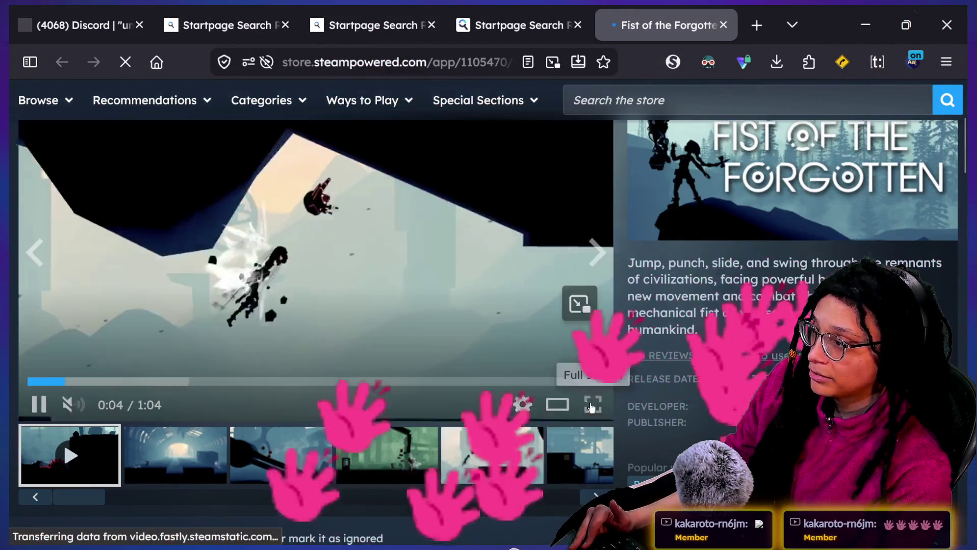
click(591, 407)
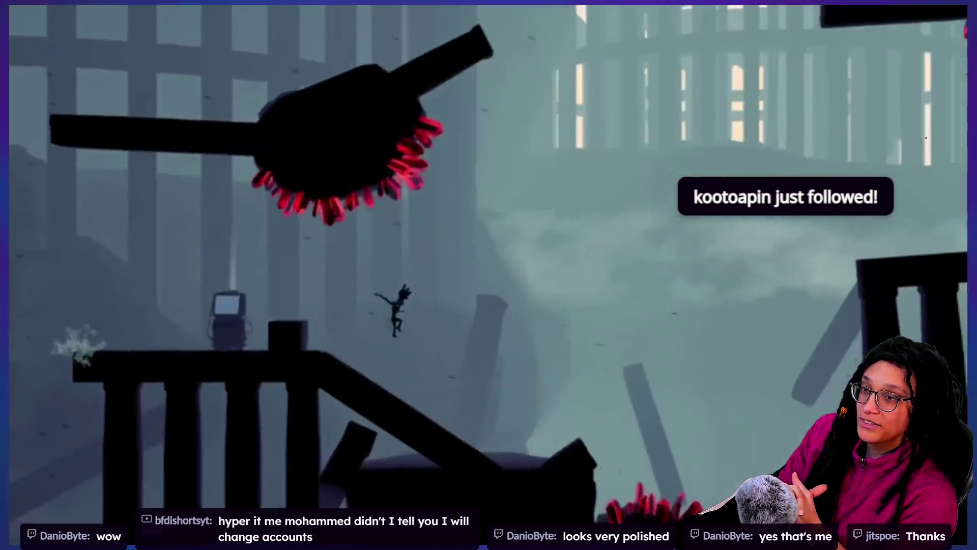
key(Escape)
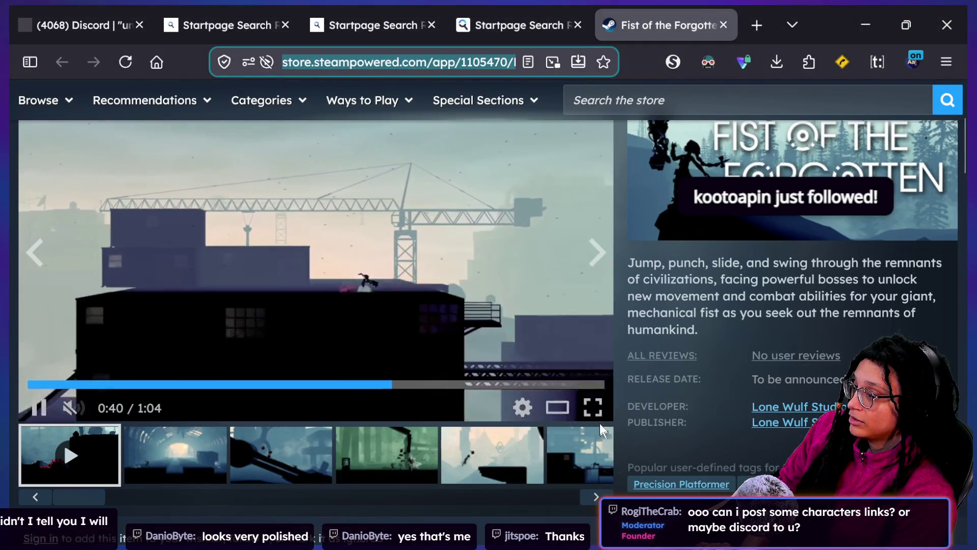
click(593, 405)
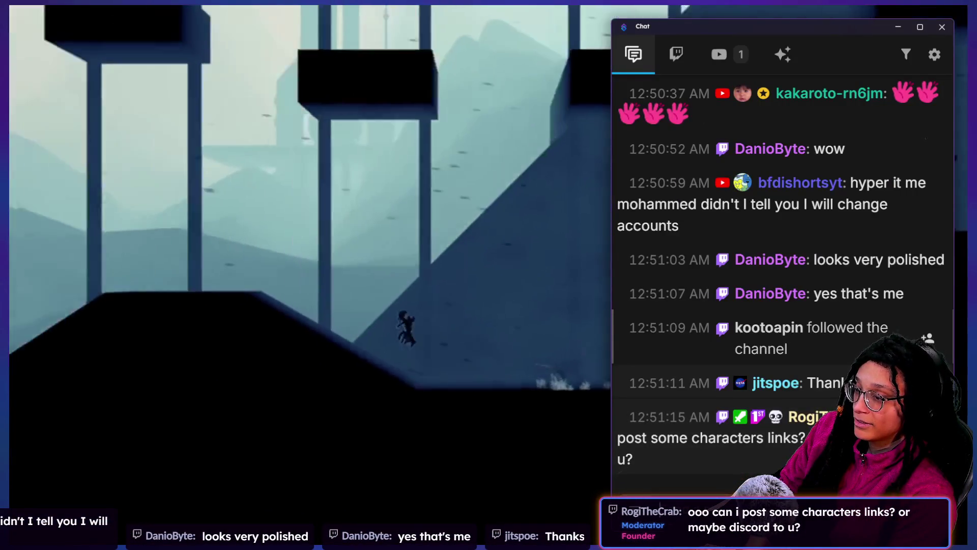
key(alt+Tab)
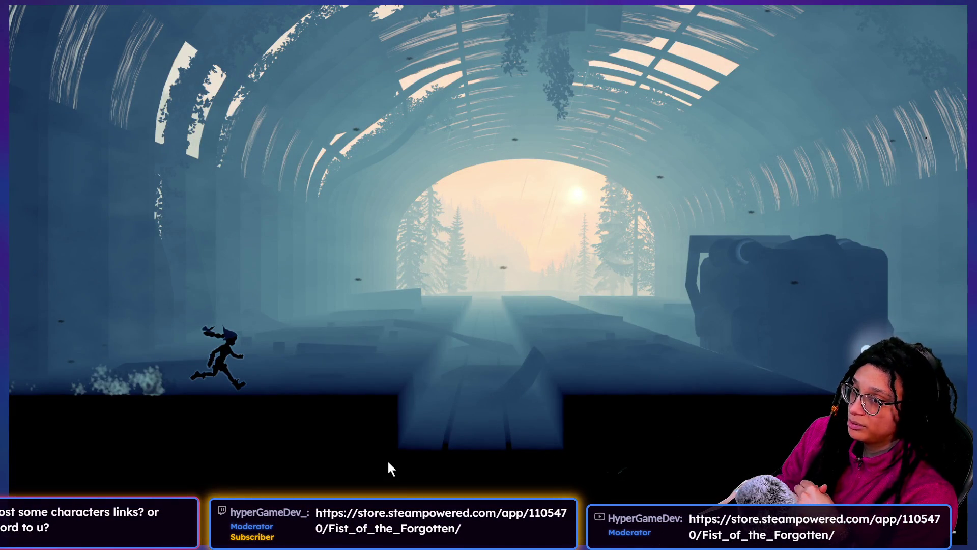
key(Escape)
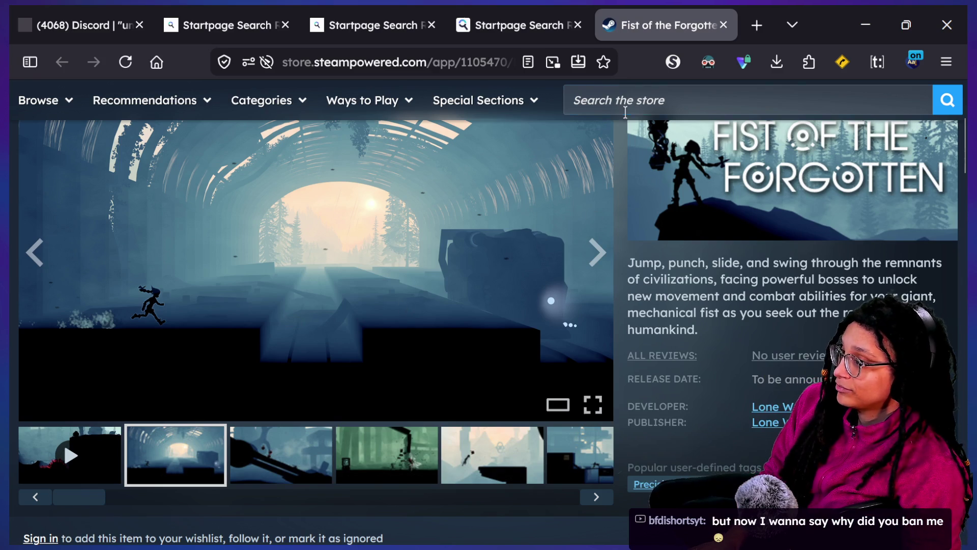
Search the Steam store for 'interfishion' and open the InterFishion - Demo page
click(631, 100)
text(imnte)
key(BackSpace)
key(BackSpace)
key(BackSpace)
text(nterfishion)
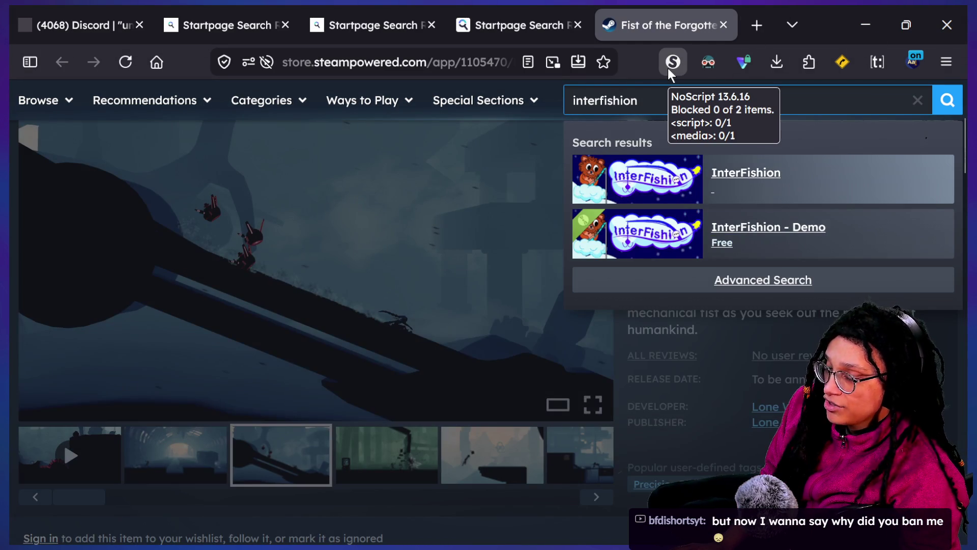
key(Down)
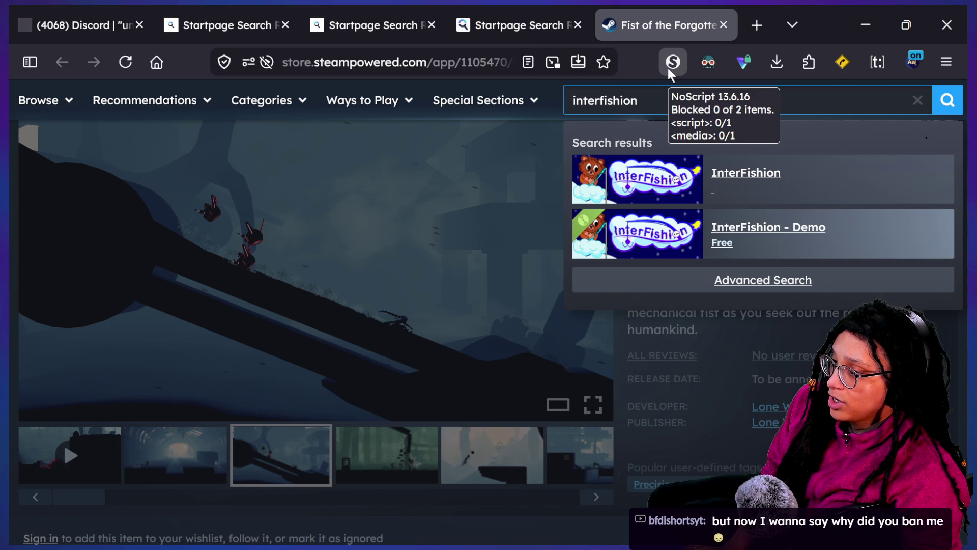
key(Return)
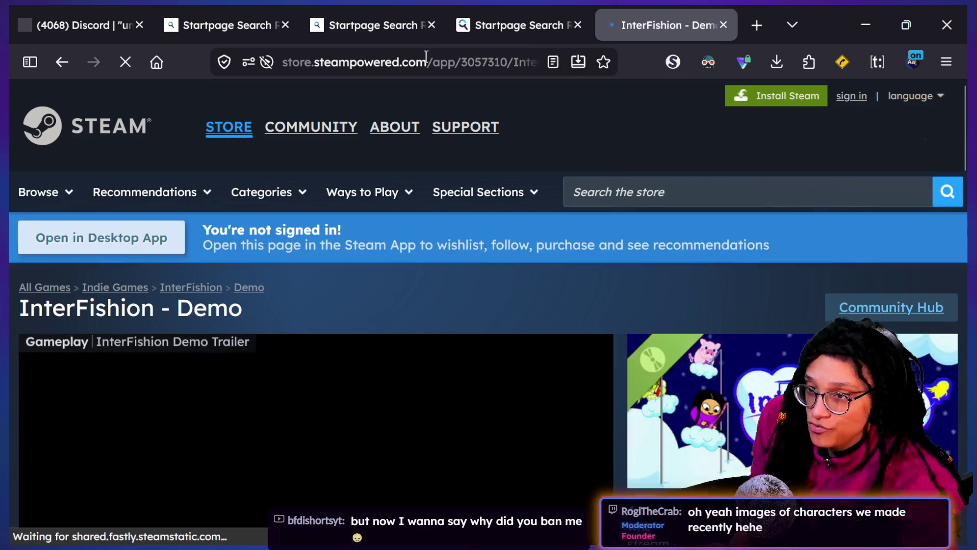
Copy the InterFishion - Demo store page address and share it in the stream chat
click(426, 61)
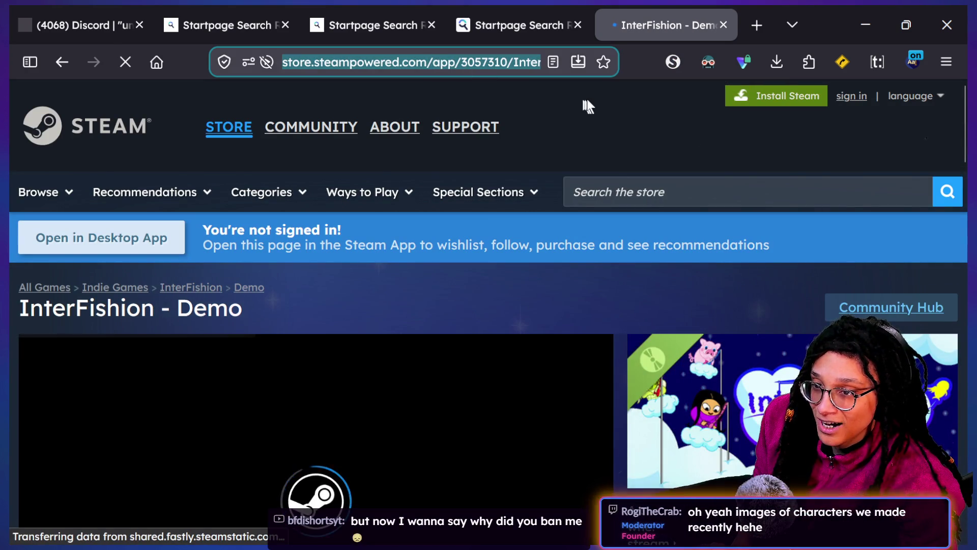
click(587, 131)
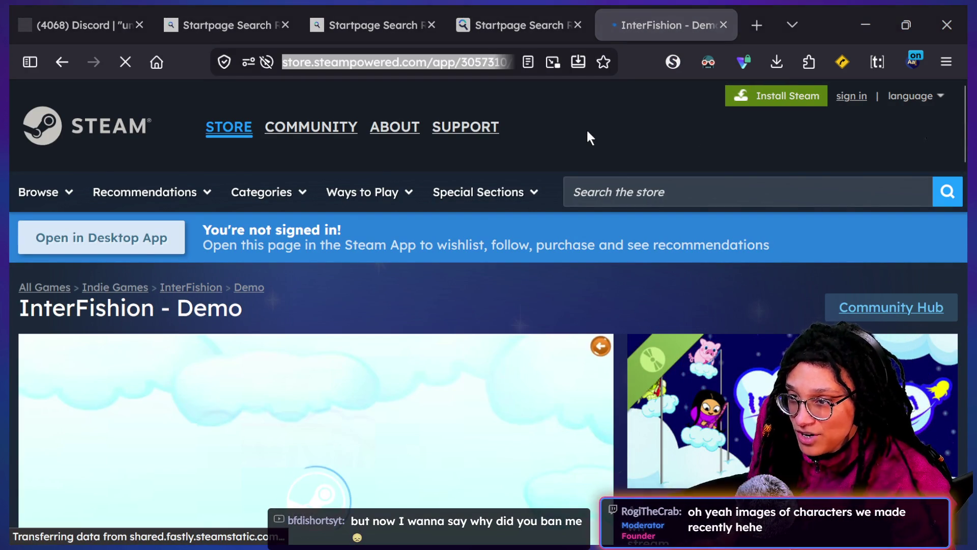
key(alt+Tab)
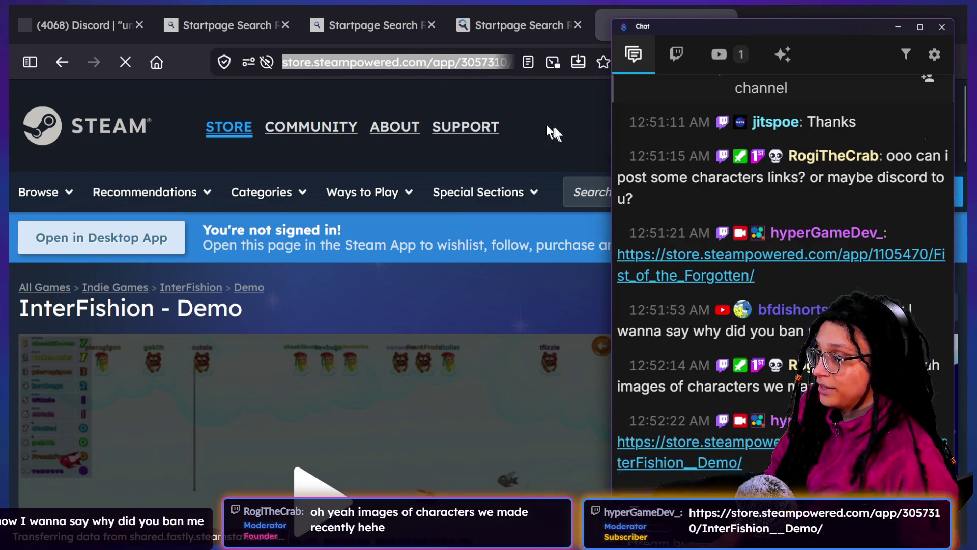
click(558, 133)
scroll(558, 133, down, 4)
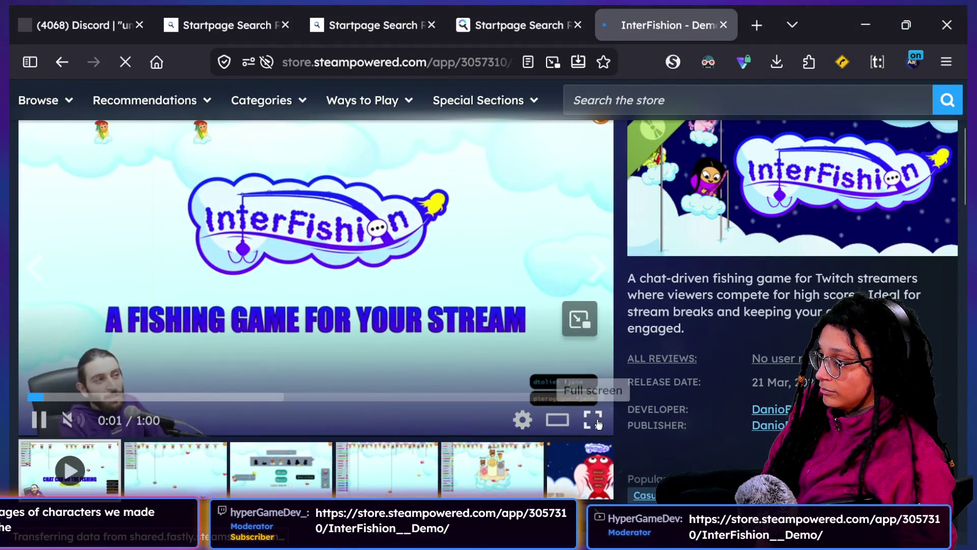
Watch the InterFishion demo trailer full screen, then briefly check the Discord tab
click(593, 421)
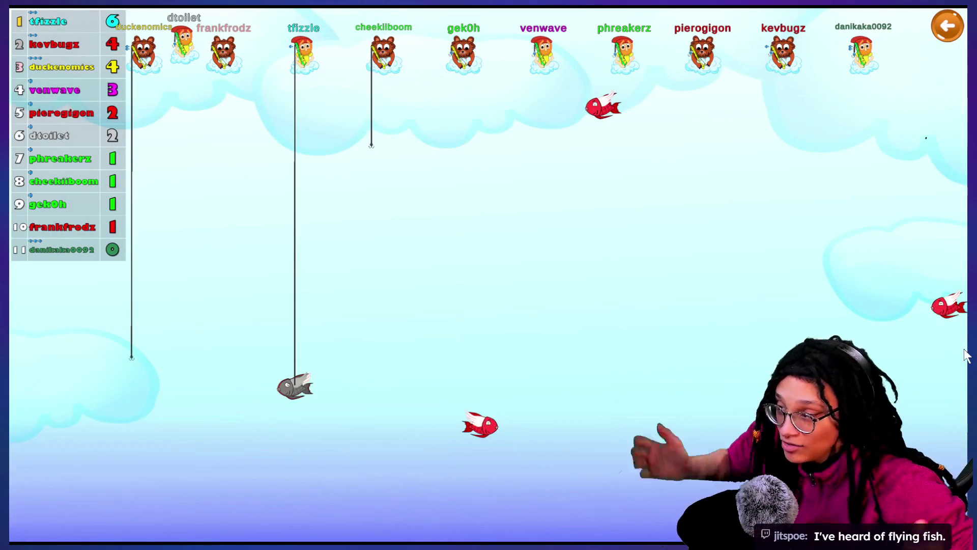
key(Escape)
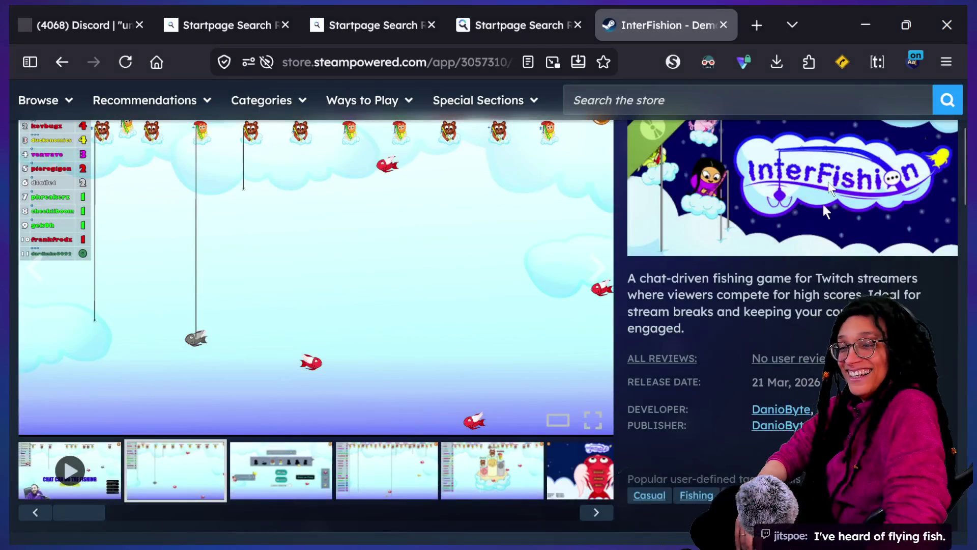
click(81, 25)
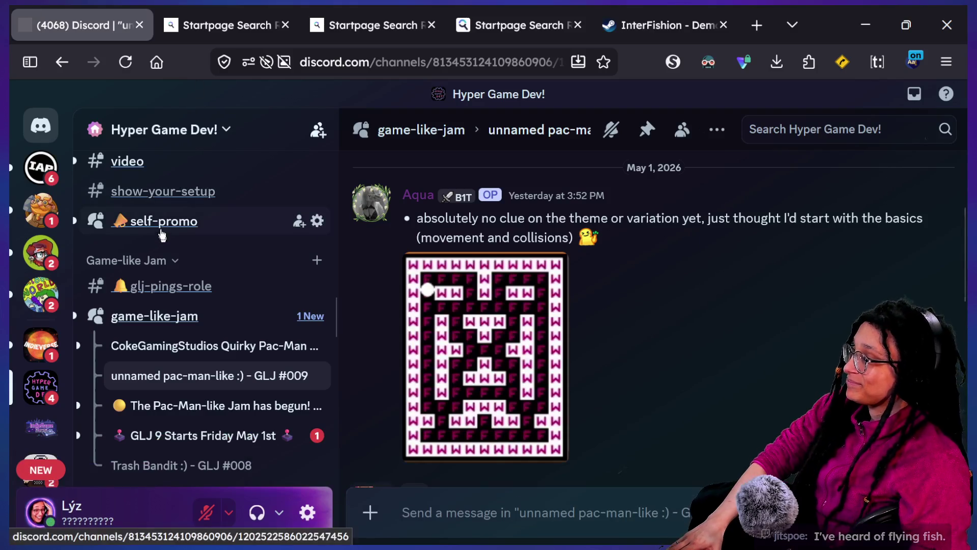
click(667, 11)
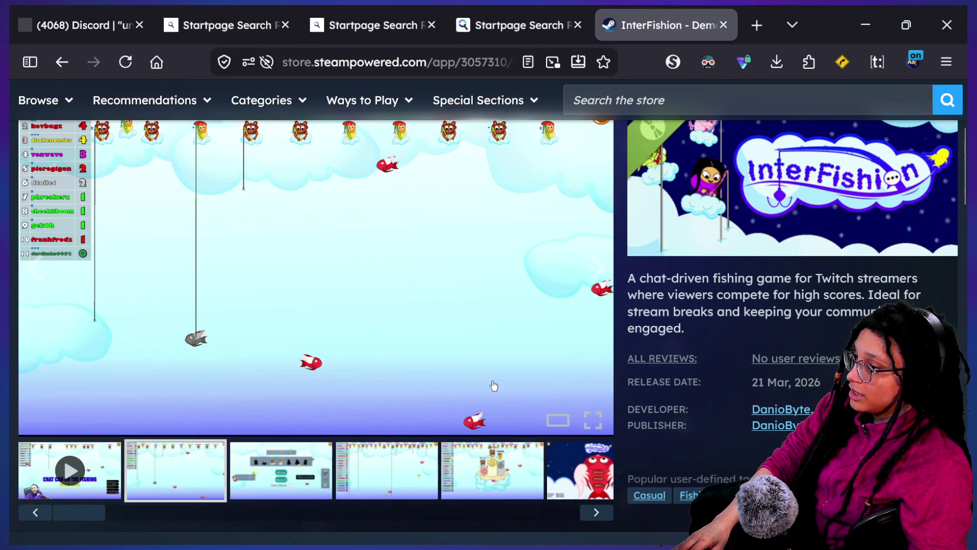
Scroll the InterFishion store page, then flip to the Godot editor and back to the browser
scroll(726, 321, down, 6)
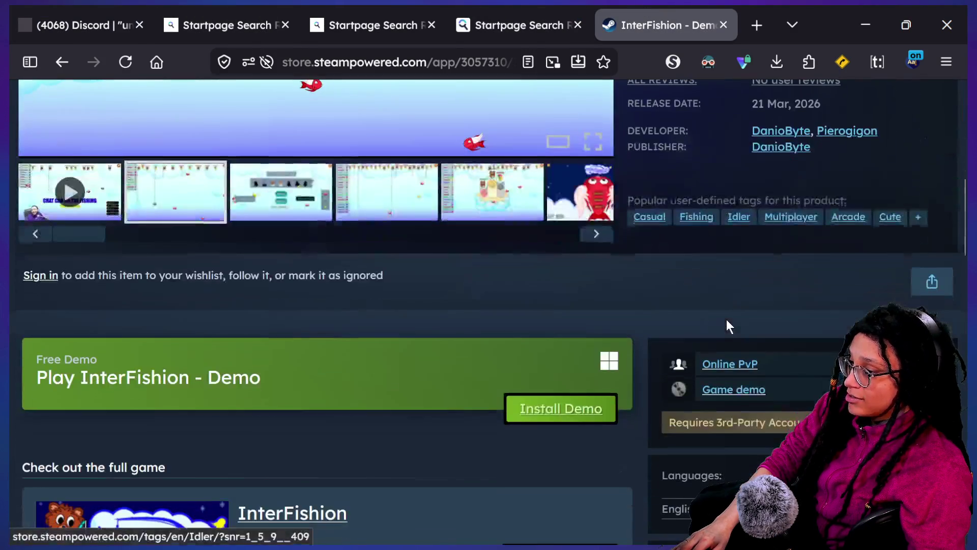
scroll(727, 323, up, 10)
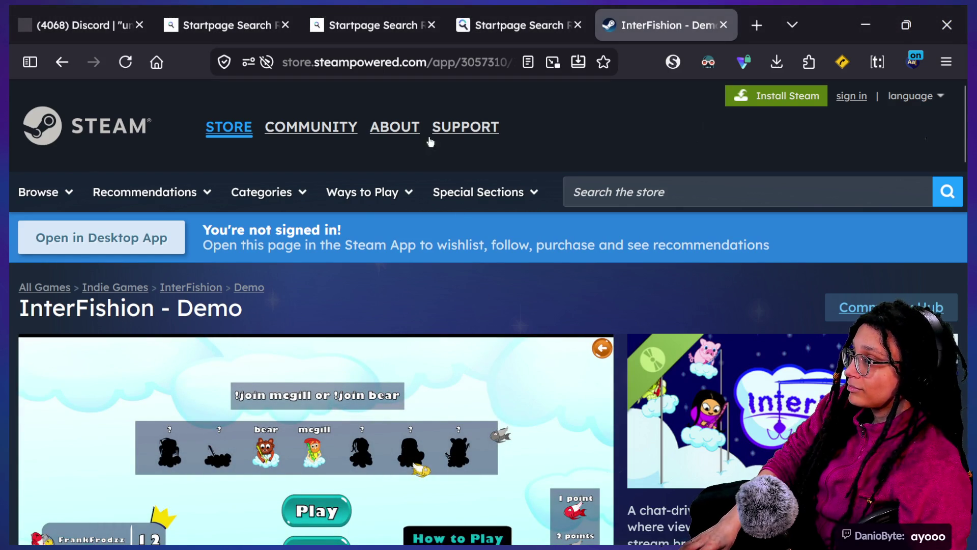
mouse_move(356, 120)
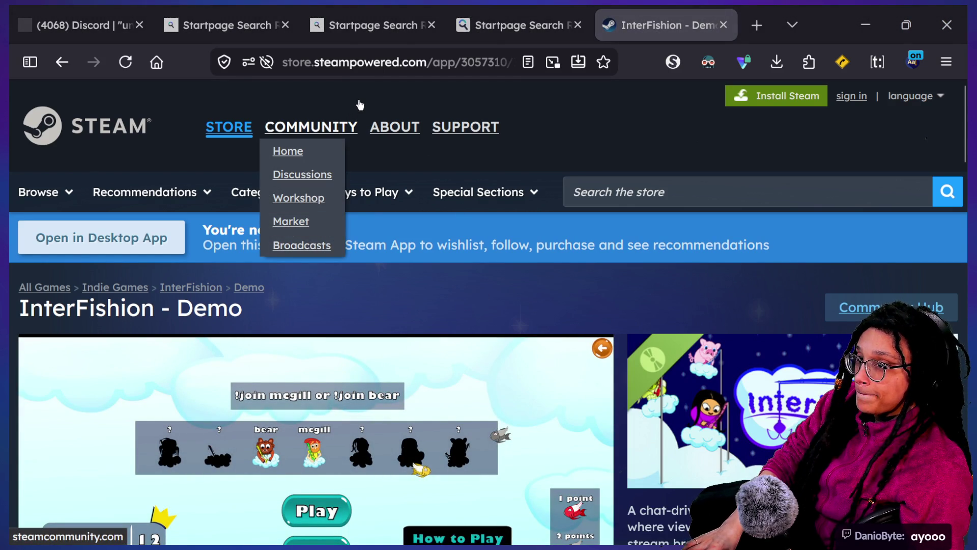
key(alt+Tab)
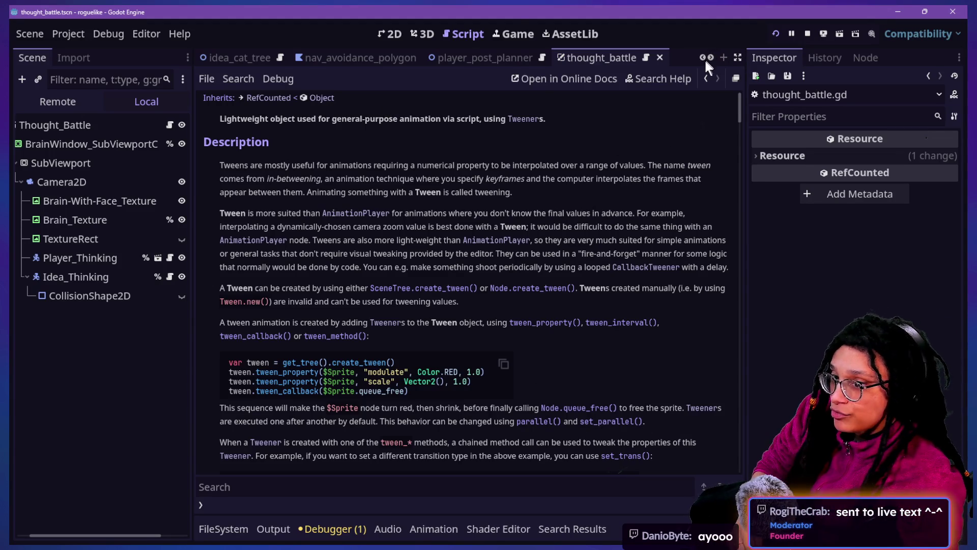
key(alt+Tab)
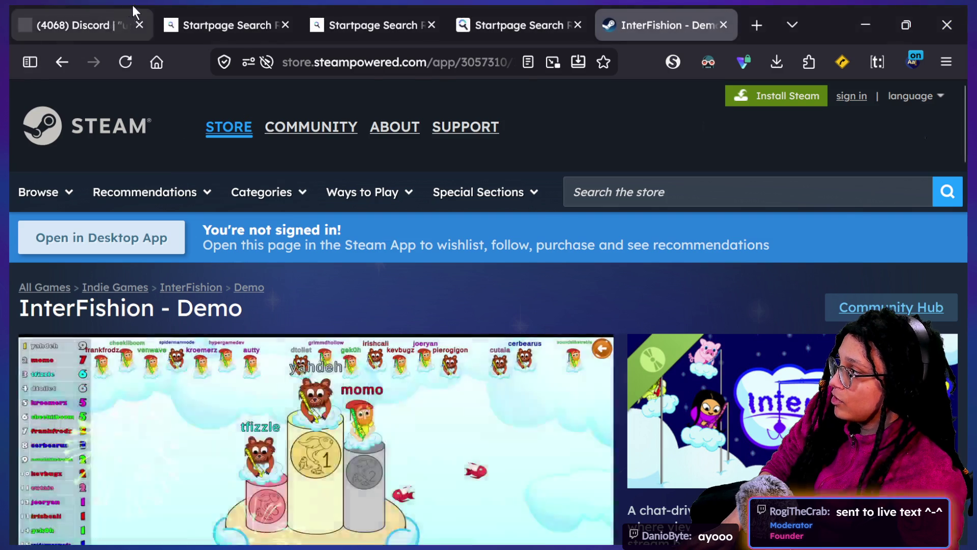
Open Discord's #live_text channel and view the green fish-monster artwork full size
click(127, 25)
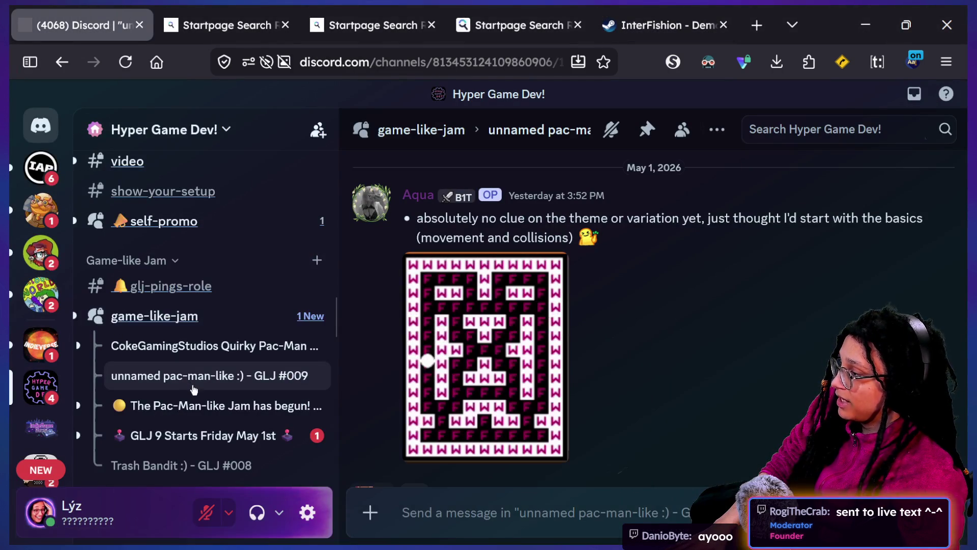
scroll(193, 386, down, 10)
scroll(194, 389, down, 6)
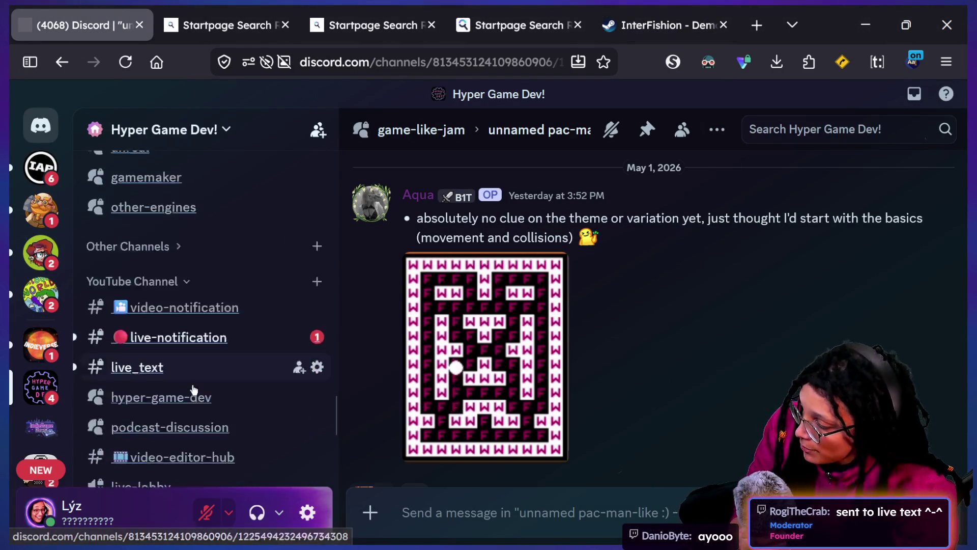
click(173, 308)
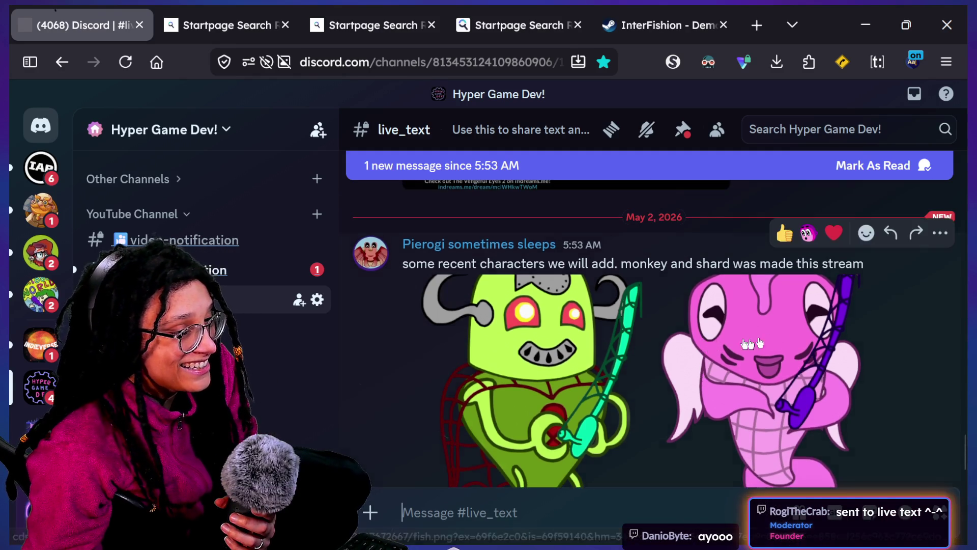
click(764, 336)
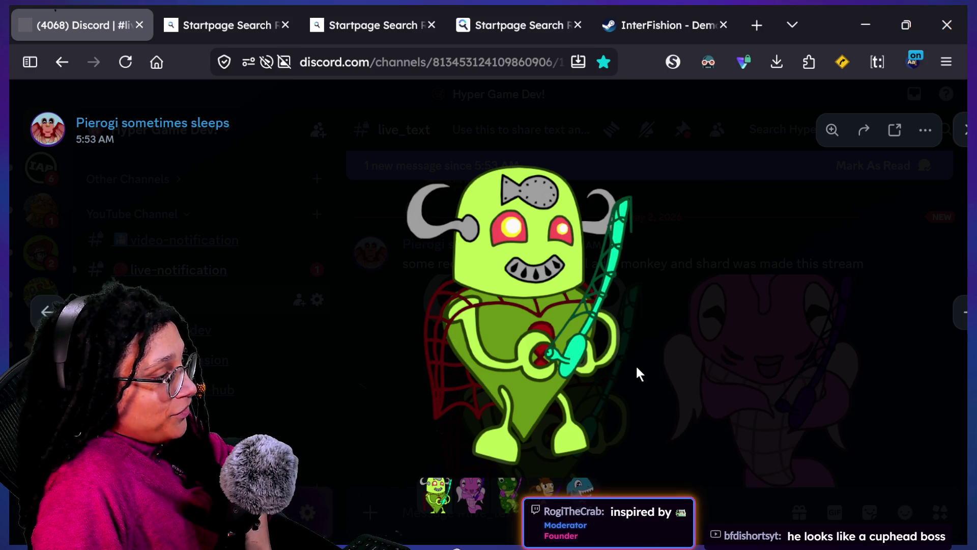
Step through the posted images from the frog and monkey to the shark, then return to the InterFishion tab
key(Right)
key(Right)
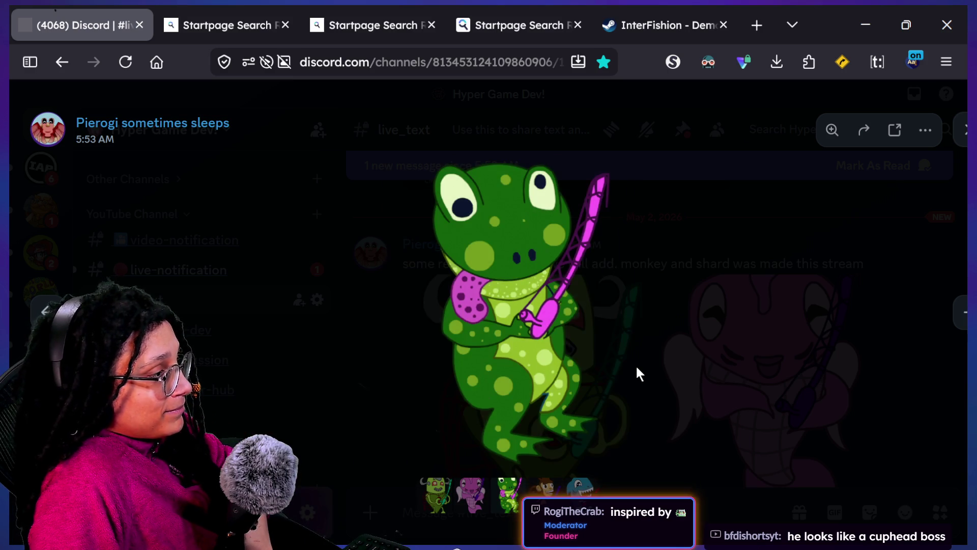
key(Right)
key(Left)
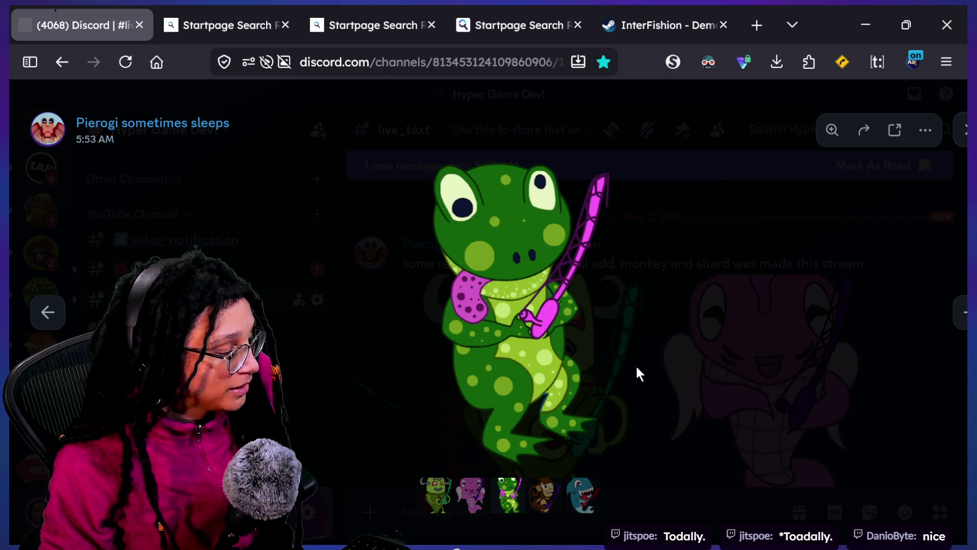
key(Right)
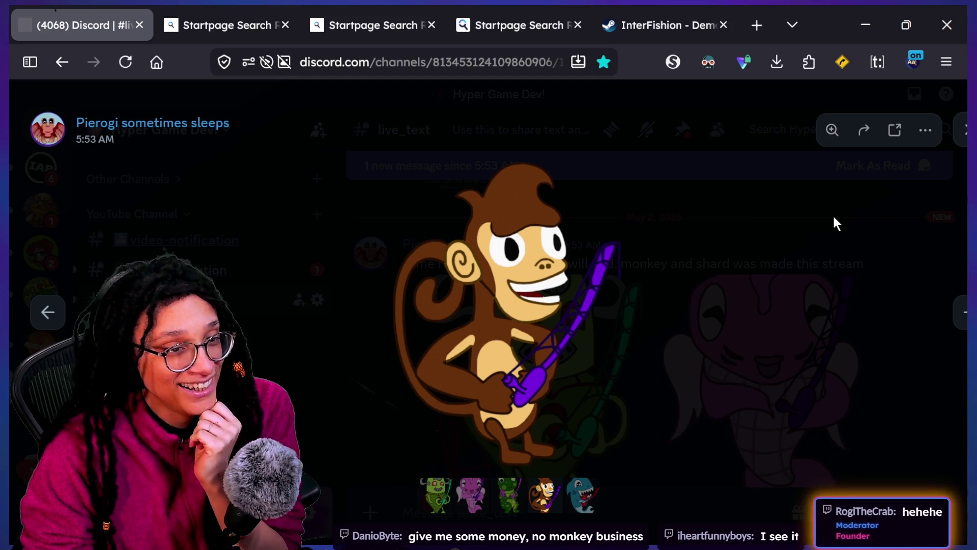
key(Right)
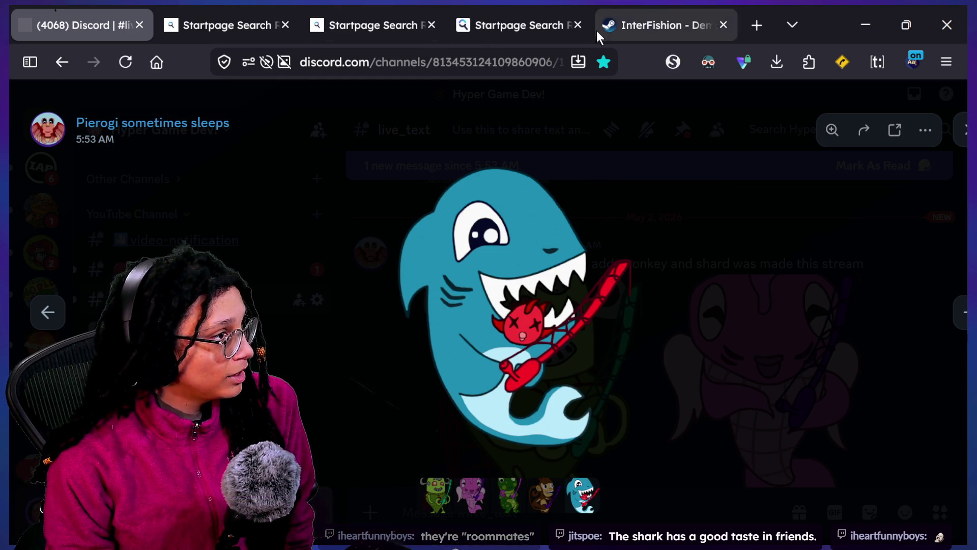
click(623, 26)
Scroll down the InterFishion - Demo store page, then switch to the itch.io Gamelike Jam window
scroll(762, 387, down, 1)
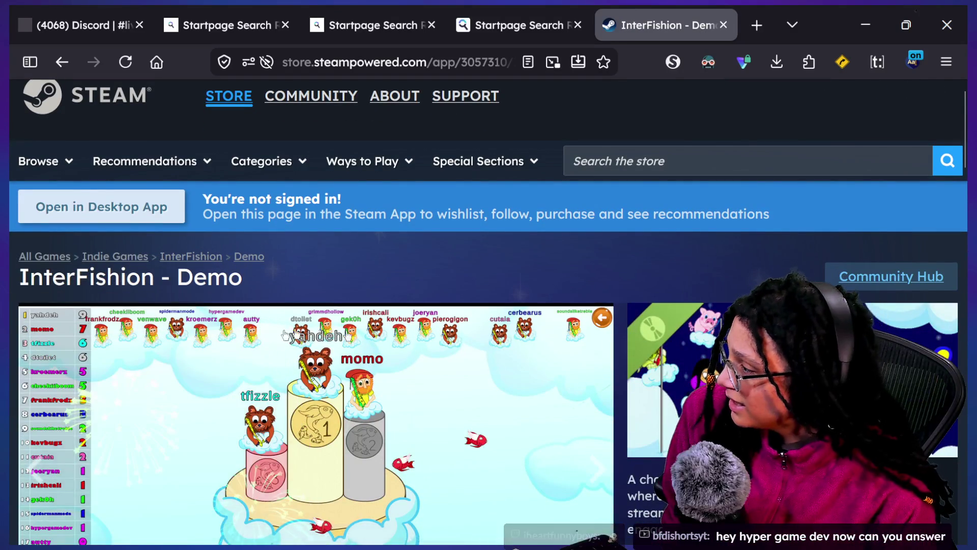
scroll(762, 386, down, 2)
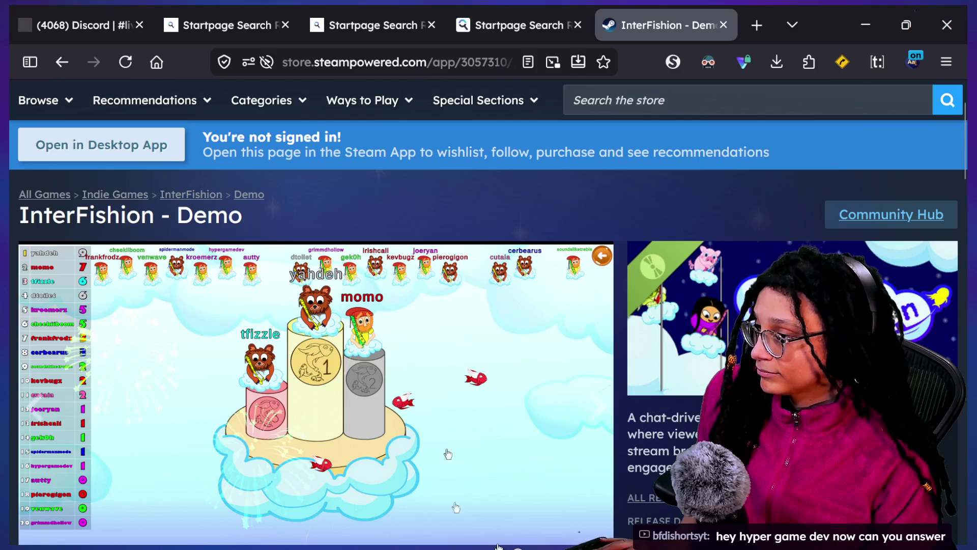
scroll(366, 275, down, 1)
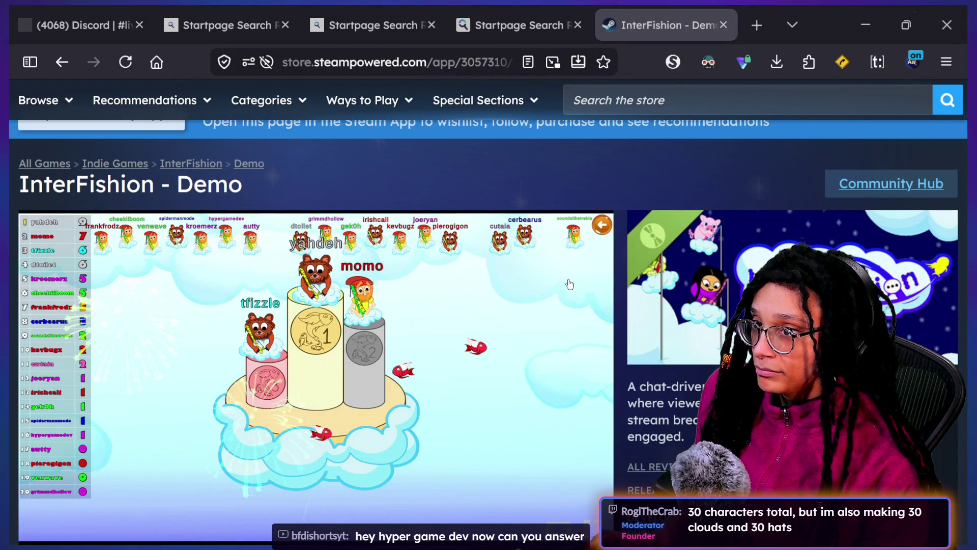
key(alt+Tab)
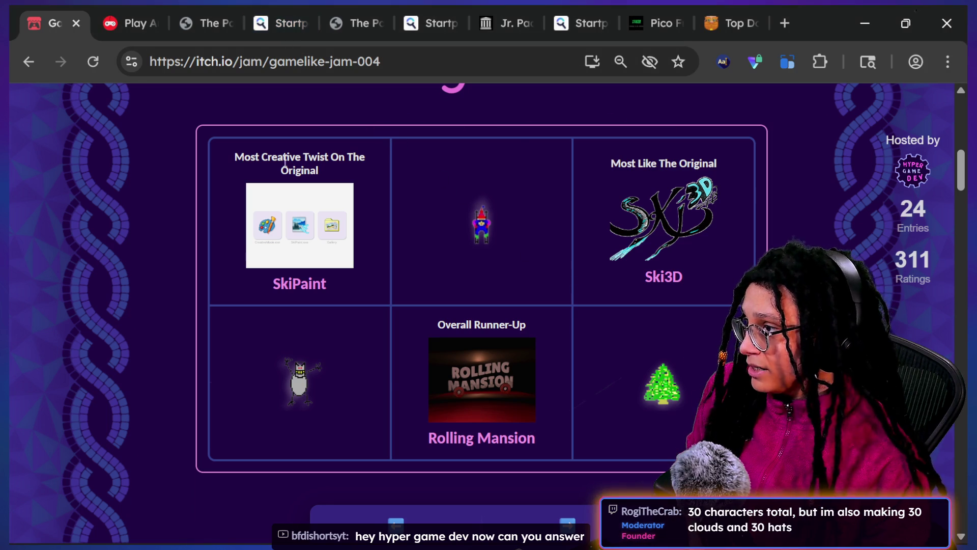
Change the jam page address from gamelike-jam-004 to gamelike-jam-009 and load it
scroll(273, 104, up, 10)
click(254, 62)
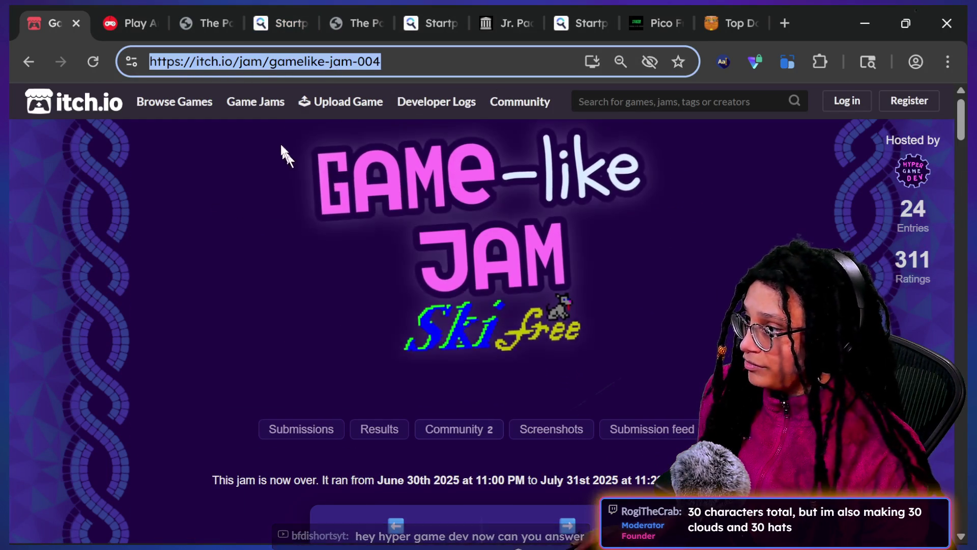
click(390, 63)
key(BackSpace)
text(9)
key(Return)
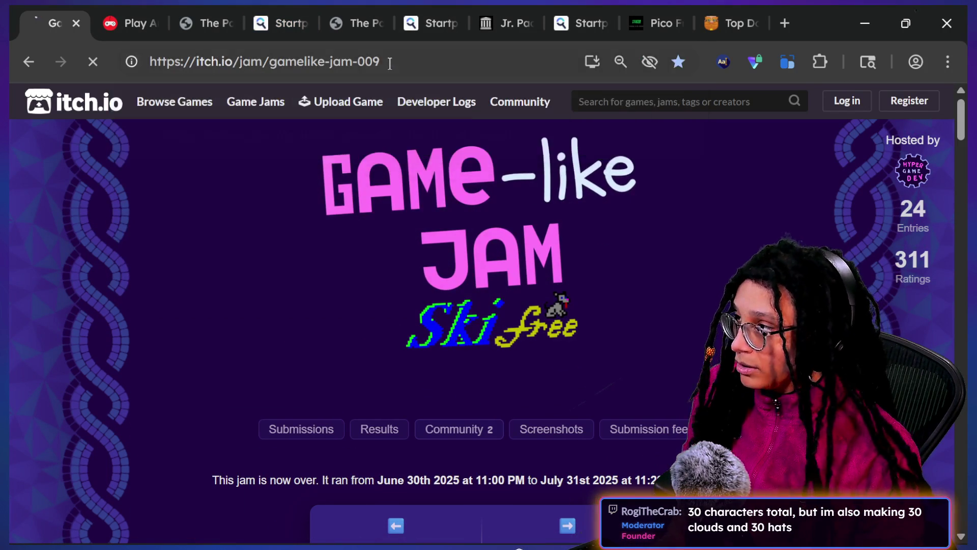
Copy the Gamelike Jam 009 page link and share it in the stream chat
click(389, 62)
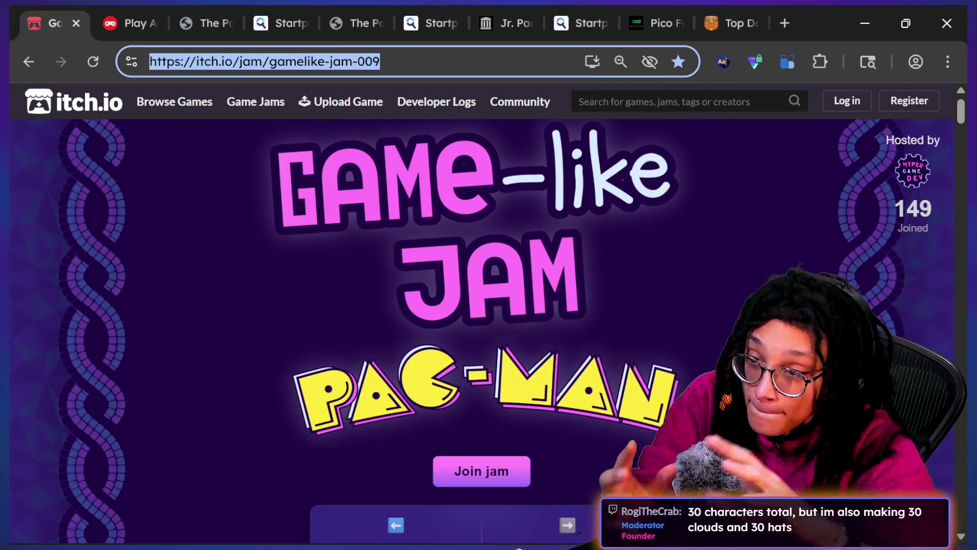
click(579, 532)
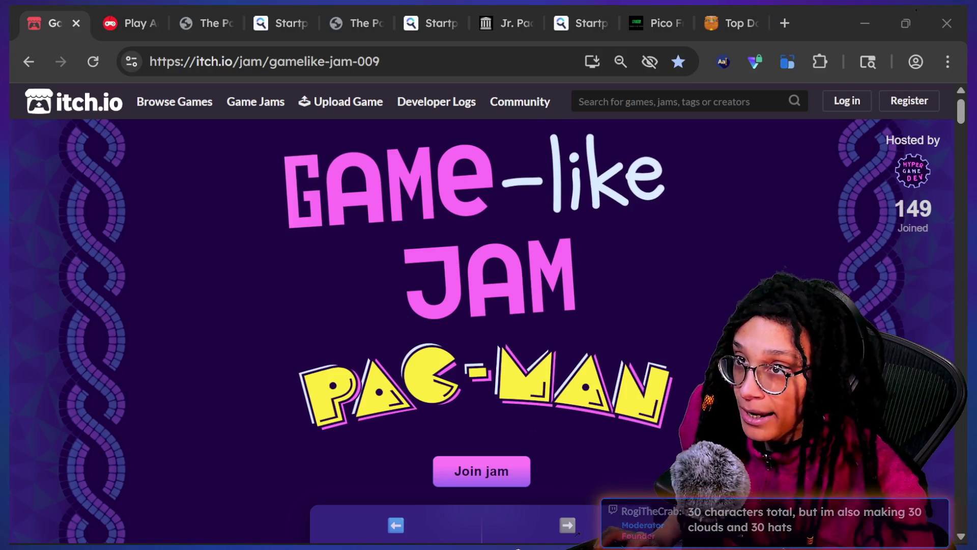
key(alt+Tab)
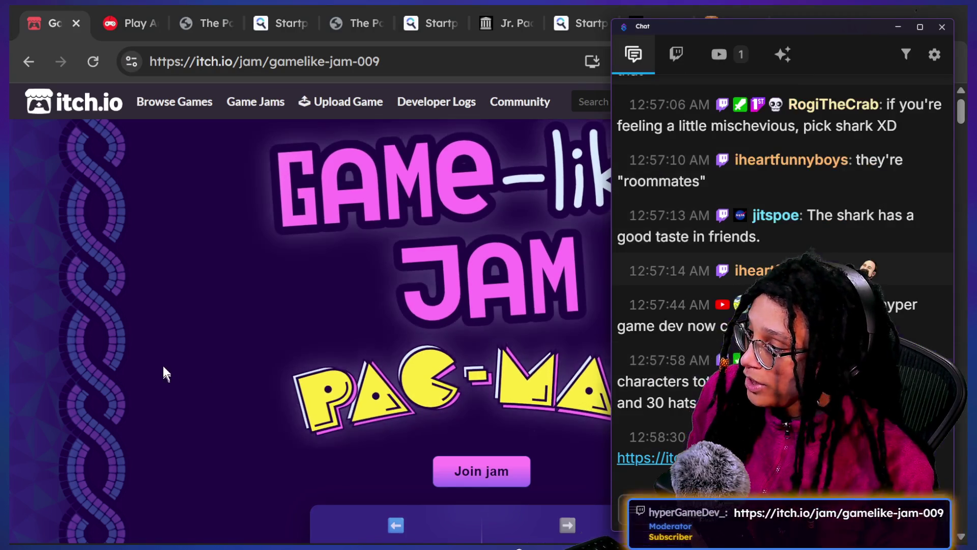
click(164, 371)
Scroll down to the jam's sponsors and open the picoCAD 2 website
scroll(782, 246, down, 1)
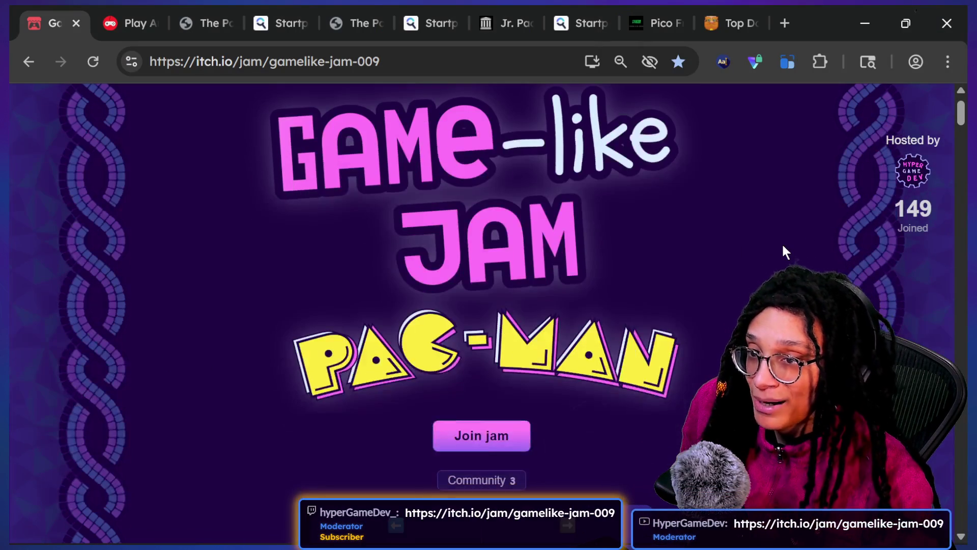
scroll(782, 246, down, 2)
scroll(783, 246, down, 3)
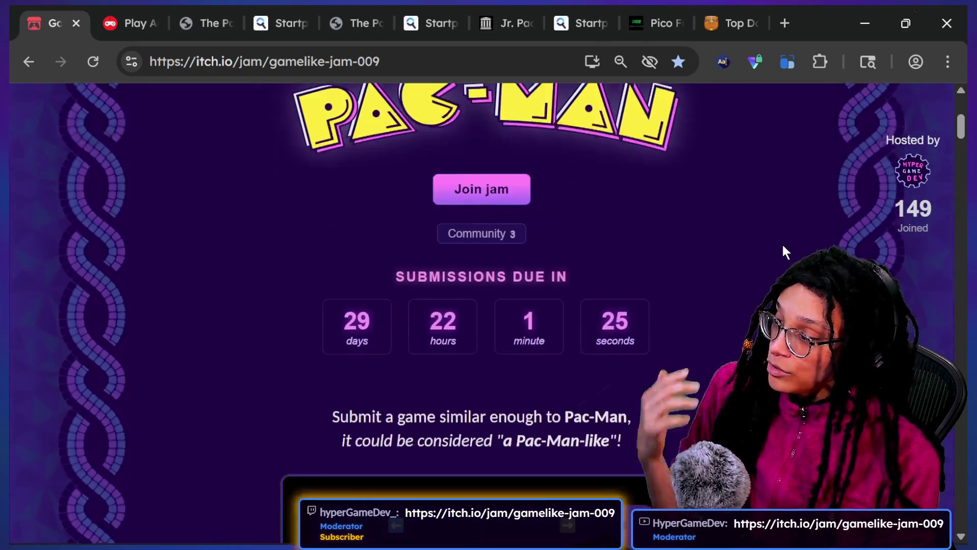
scroll(782, 245, down, 5)
scroll(783, 246, down, 10)
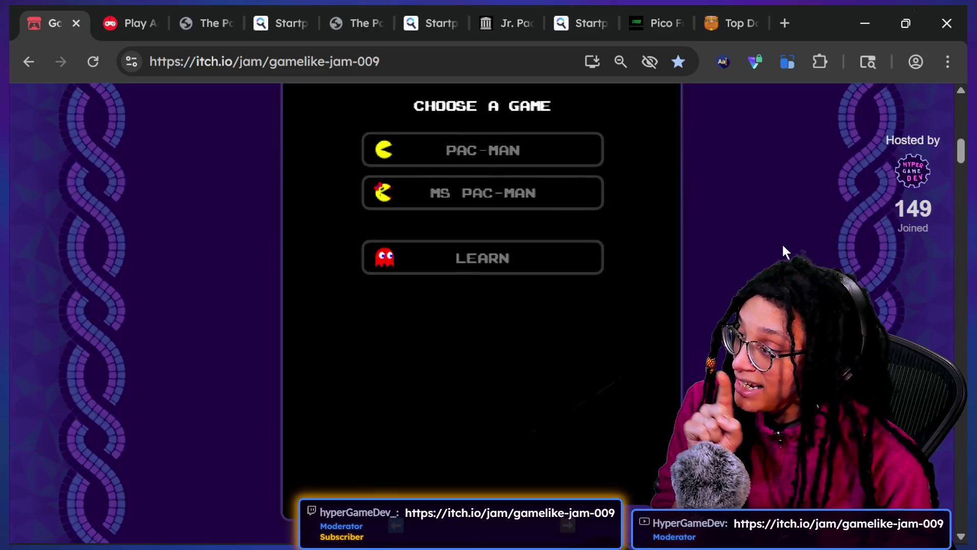
scroll(783, 246, down, 15)
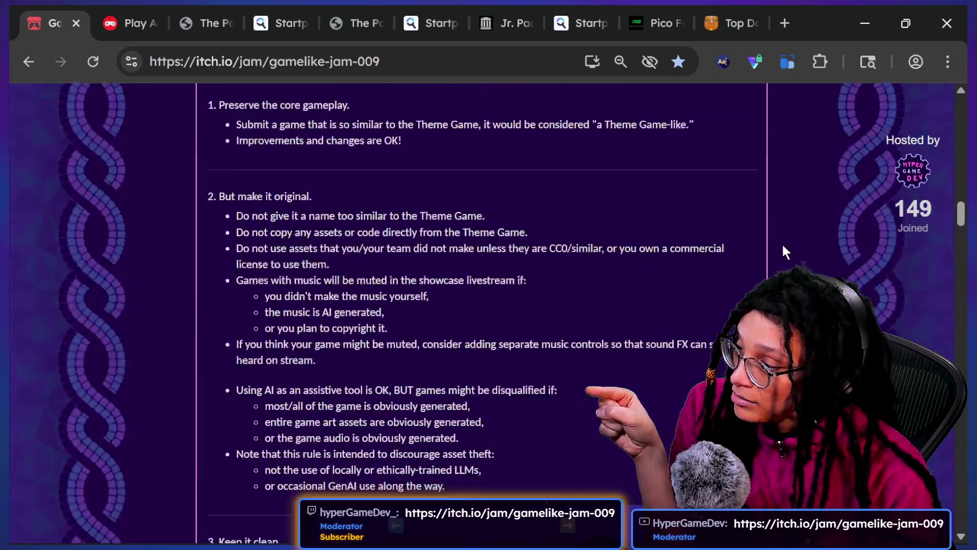
scroll(783, 245, down, 3)
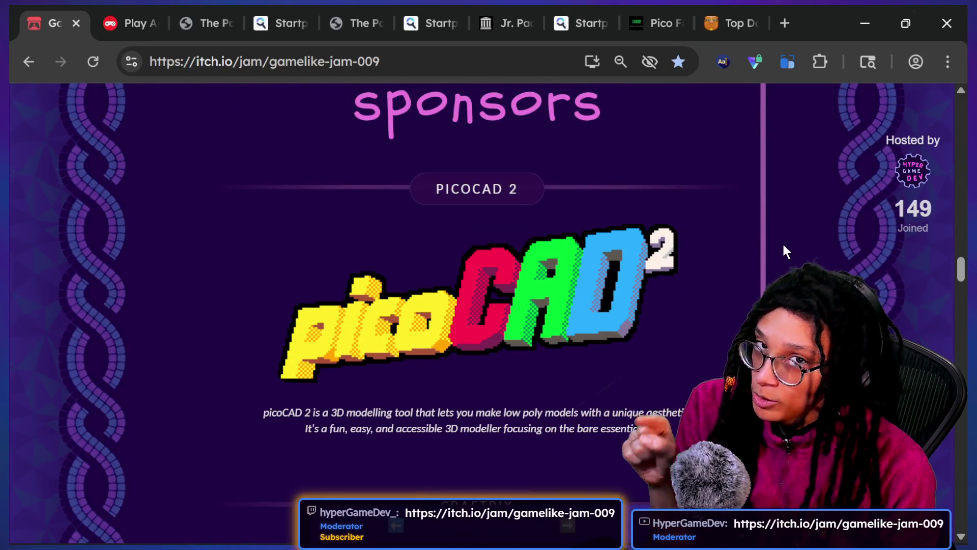
scroll(784, 246, up, 2)
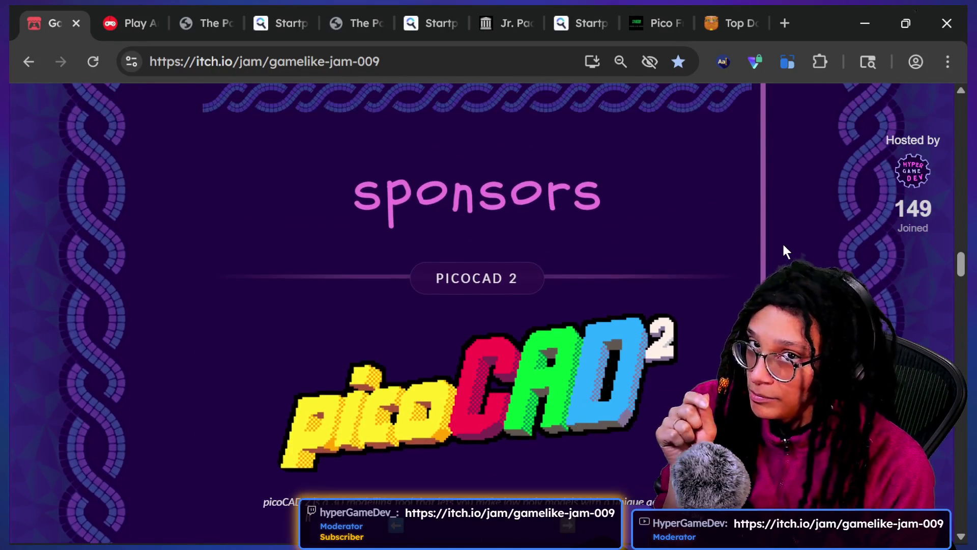
scroll(656, 300, down, 2)
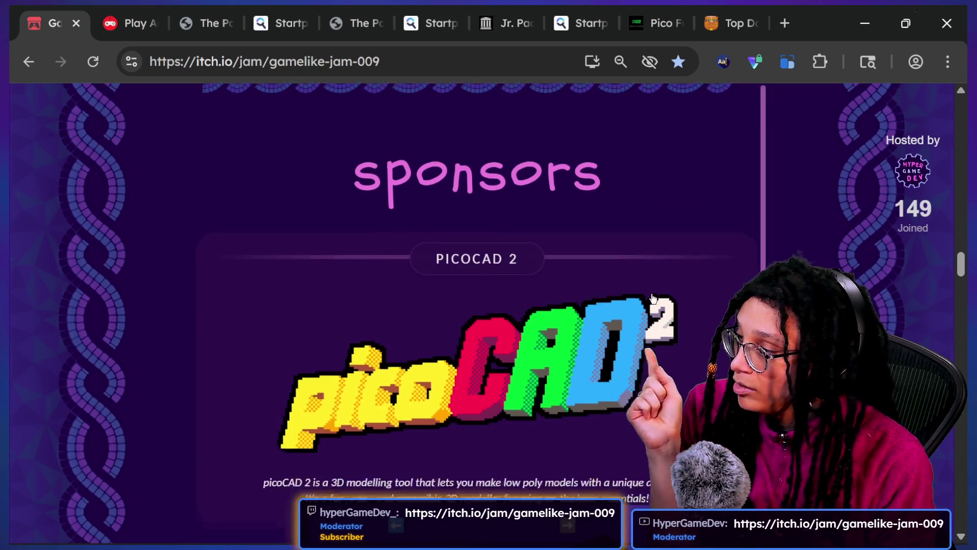
click(474, 387)
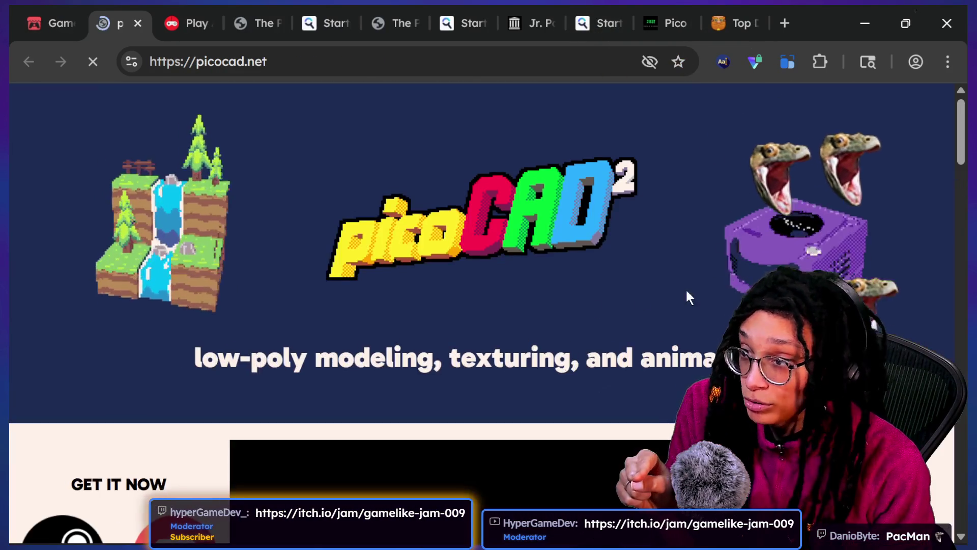
Browse the picocad.net screenshots, then return to the Gamelike Jam 009 sponsor section
scroll(472, 307, down, 4)
scroll(472, 316, up, 4)
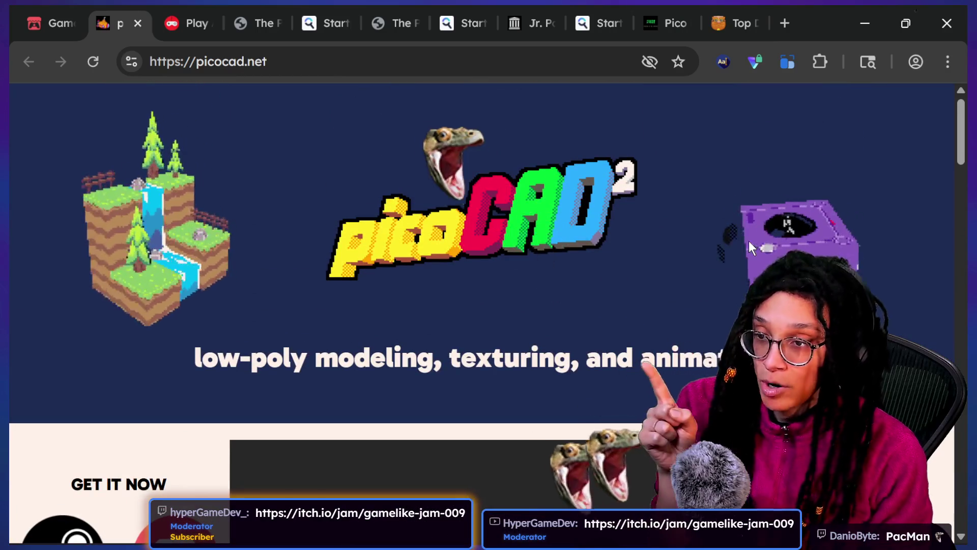
scroll(750, 245, down, 15)
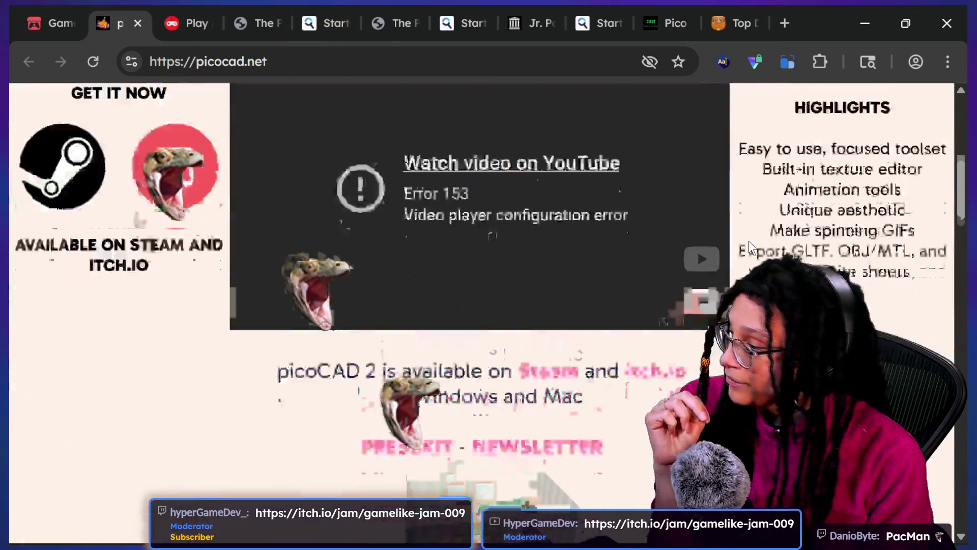
scroll(749, 244, down, 4)
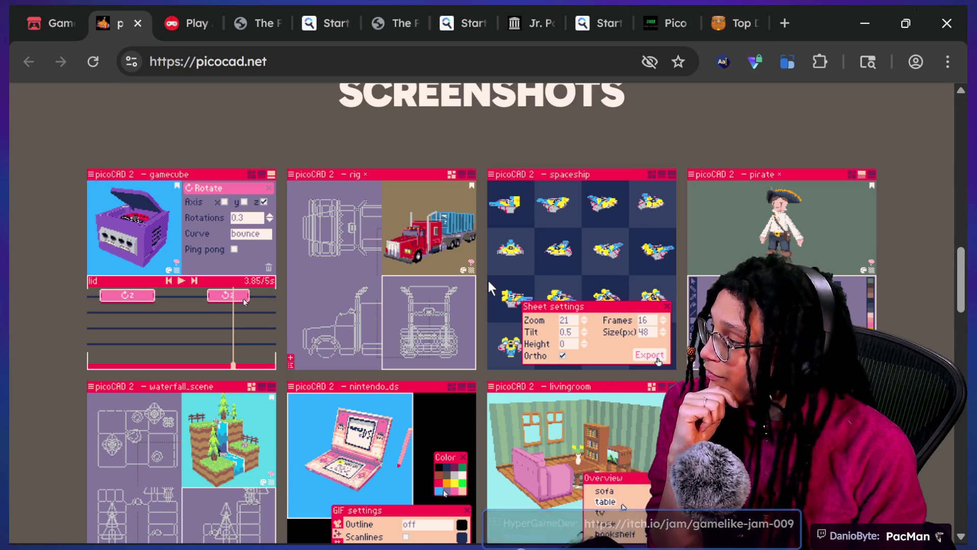
scroll(458, 290, down, 1)
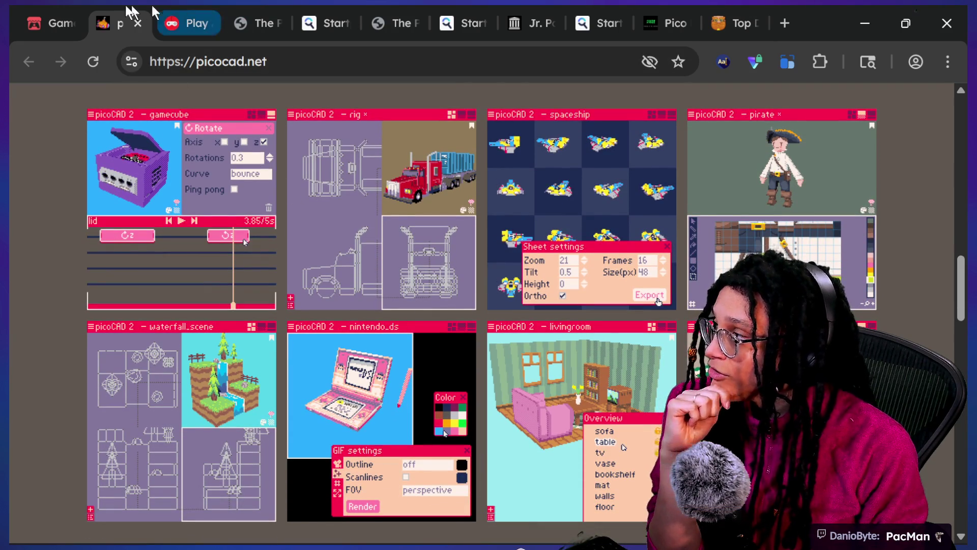
click(48, 23)
scroll(766, 187, down, 1)
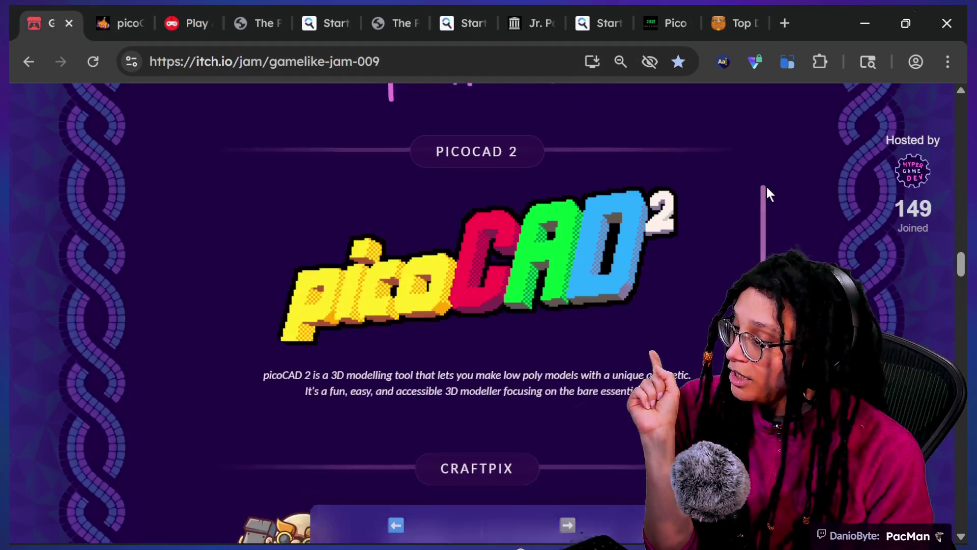
scroll(709, 330, down, 3)
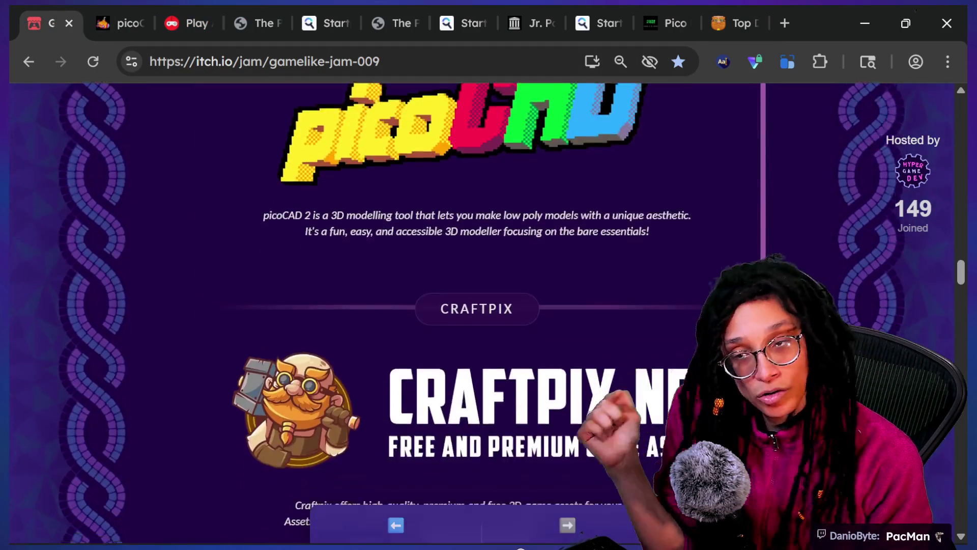
scroll(481, 316, down, 2)
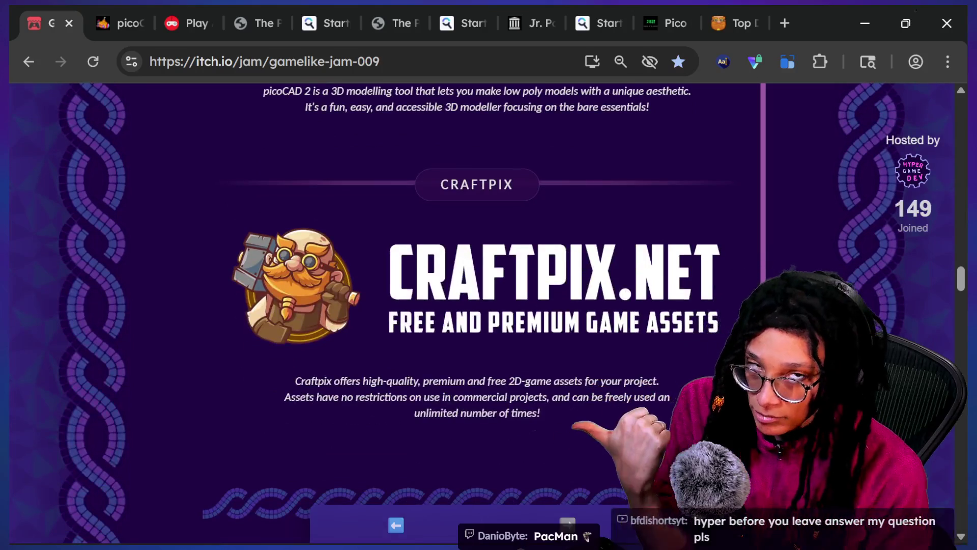
scroll(481, 305, down, 3)
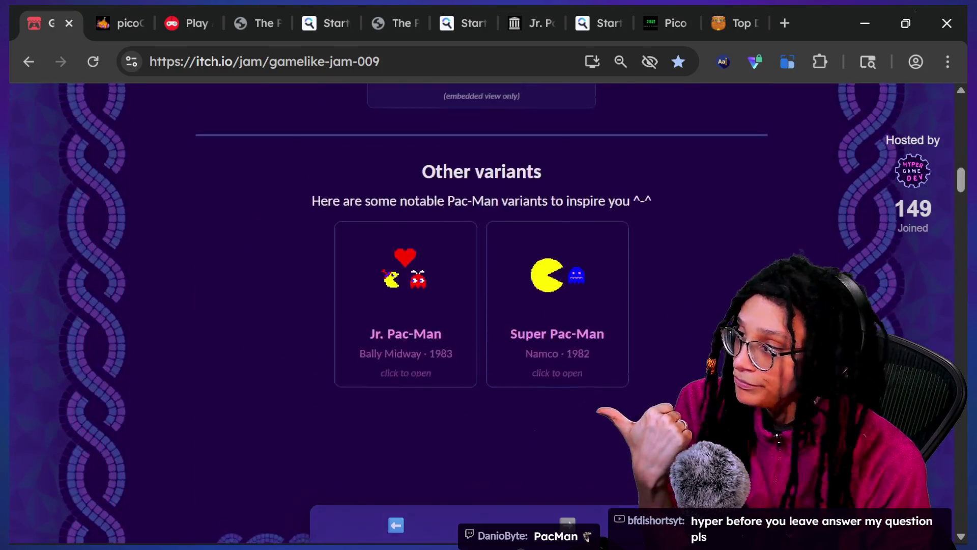
key(Home)
scroll(480, 305, down, 1)
scroll(480, 306, down, 1)
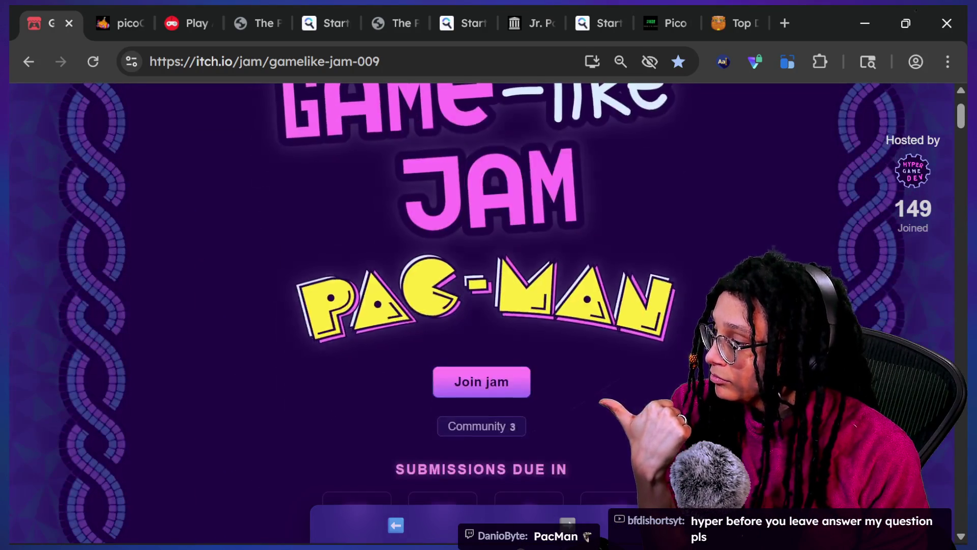
scroll(481, 305, up, 3)
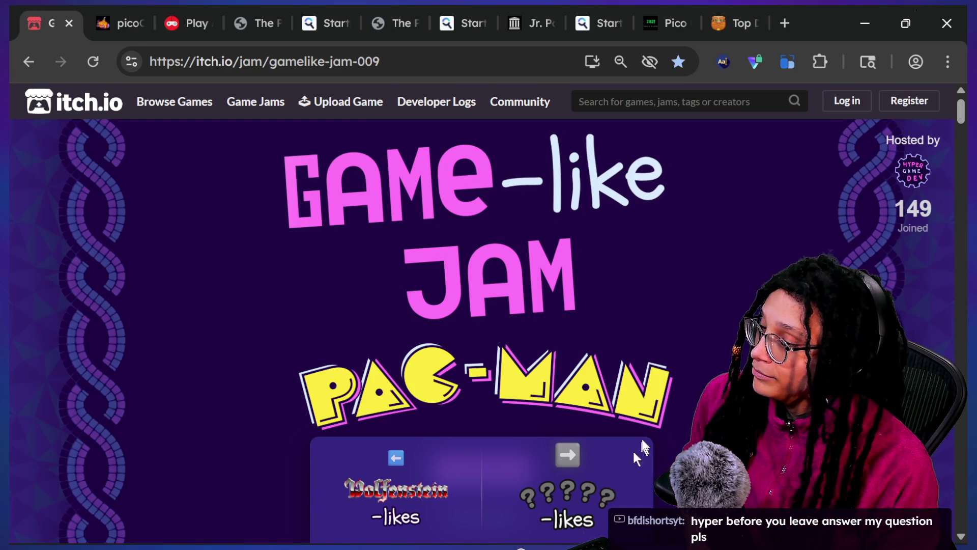
scroll(481, 264, down, 1)
scroll(482, 313, down, 15)
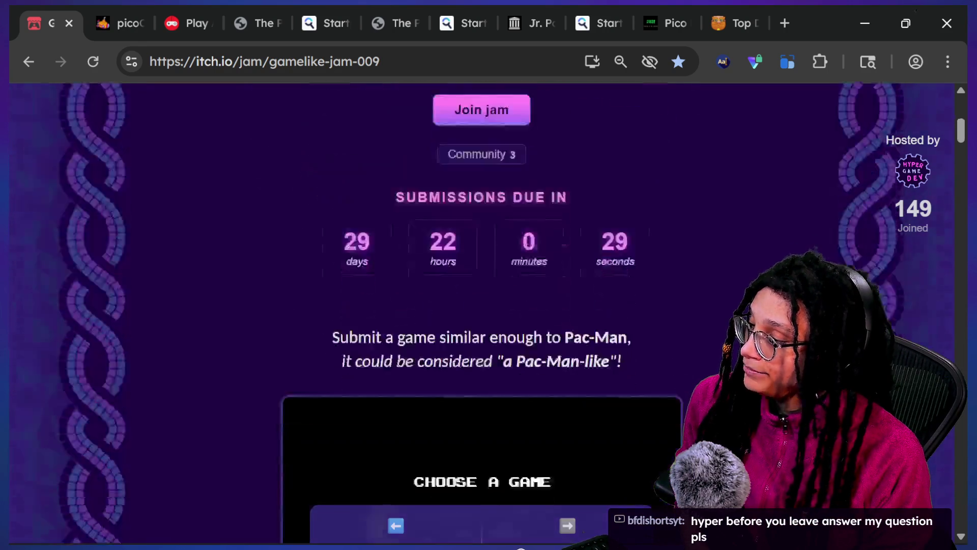
scroll(482, 313, down, 3)
key(Home)
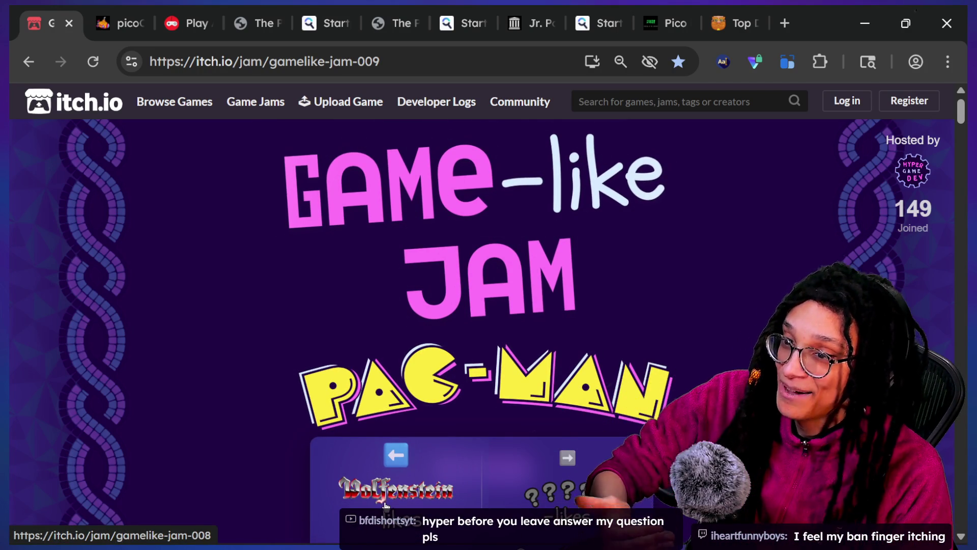
Go back through the Wolfenstein 3-D and Rogue jams to the Tamagotchi jam
click(385, 507)
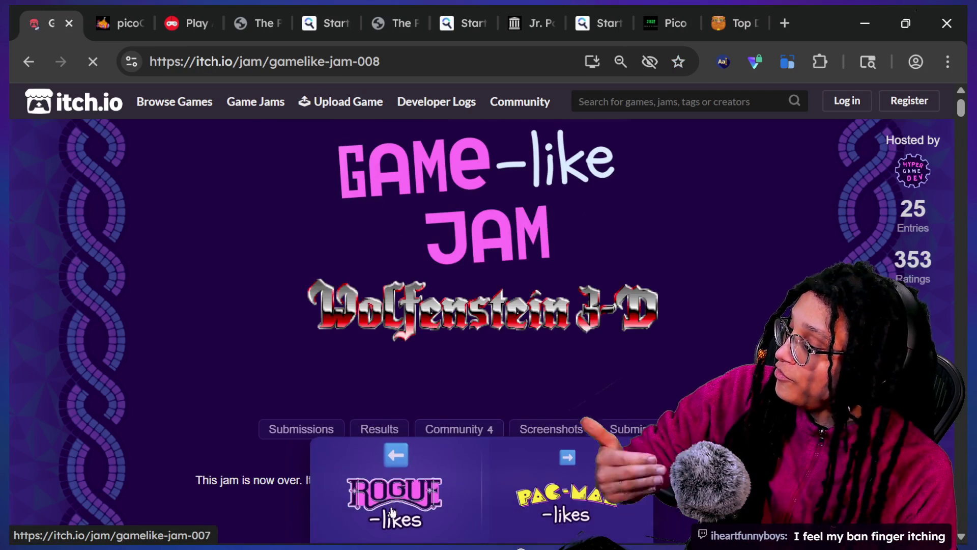
click(416, 496)
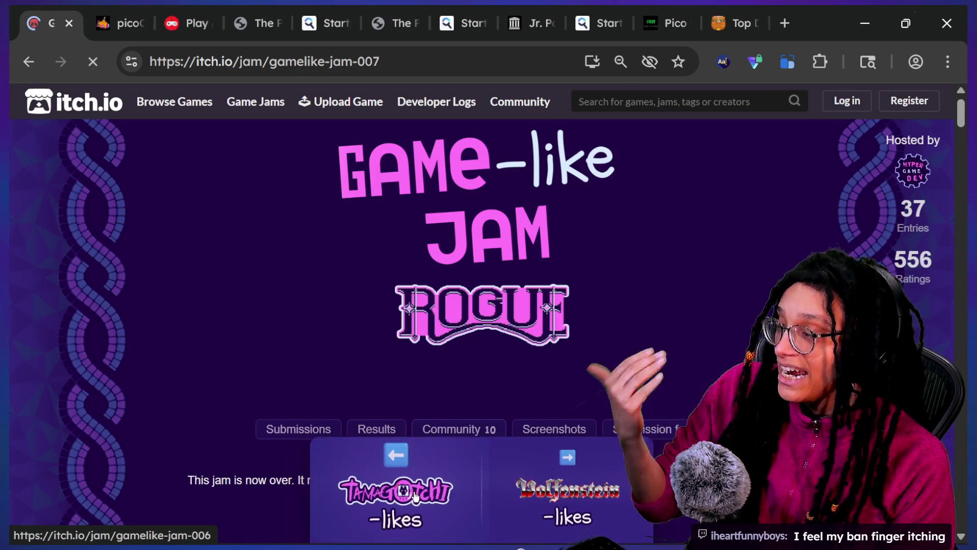
scroll(683, 271, down, 5)
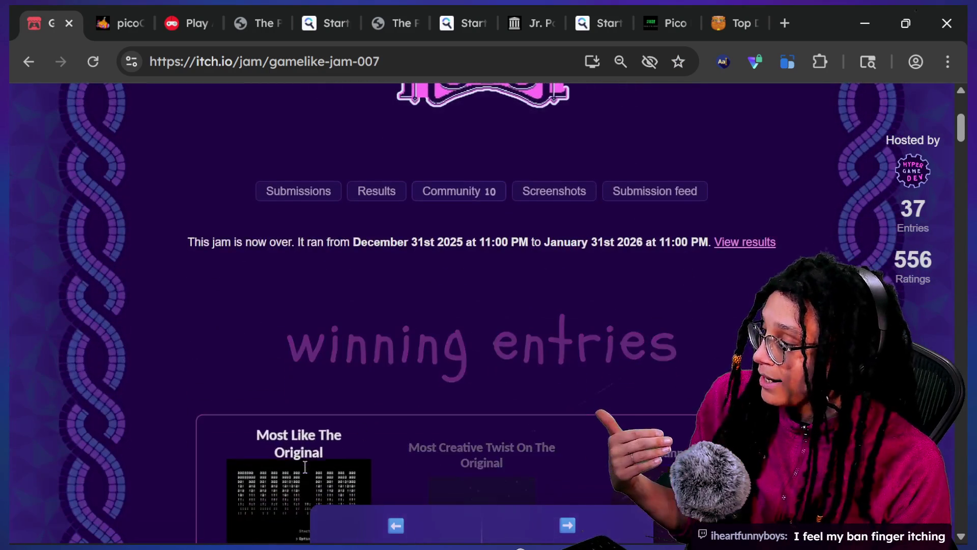
click(483, 461)
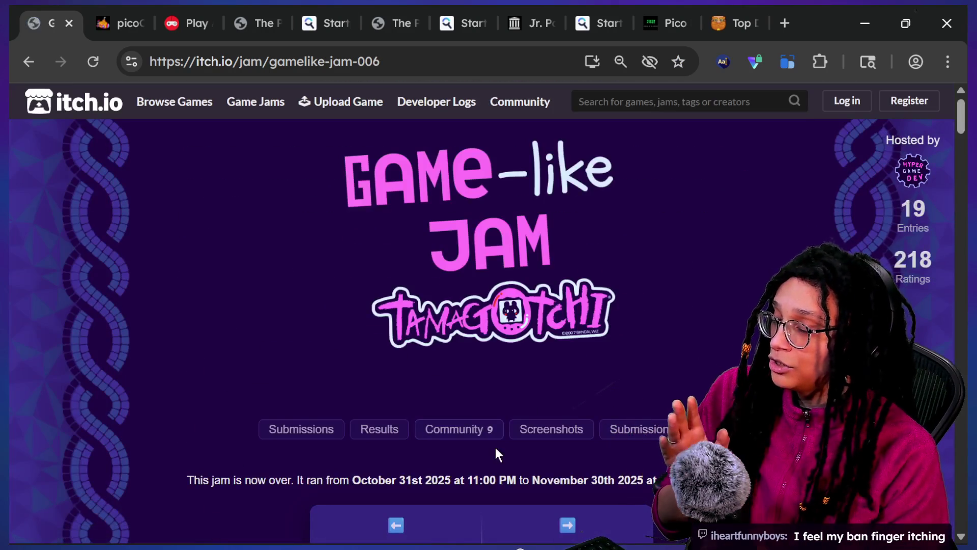
Browse the Tamagotchi jam's winning entries and open the Keepers of Nahra game page
scroll(708, 250, down, 8)
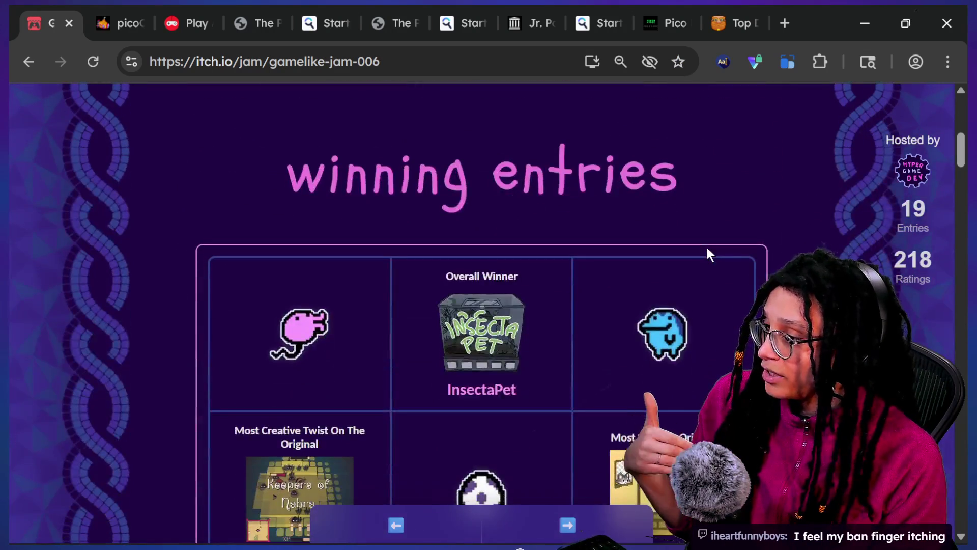
scroll(707, 249, down, 2)
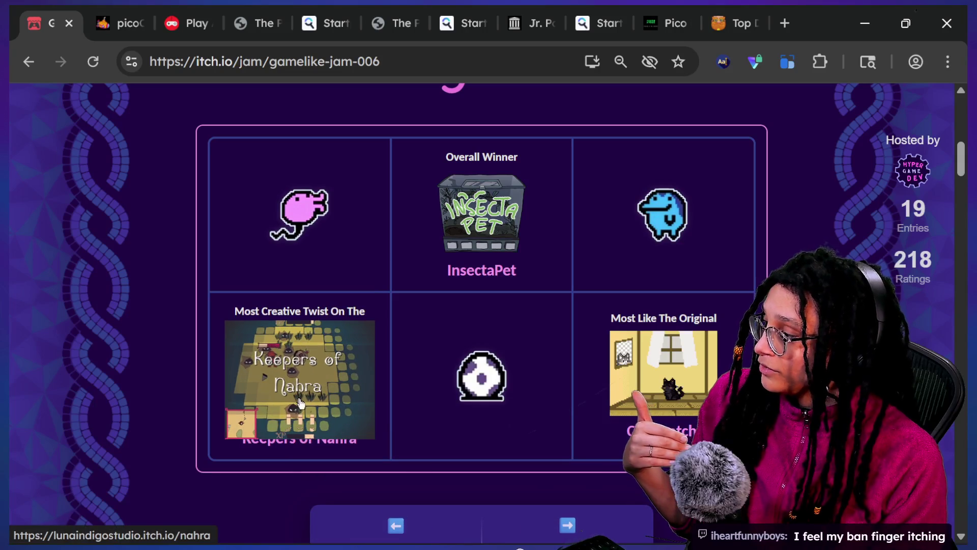
scroll(423, 306, up, 10)
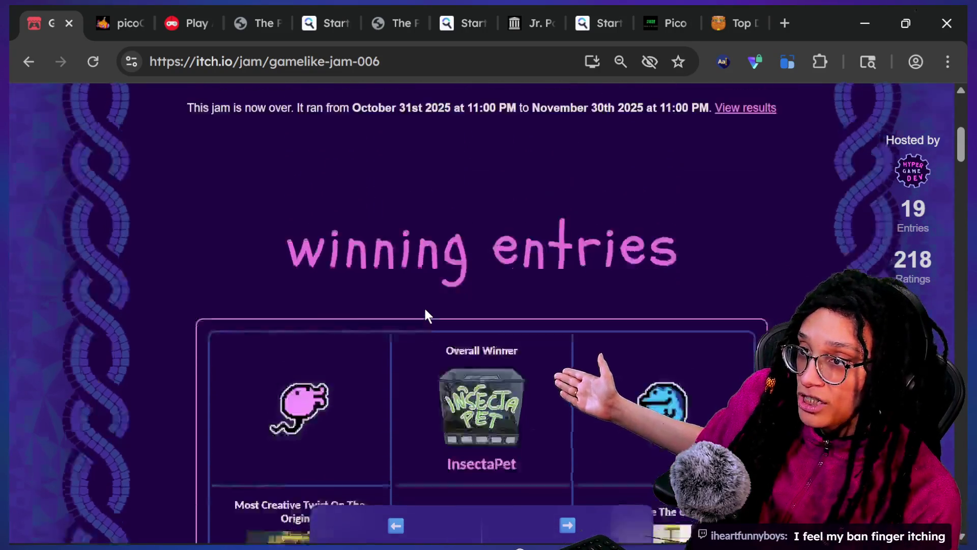
scroll(424, 307, down, 8)
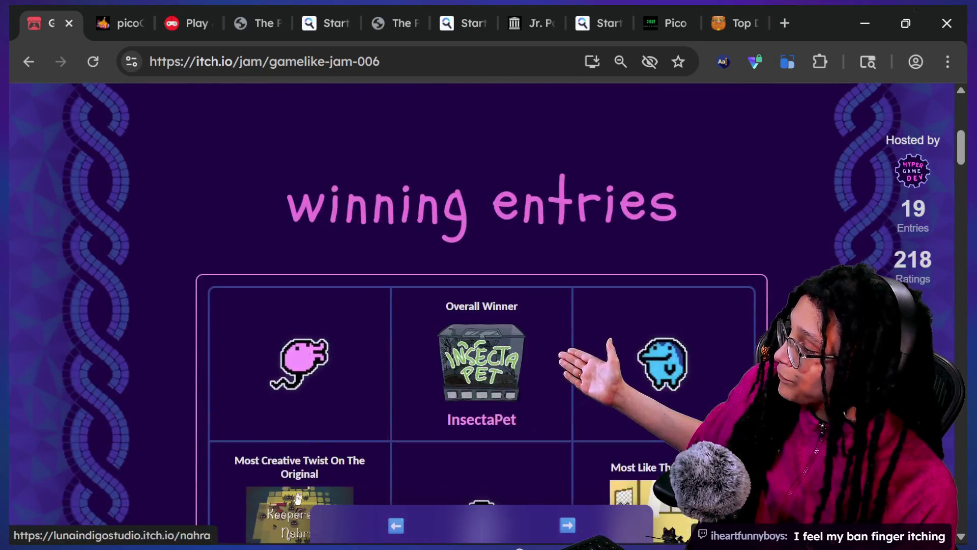
click(294, 500)
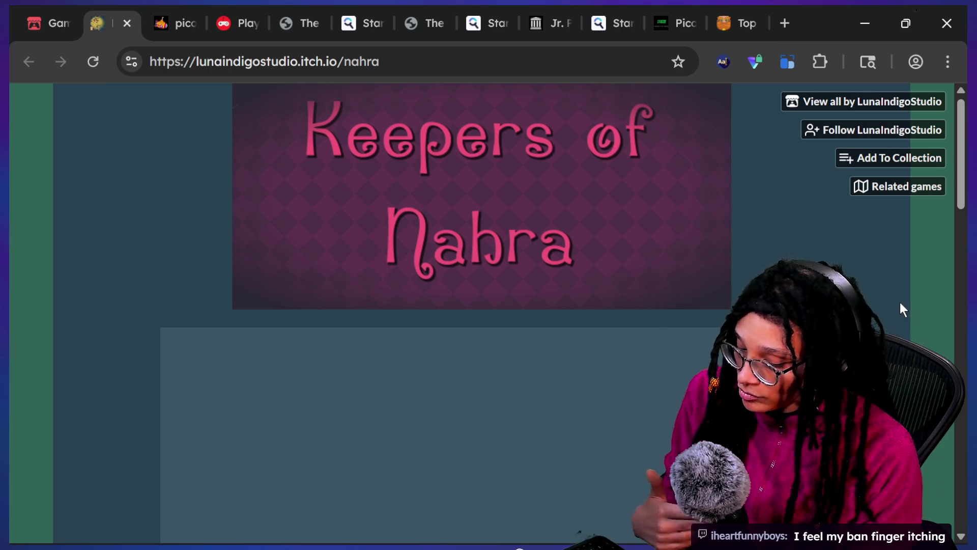
Run the embedded Keepers of Nahra browser game until its title screen loads
scroll(930, 282, down, 5)
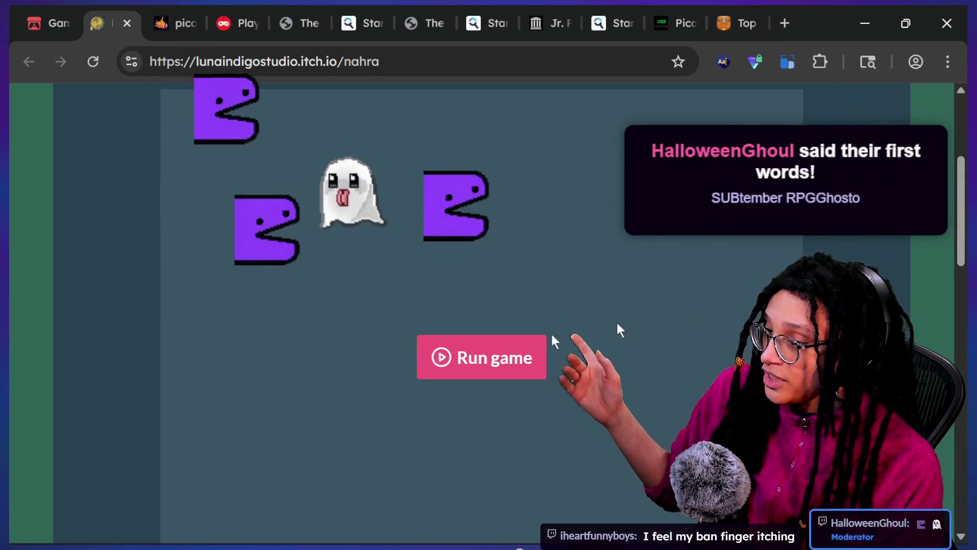
click(481, 354)
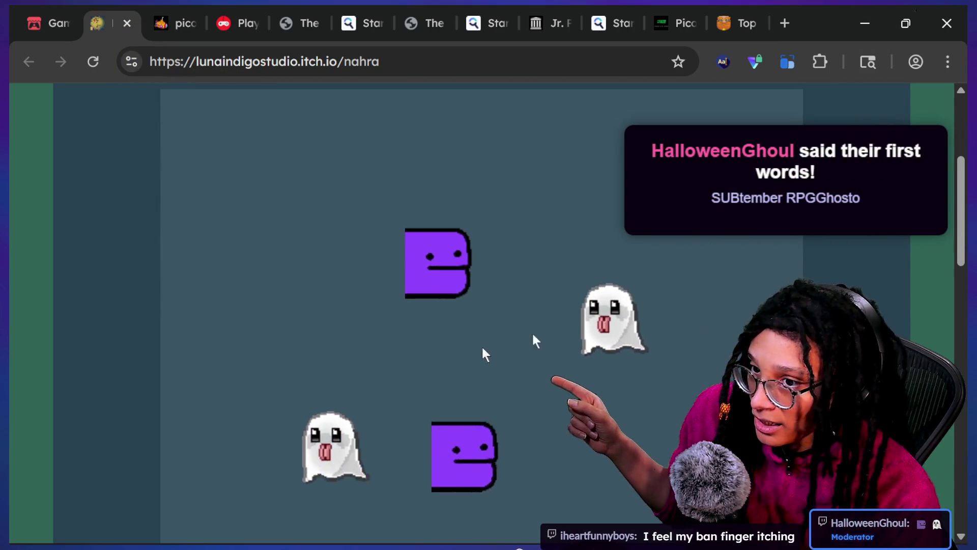
scroll(870, 272, down, 1)
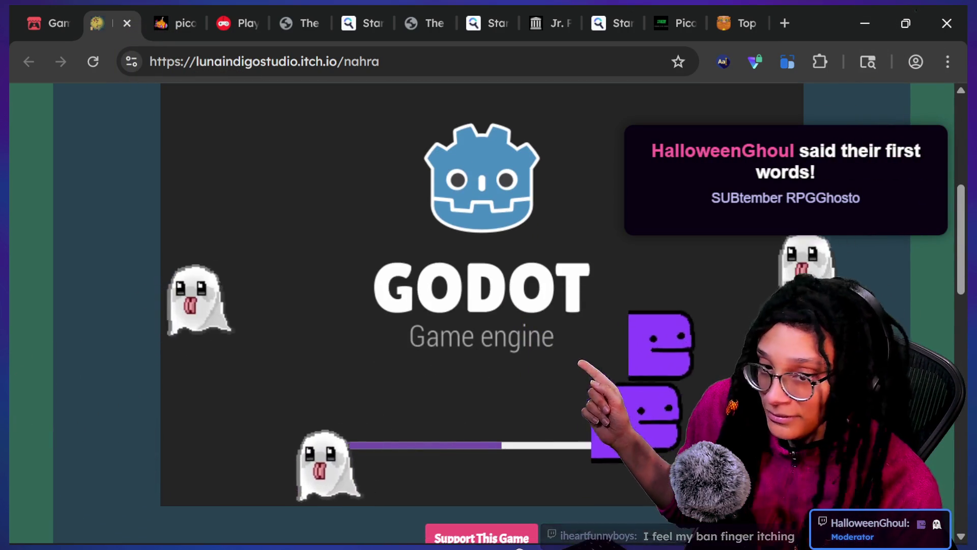
scroll(482, 306, up, 2)
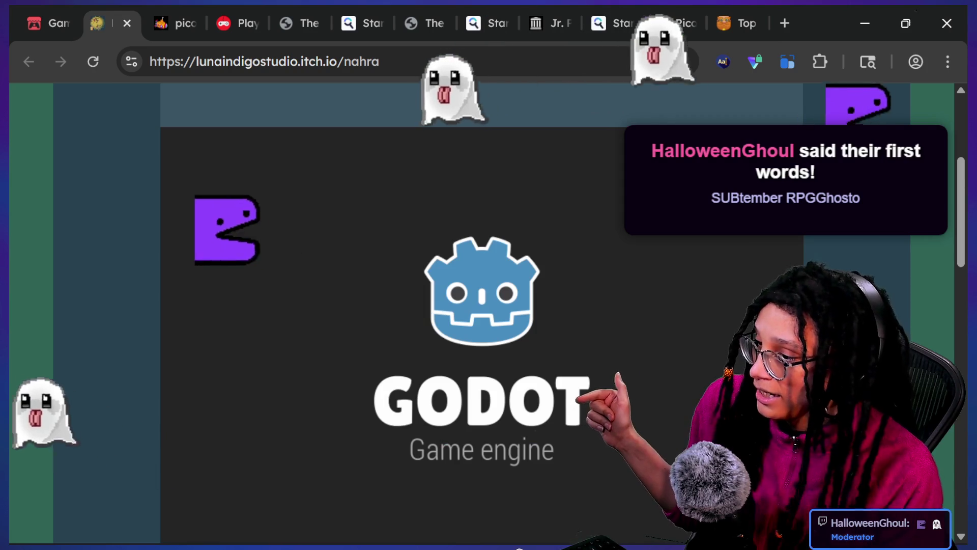
scroll(481, 305, down, 2)
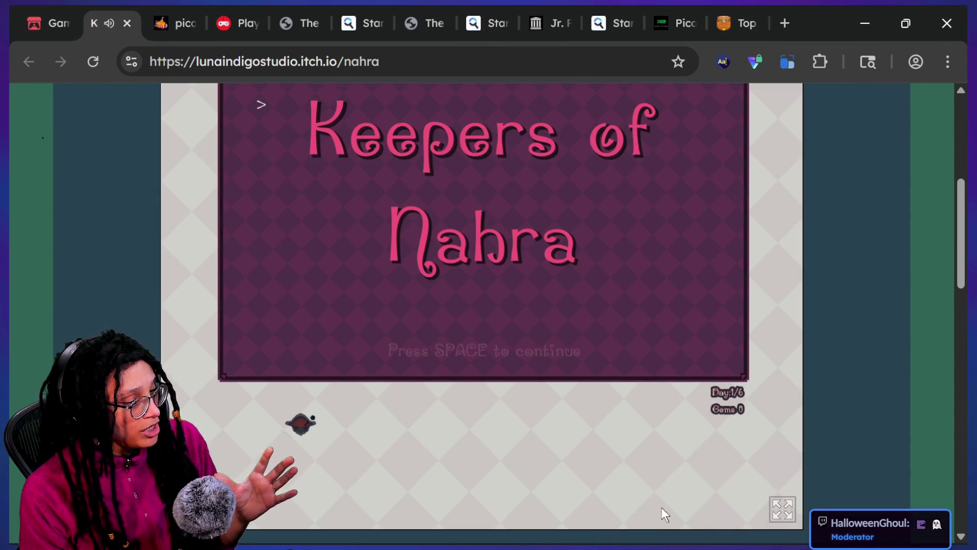
Play Keepers of Nahra full screen past the title, tutorial and first enemy, then exit full screen
click(779, 505)
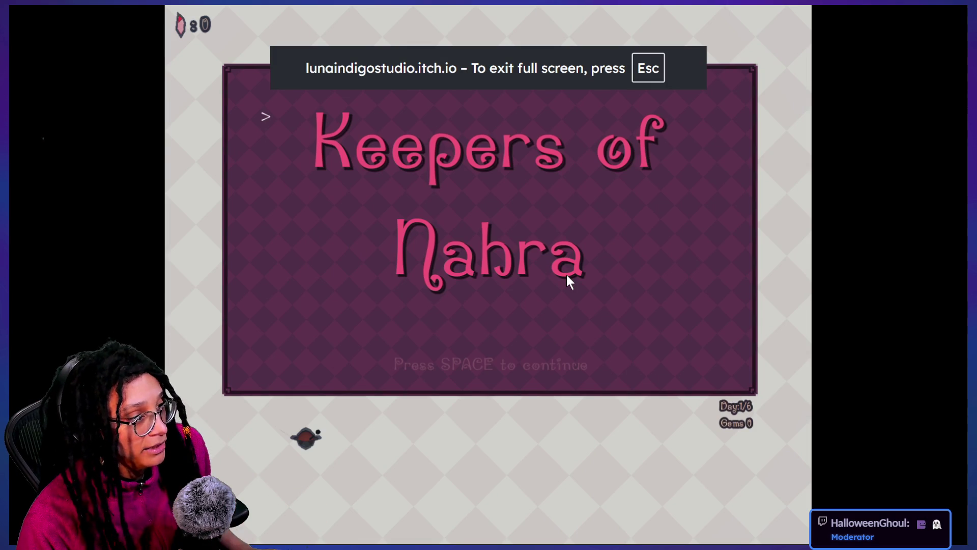
key(space)
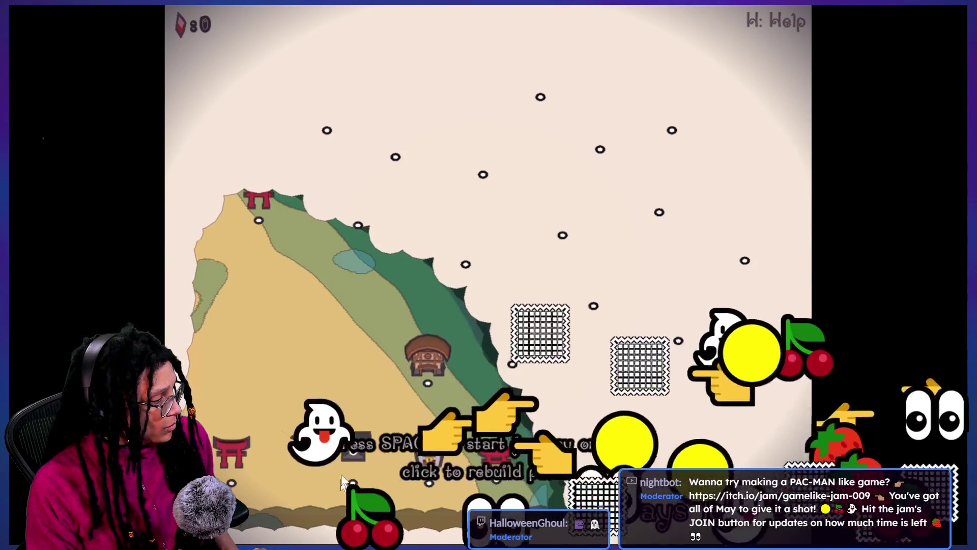
key(space)
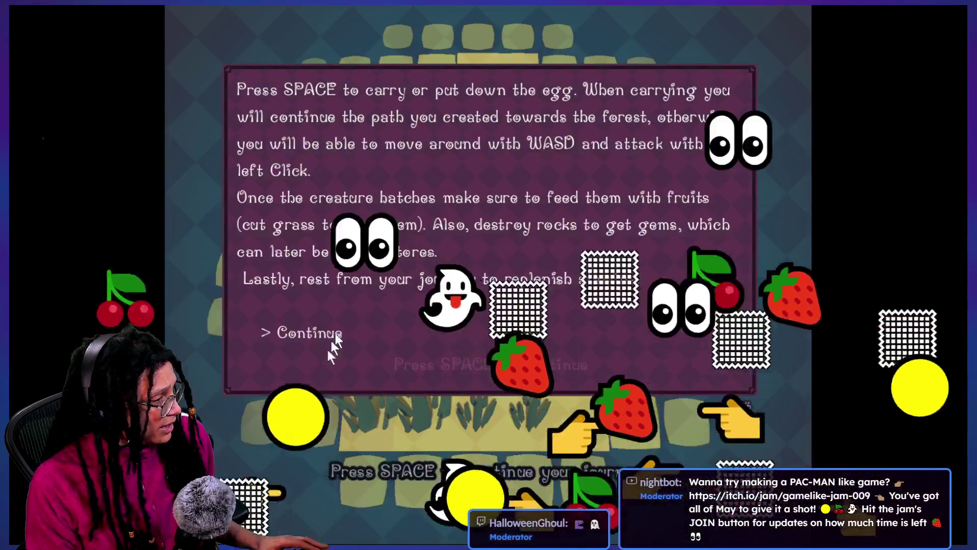
key(space)
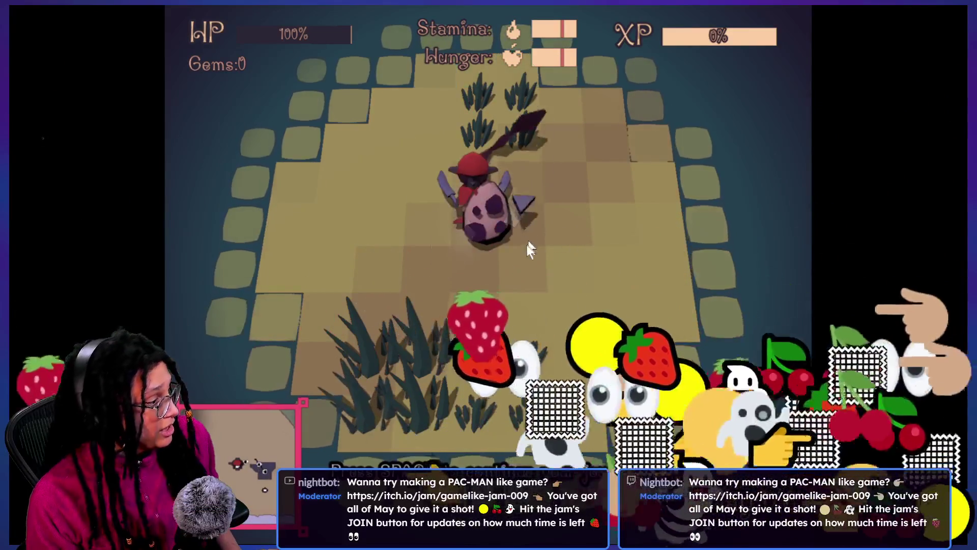
key(d)
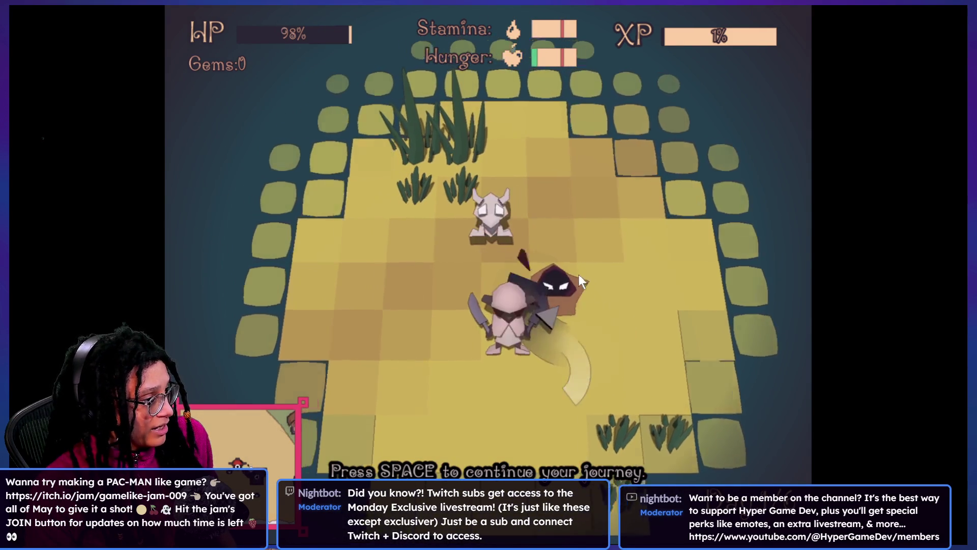
key(space)
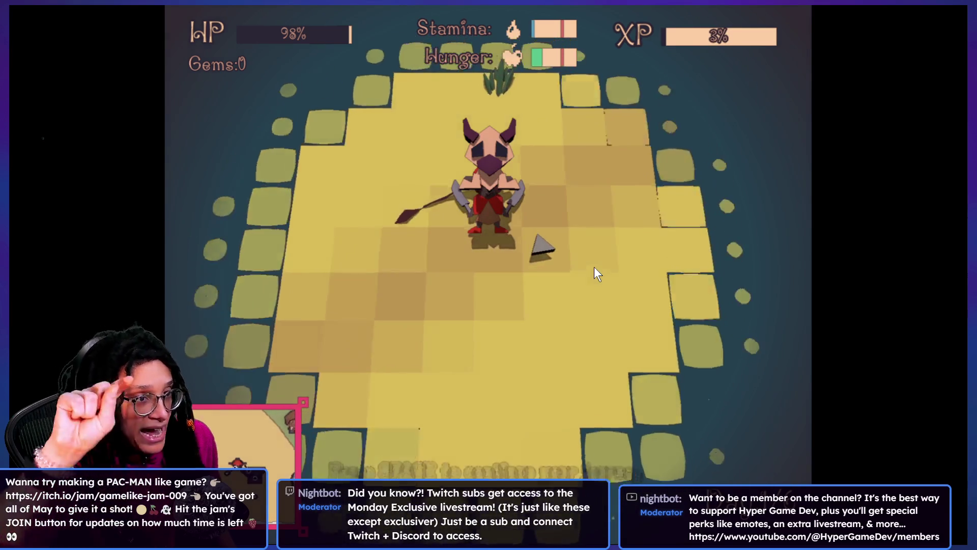
key(space)
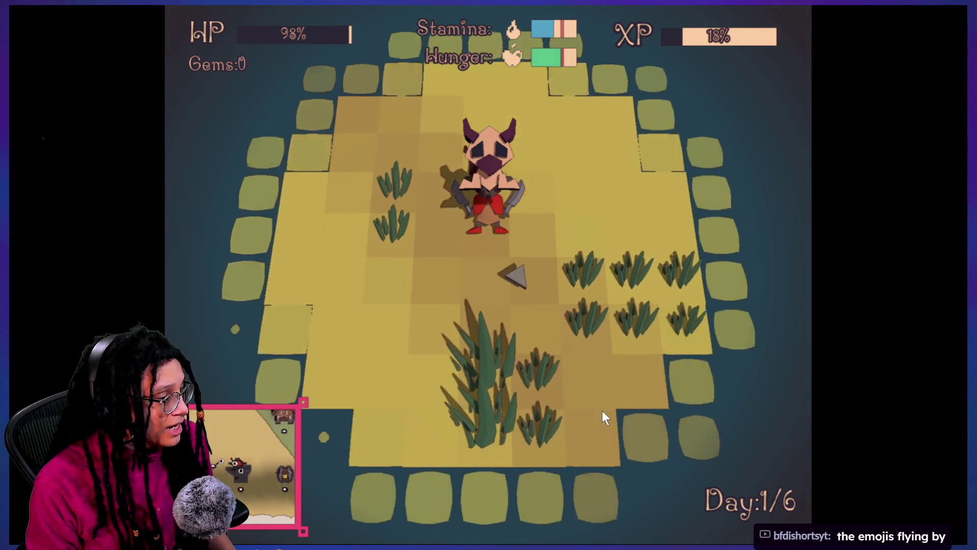
key(Escape)
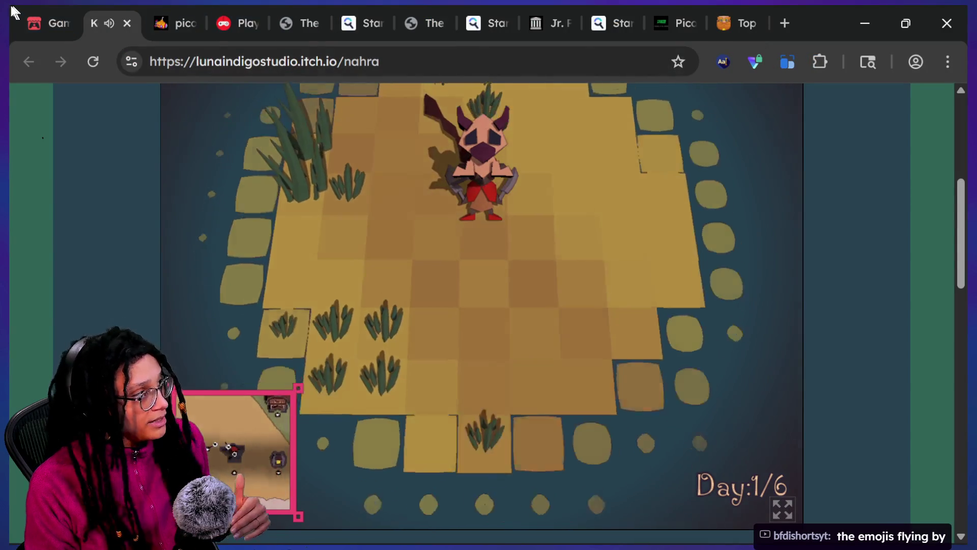
Return to the Pac-Man jam page, select its web address and switch to Godot
click(35, 13)
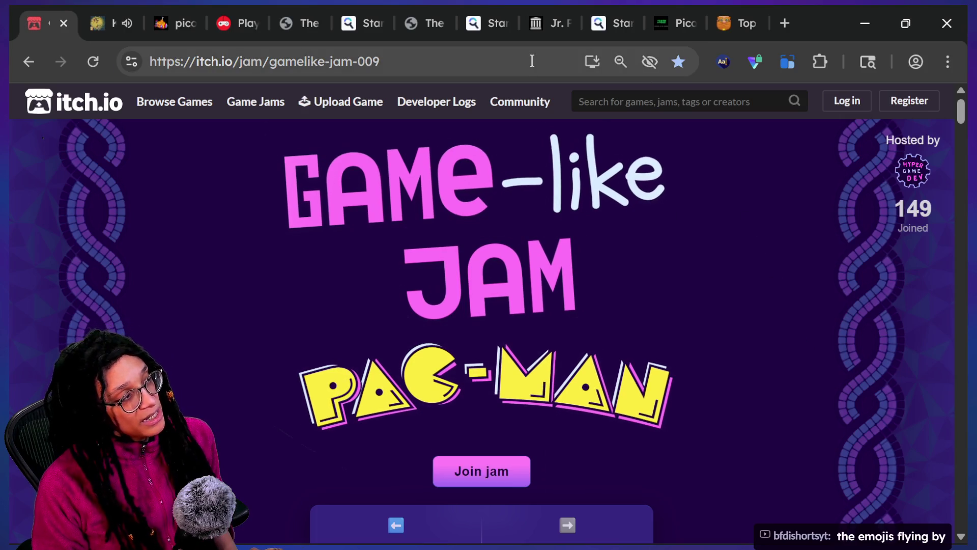
click(532, 60)
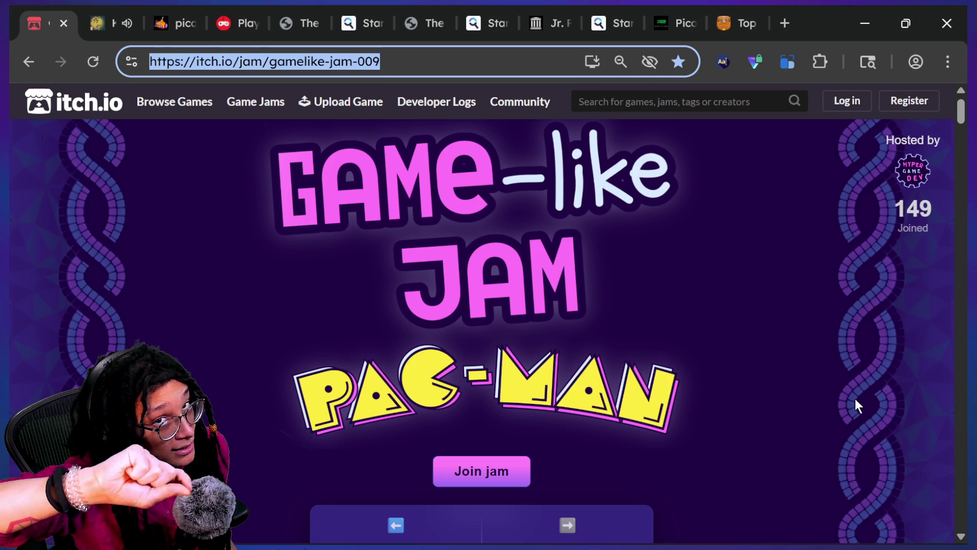
key(alt+Tab)
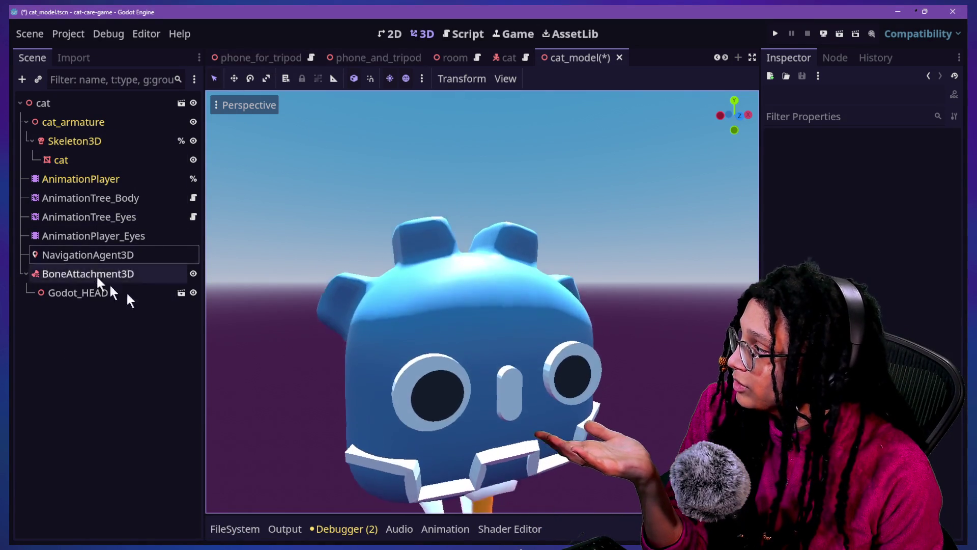
Hide the Godot_HEAD node in the Scene dock and run the project
click(194, 293)
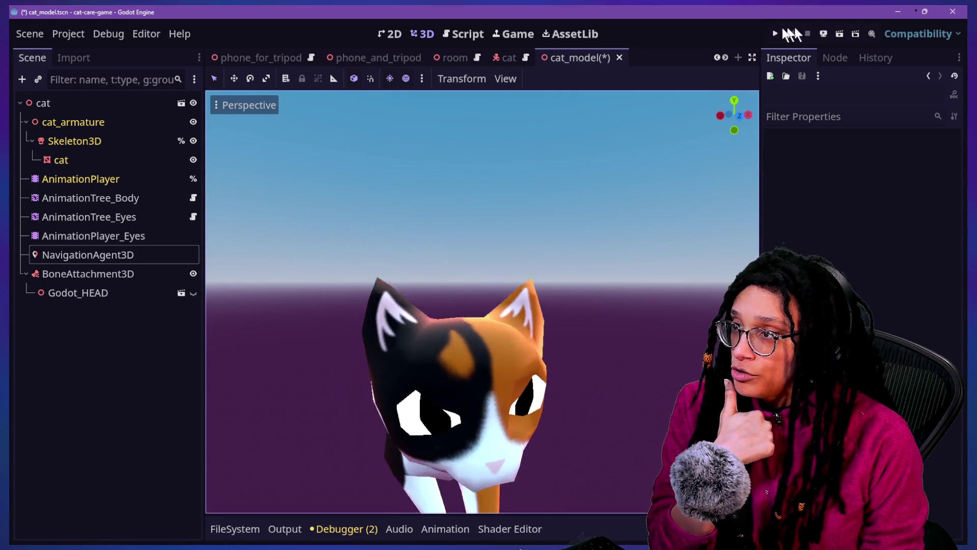
click(772, 33)
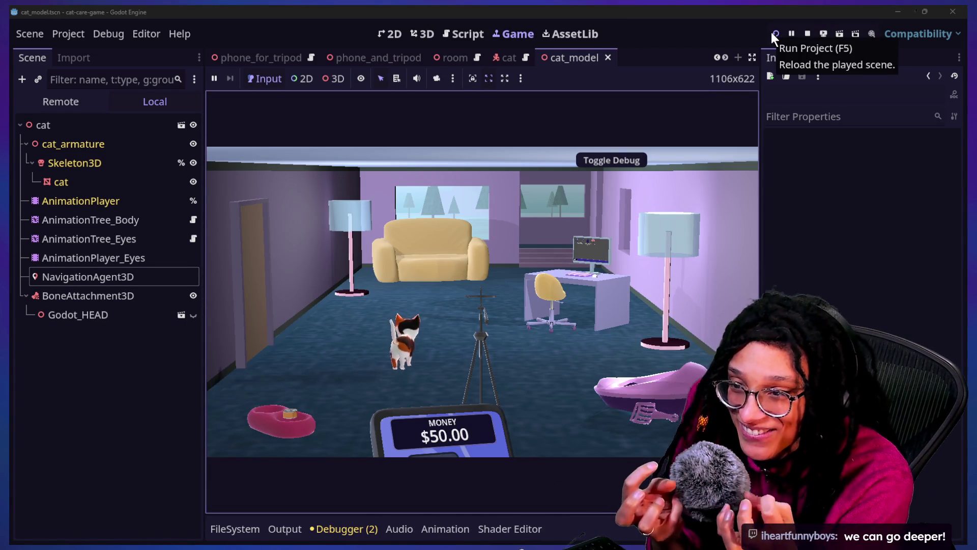
Expand the game view, then visit the litter box and pet the cat on the couch
click(752, 58)
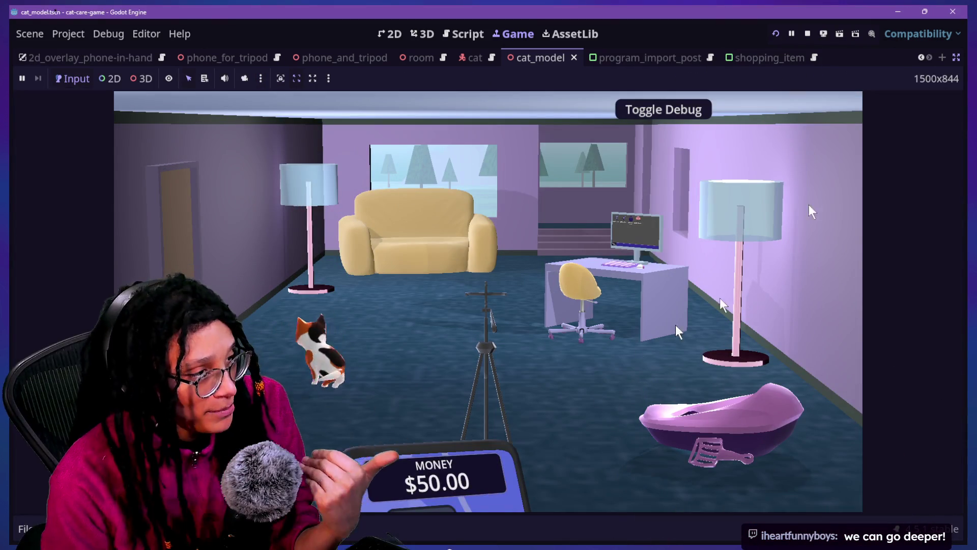
click(403, 477)
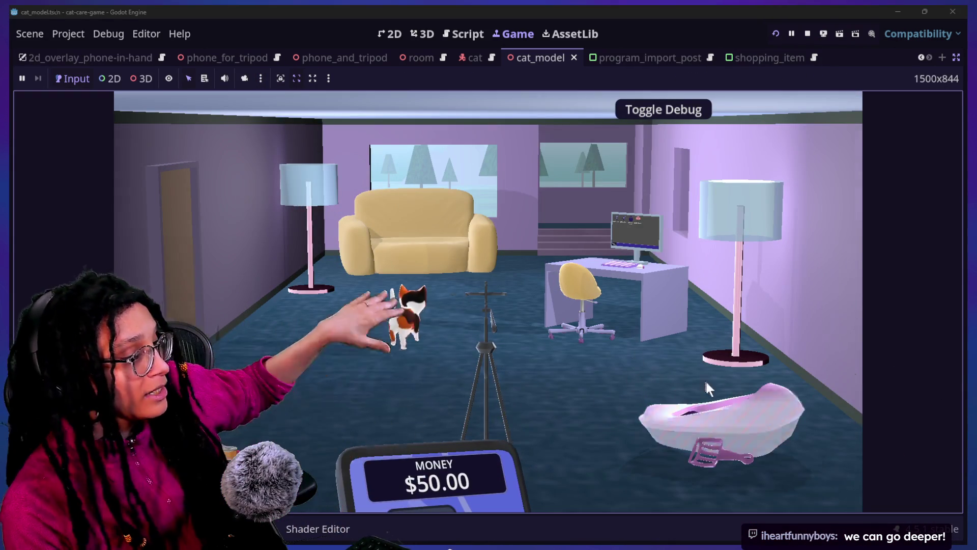
click(705, 383)
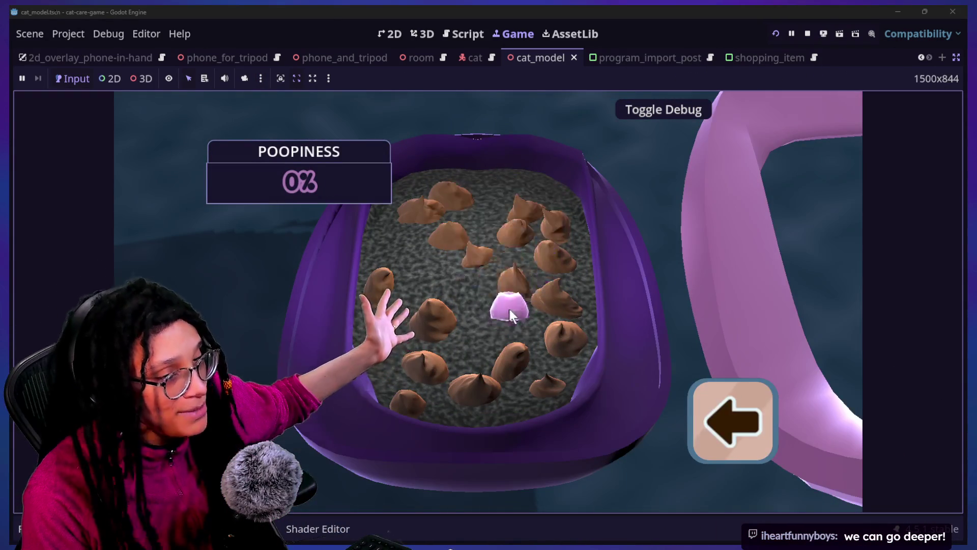
click(733, 420)
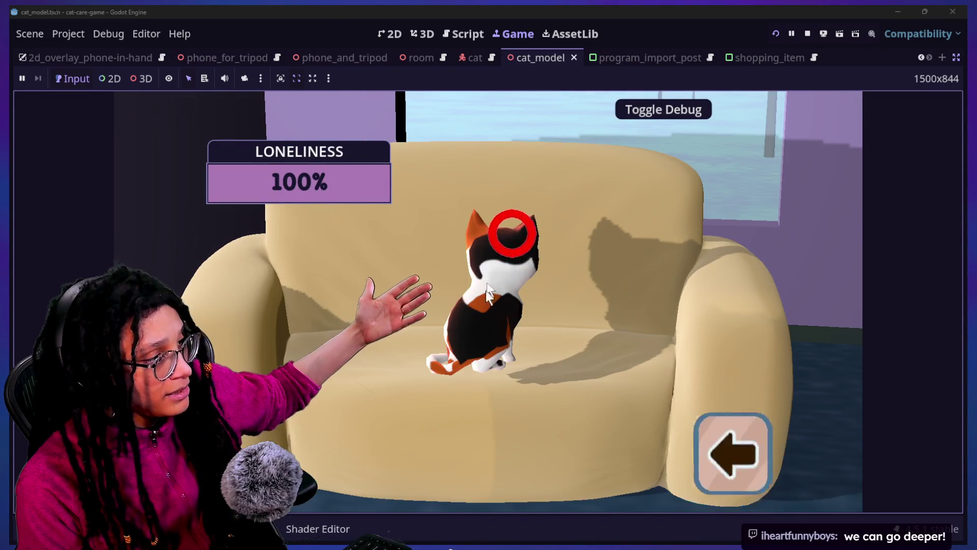
click(512, 236)
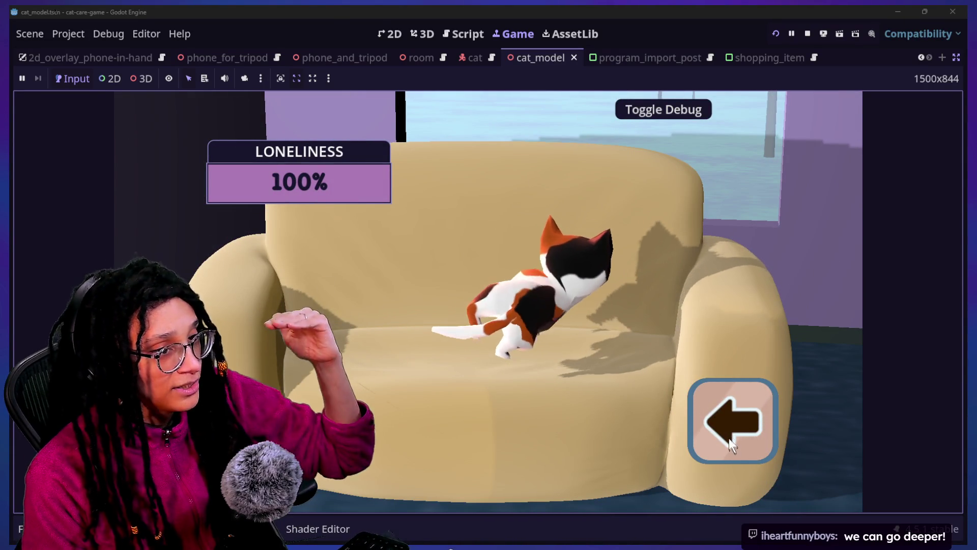
click(731, 420)
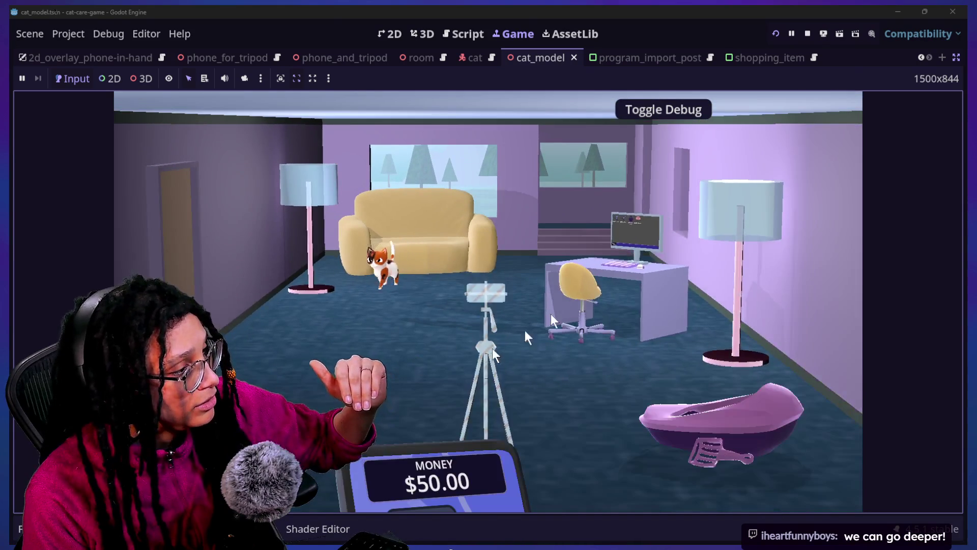
Zoom to the desk computer, open the Post Planner app and start planning a post
click(597, 274)
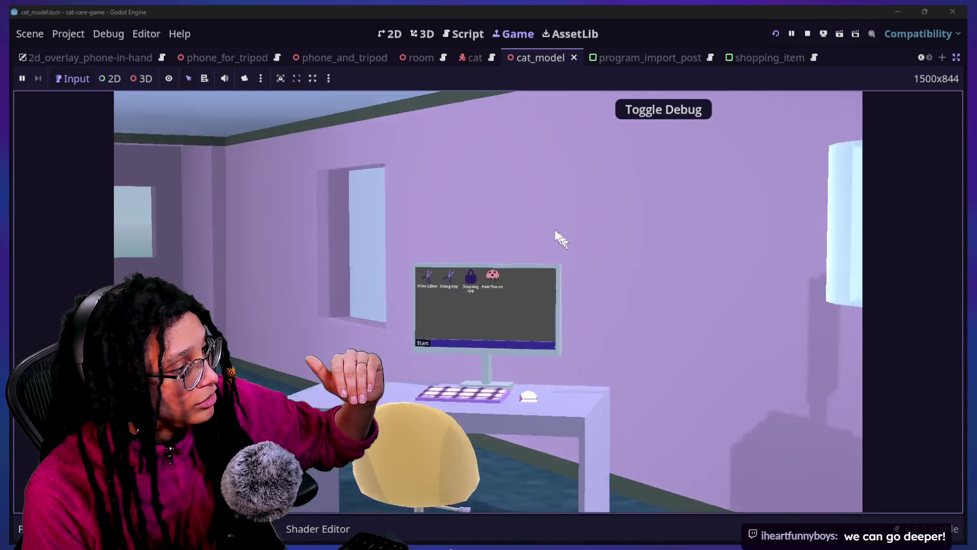
mouse_move(510, 173)
mouse_down()
mouse_move(556, 240)
mouse_move(559, 231)
mouse_up()
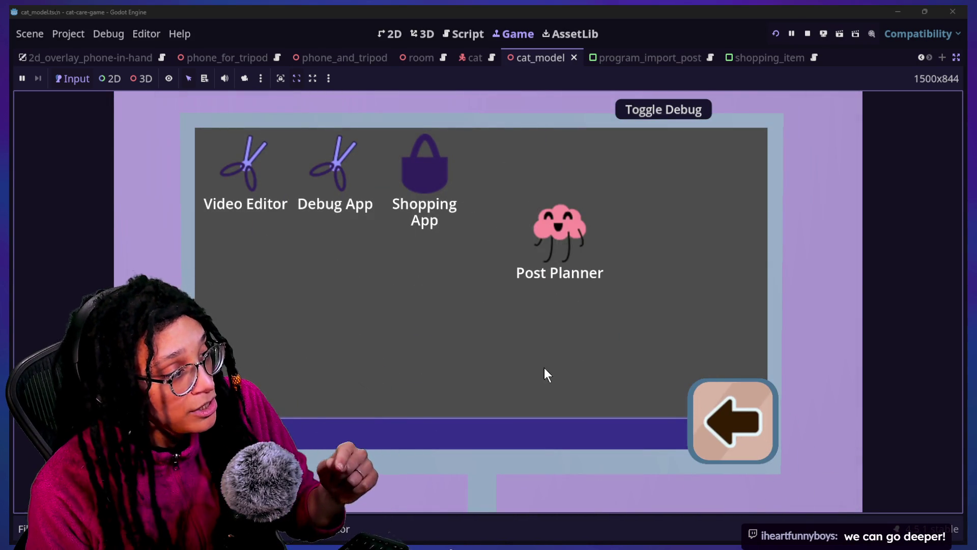
double_click(558, 231)
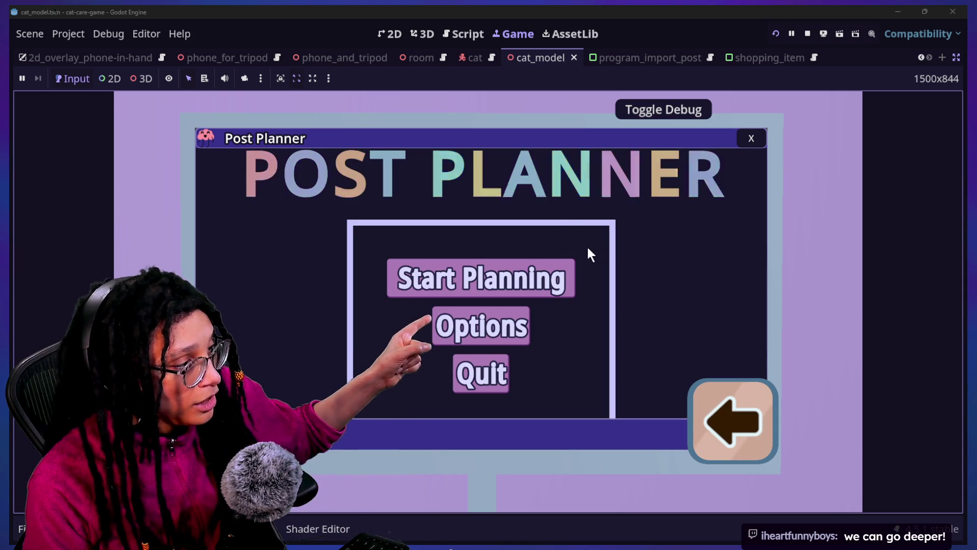
click(559, 277)
Play a Catstagram round of the Post Planner grid puzzle, then stop the game
click(564, 284)
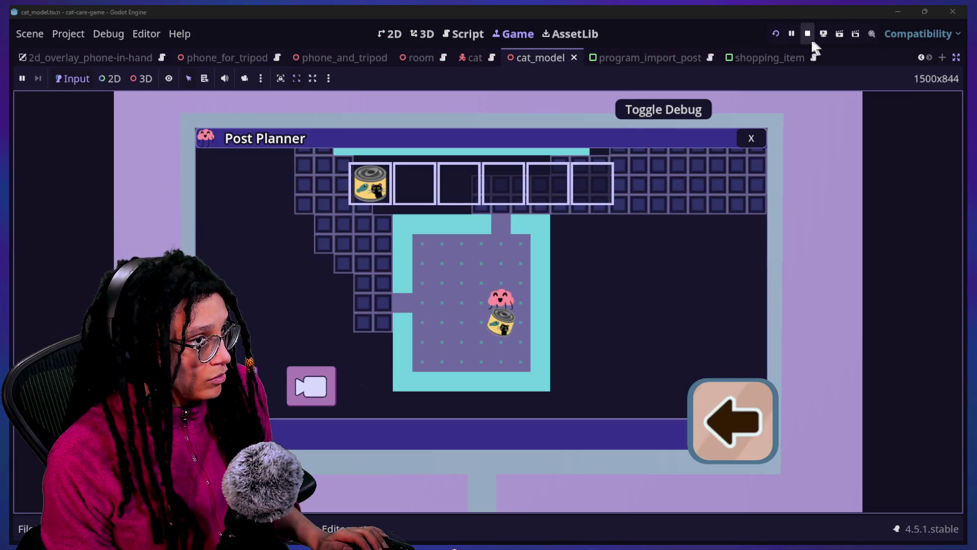
click(812, 40)
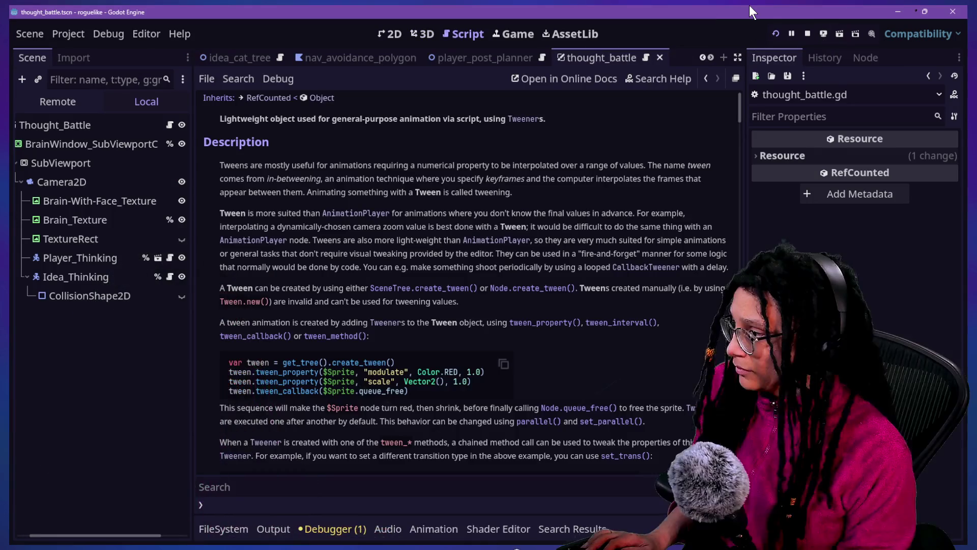
Switch the opening animation's three set_ease calls from Tween.EASE_OUT to Tween.EASE_IN and relaunch the game
click(707, 77)
click(482, 264)
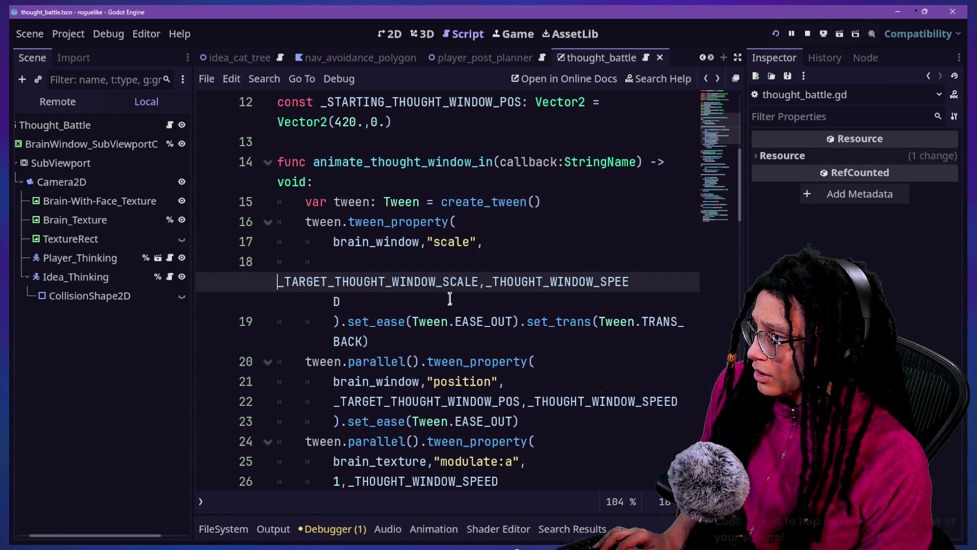
scroll(450, 299, down, 1)
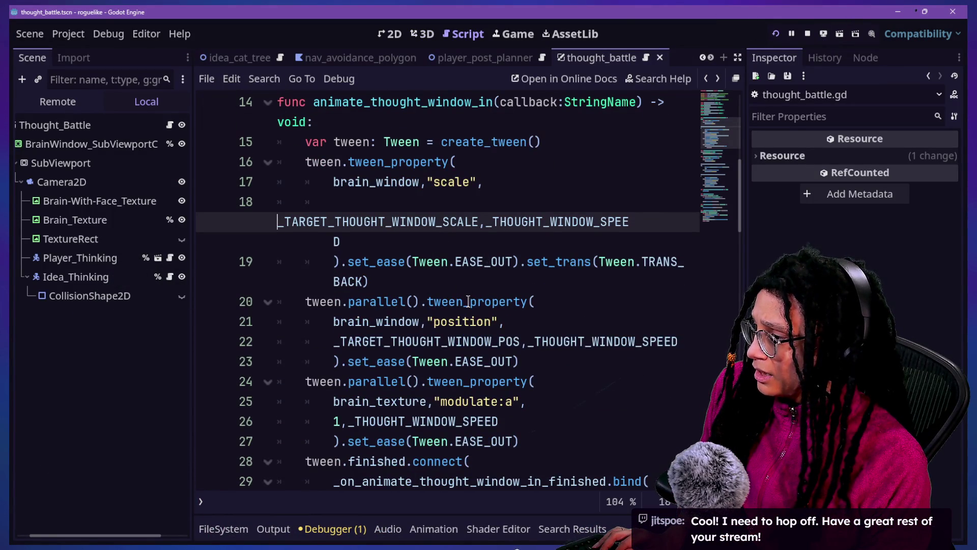
scroll(467, 301, down, 1)
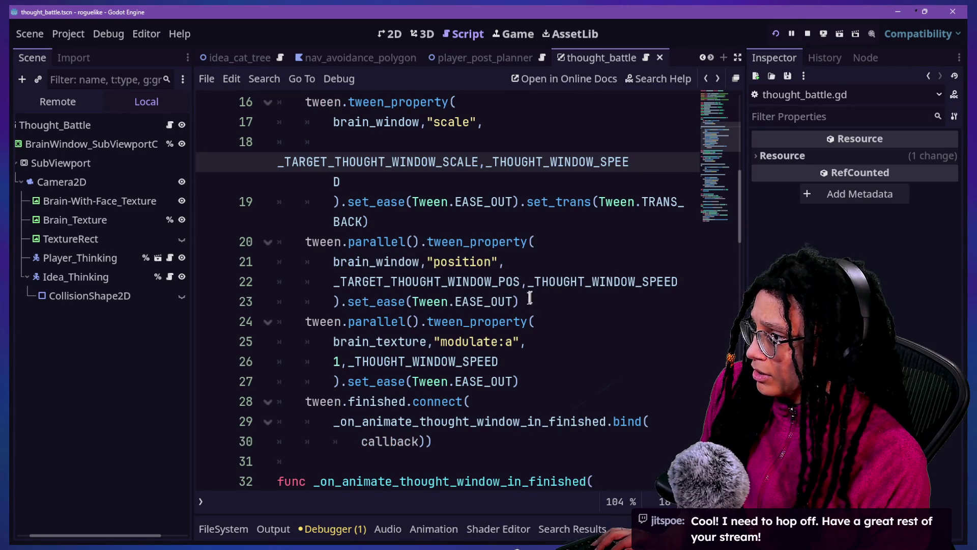
drag(512, 283, 512, 301)
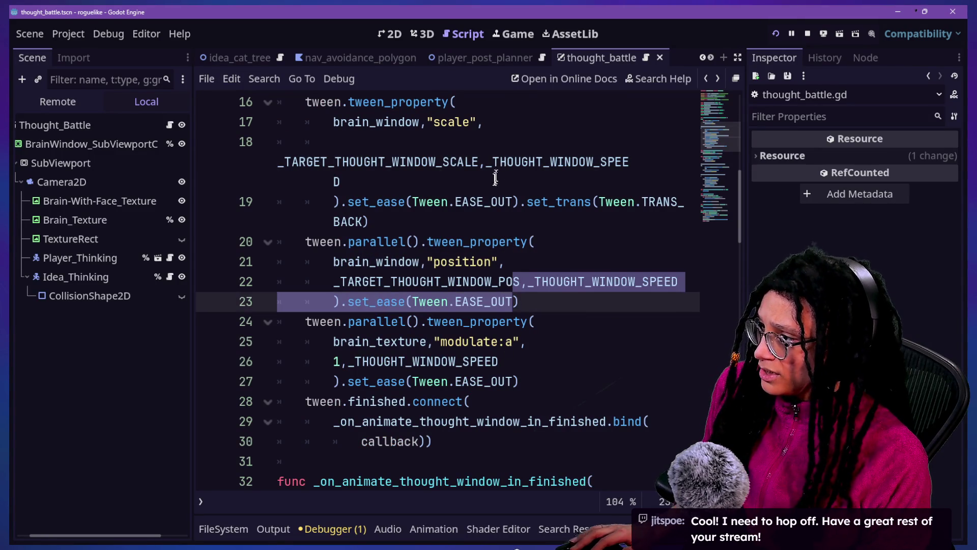
click(493, 201)
key(ctrl+d)
key(ctrl+d)
click(499, 225)
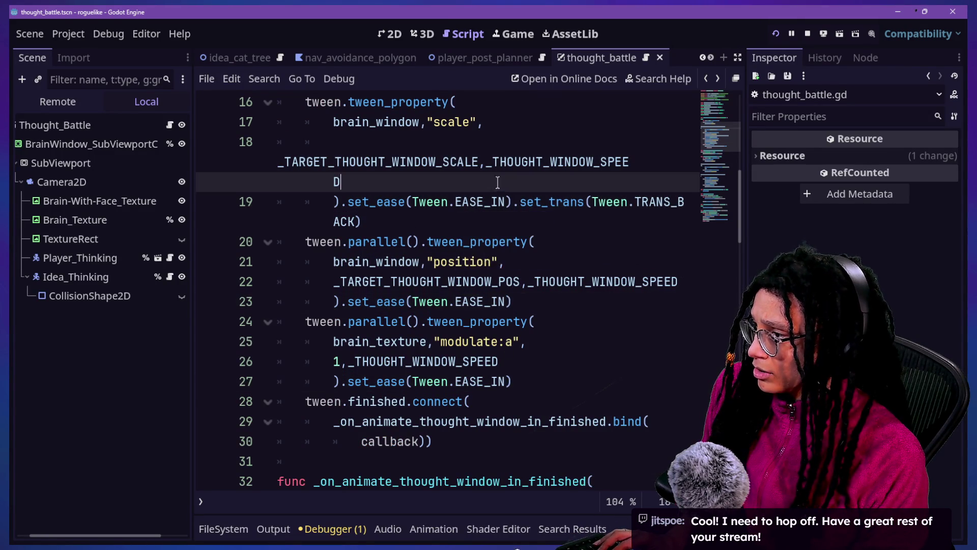
scroll(594, 251, down, 5)
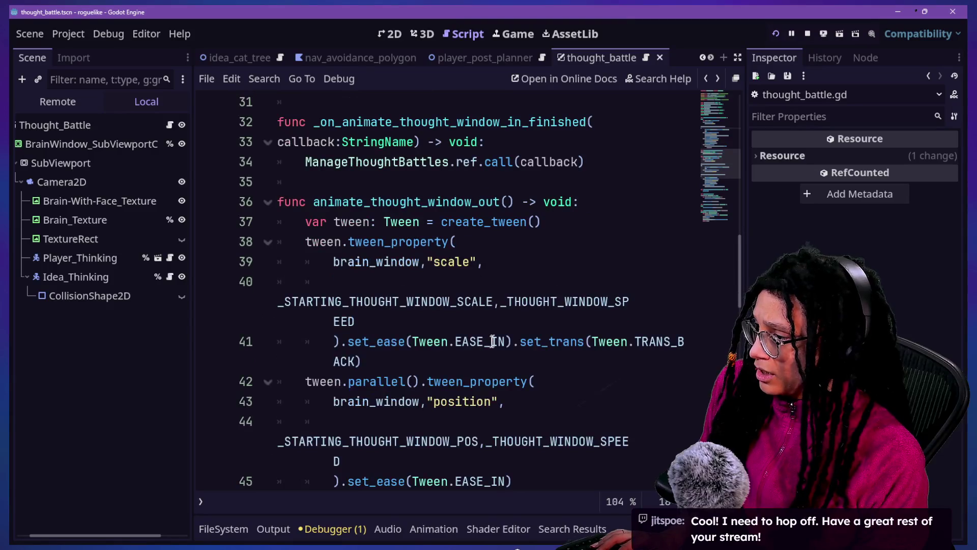
double_click(491, 341)
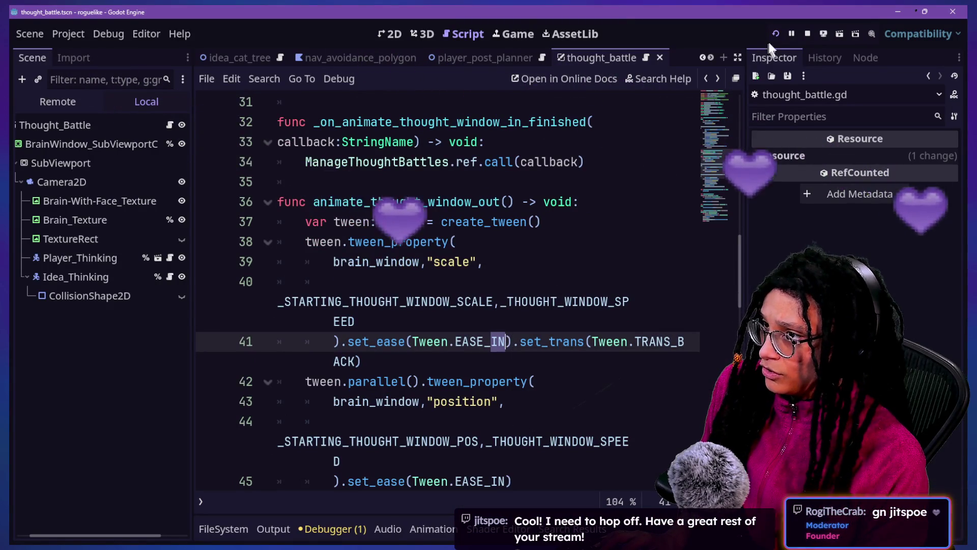
click(775, 34)
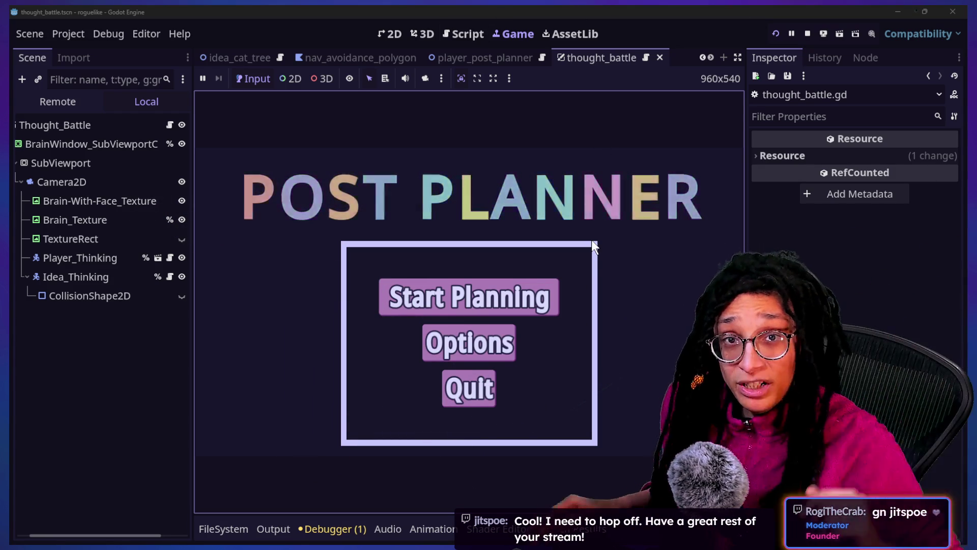
Start planning a Catstagram post to watch the brain window animate in, briefly checking the chat window
click(518, 300)
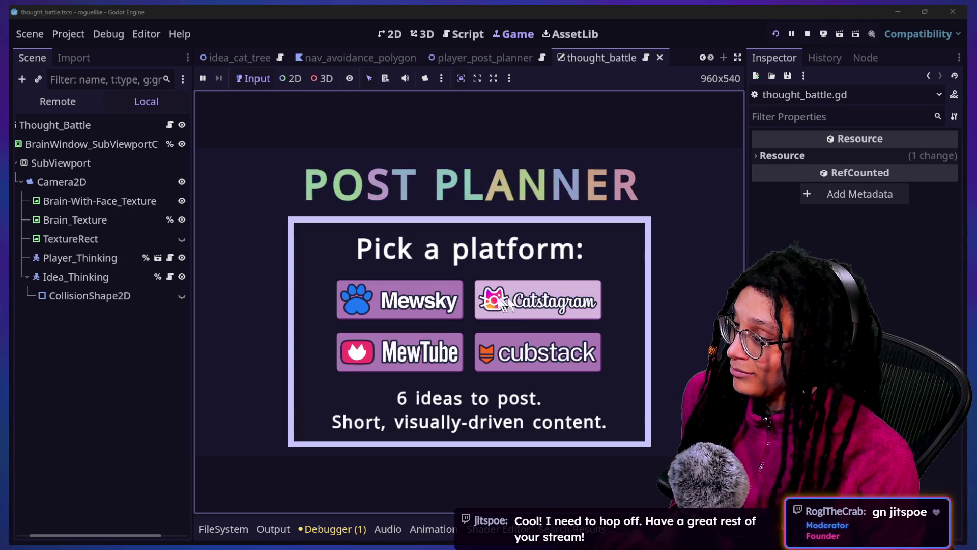
click(512, 306)
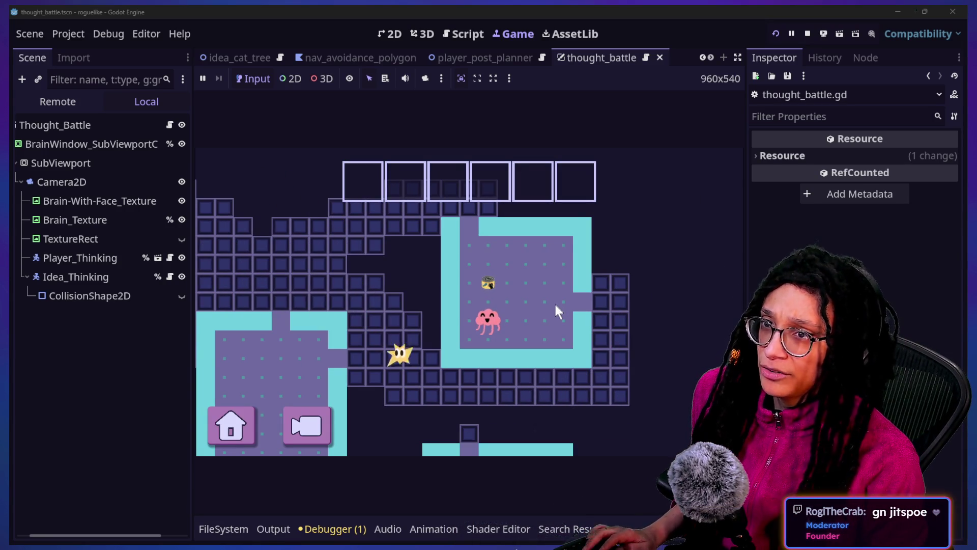
key(alt+Tab)
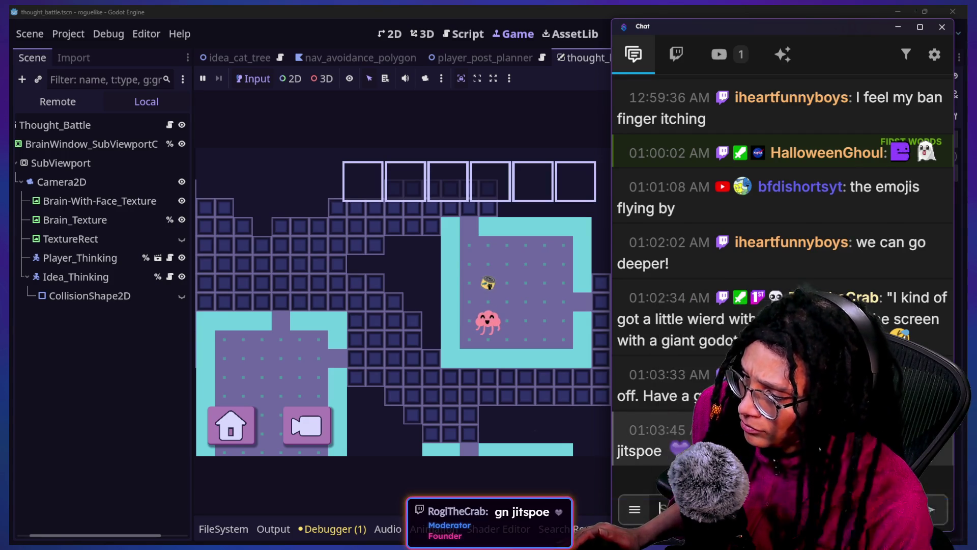
click(520, 480)
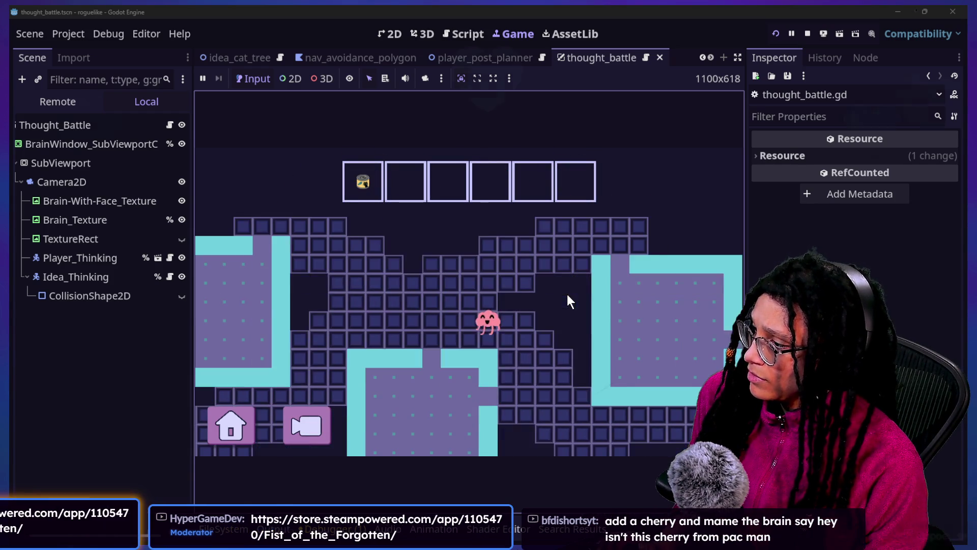
Delete set_trans(Tween.TRANS_BACK) from line 19's scale tween, then return to the running game
click(468, 35)
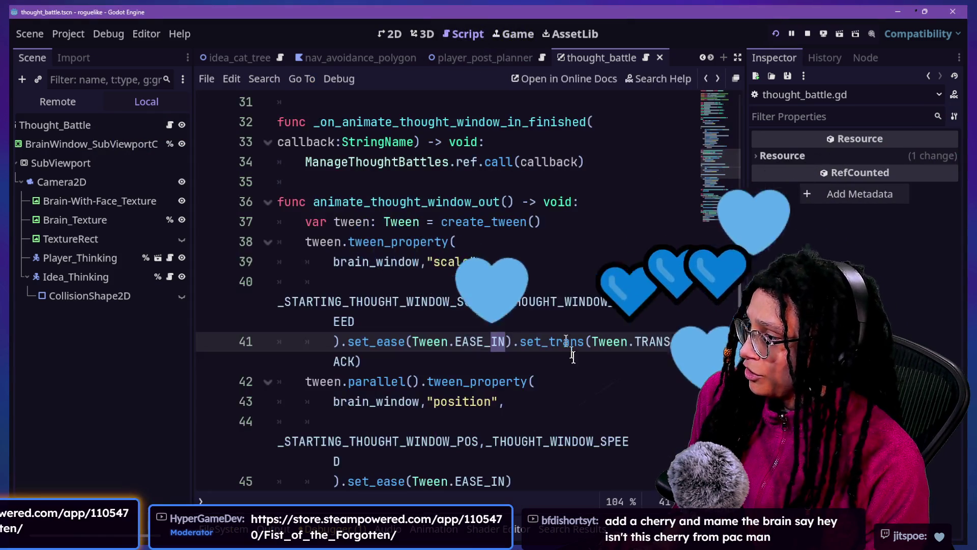
drag(579, 363, 589, 351)
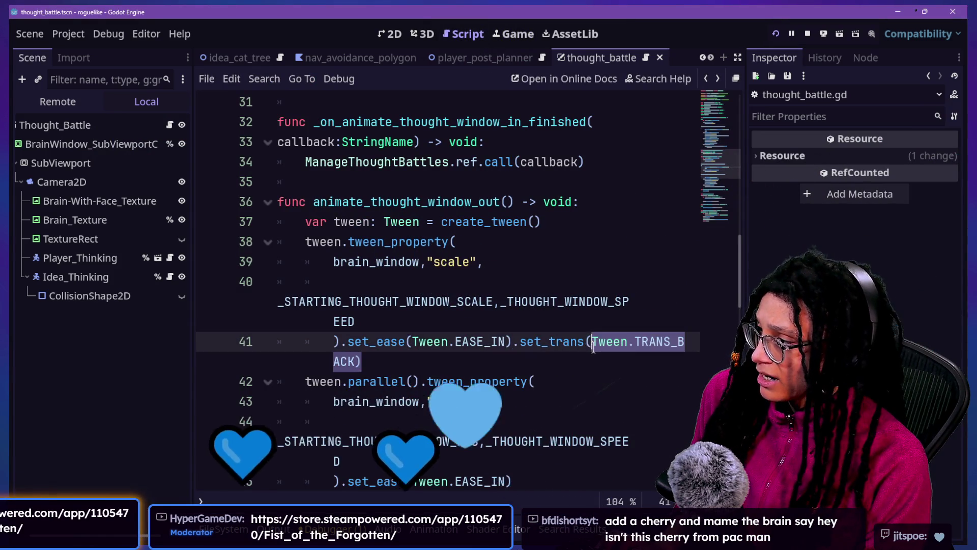
scroll(590, 351, up, 5)
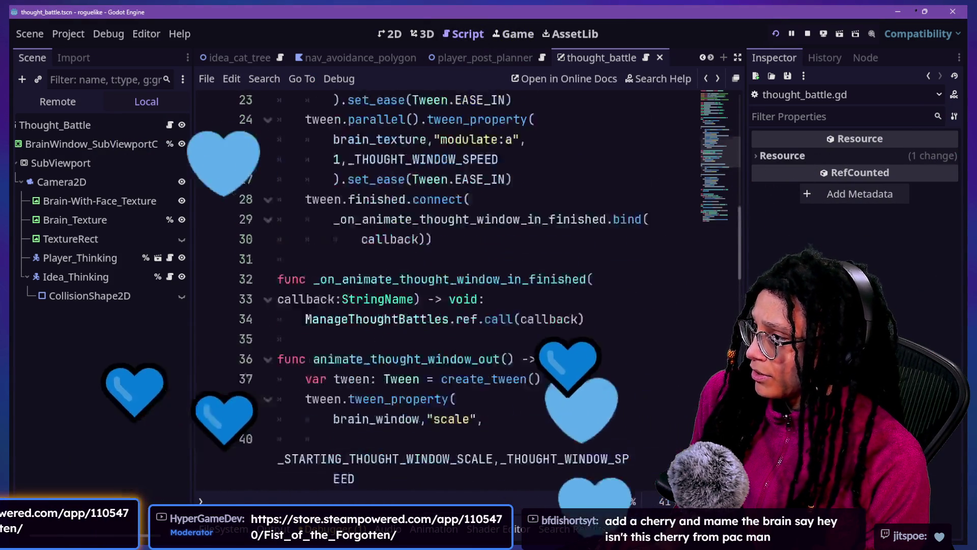
scroll(494, 296, up, 1)
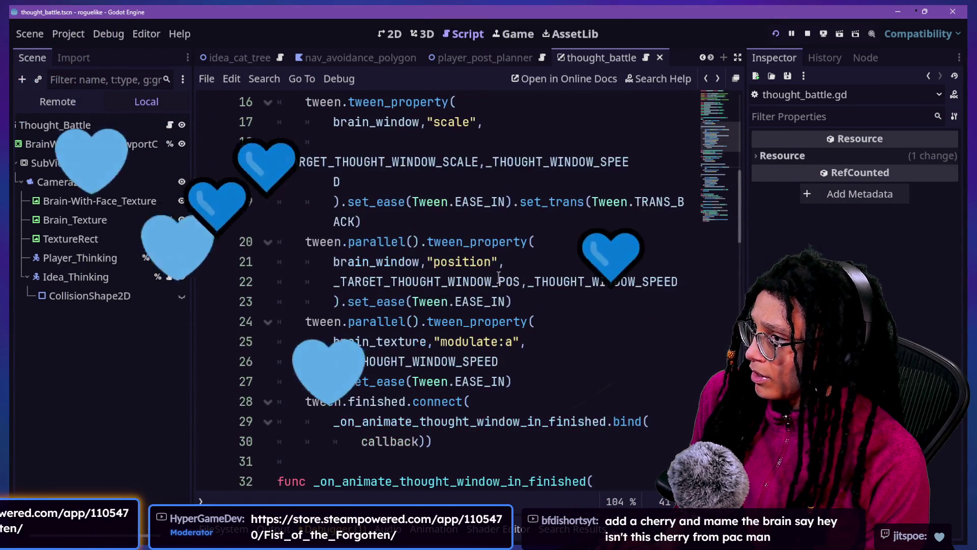
drag(361, 223, 558, 205)
key(BackSpace)
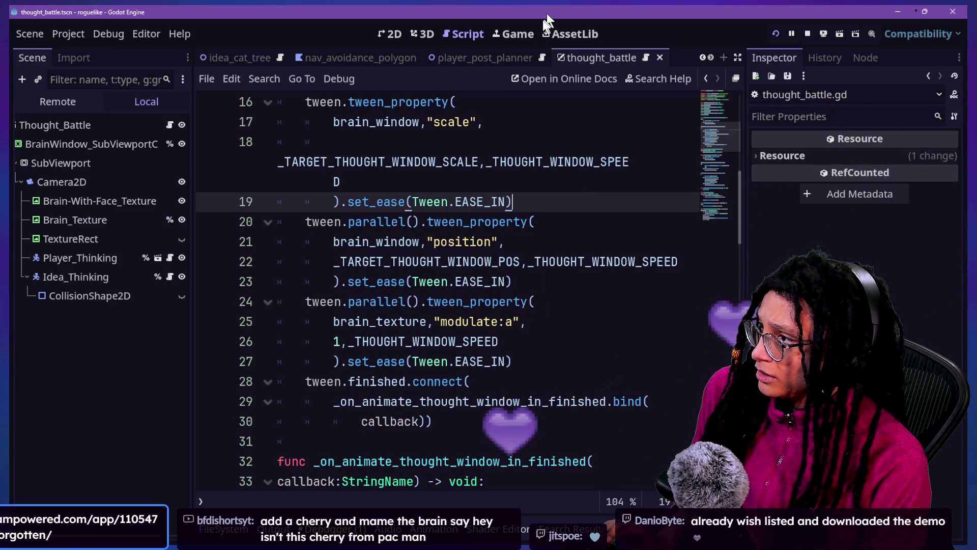
click(519, 33)
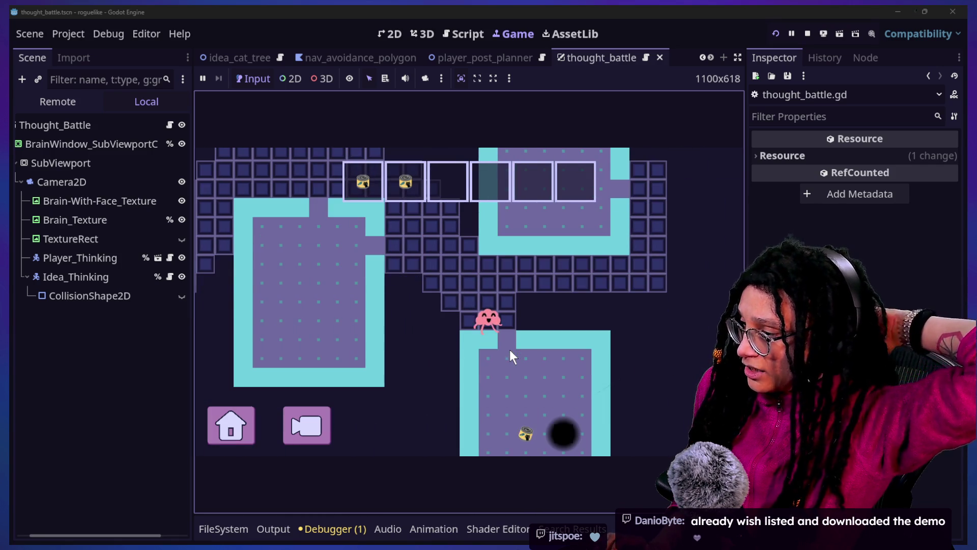
Switch from the Godot game window to the itch.io Game-like Jam 009 Pac-Man page
key(alt+Tab)
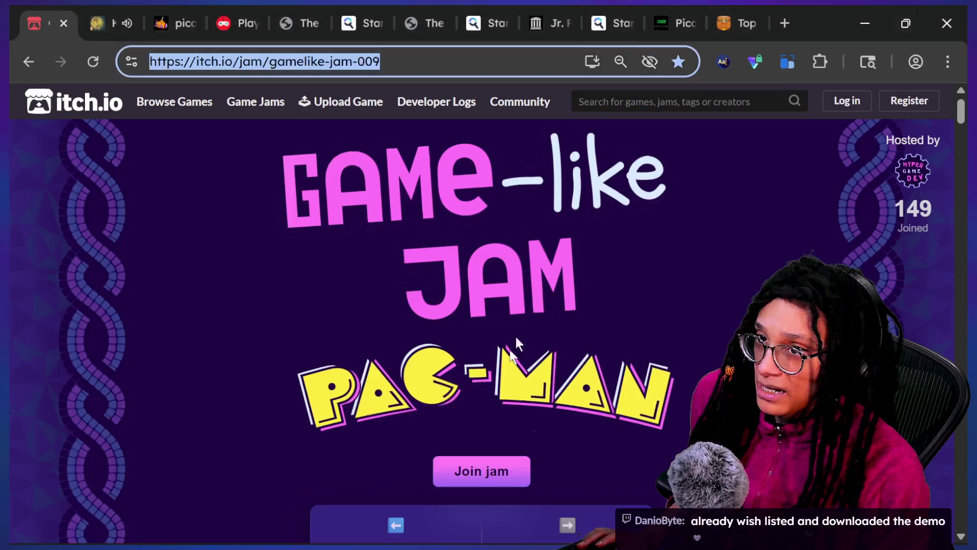
Scroll down to the embedded Ms. Pac-Man game on the jam page and focus it
scroll(578, 277, down, 6)
scroll(580, 280, down, 5)
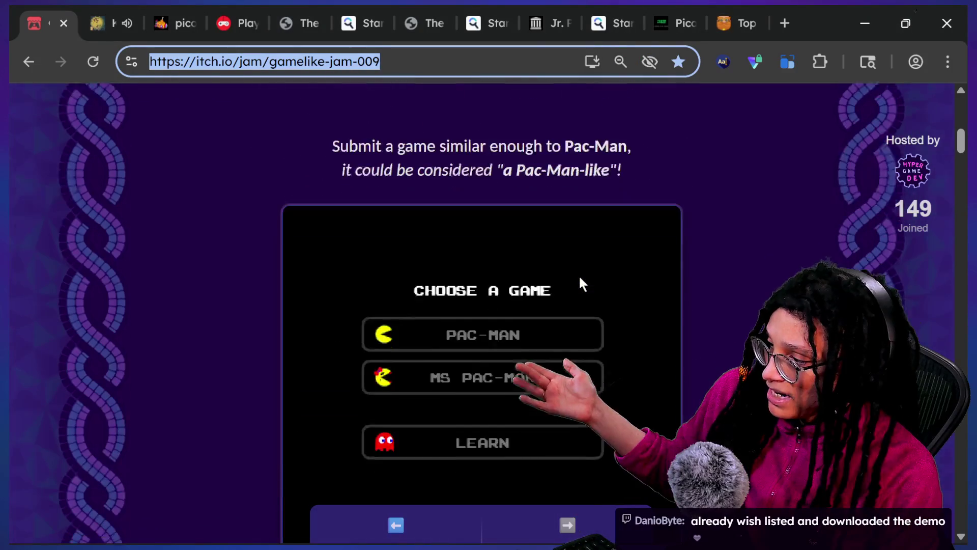
click(638, 375)
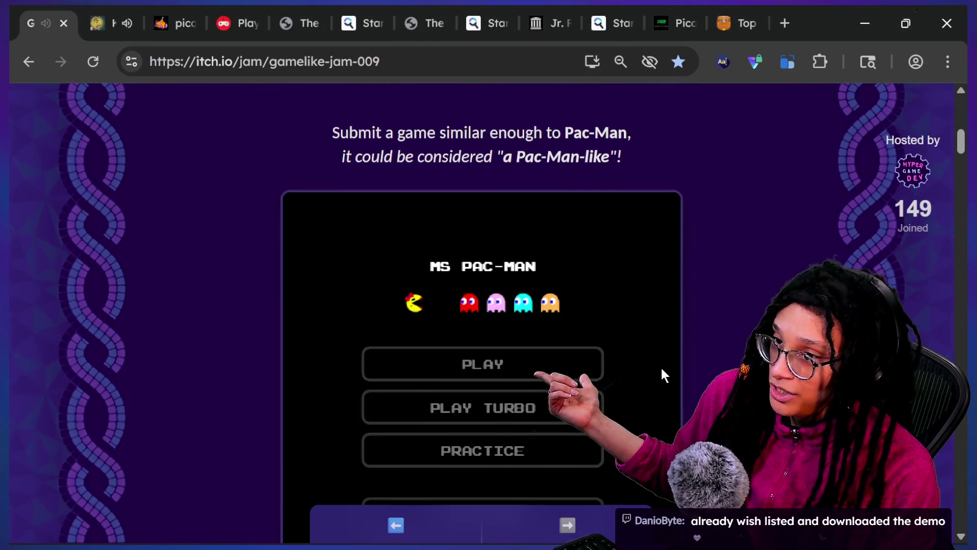
scroll(663, 375, down, 1)
scroll(587, 354, down, 1)
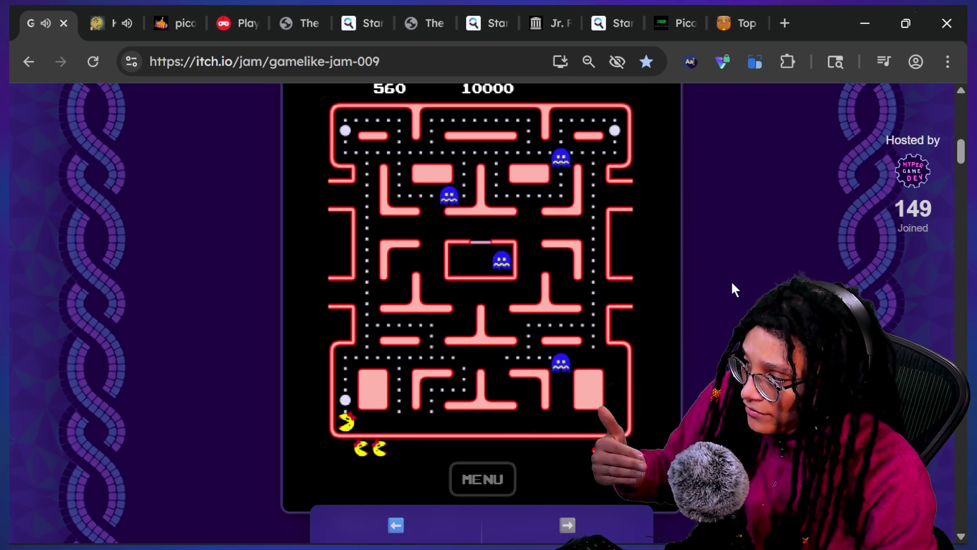
Pause Ms. Pac-Man and briefly check the running Godot game before coming back
key(Escape)
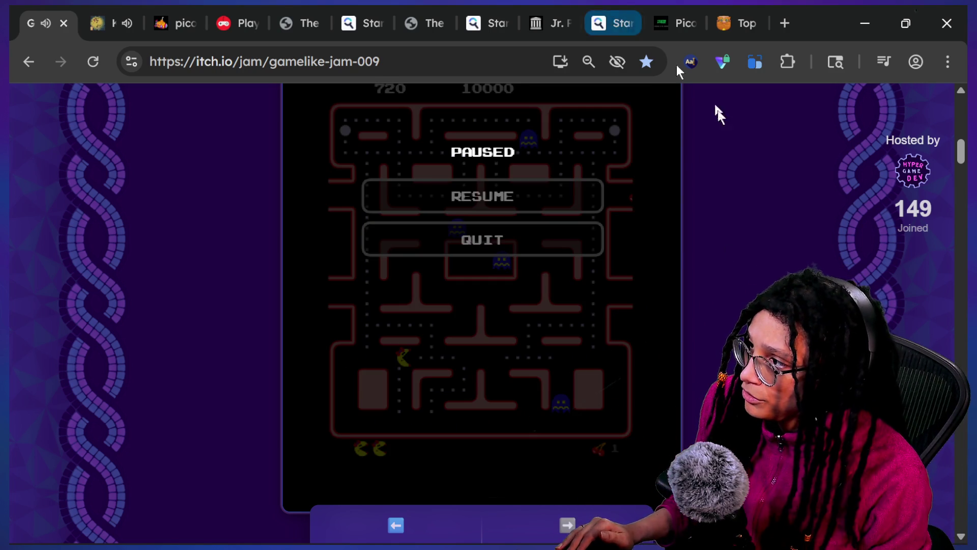
key(alt+Tab)
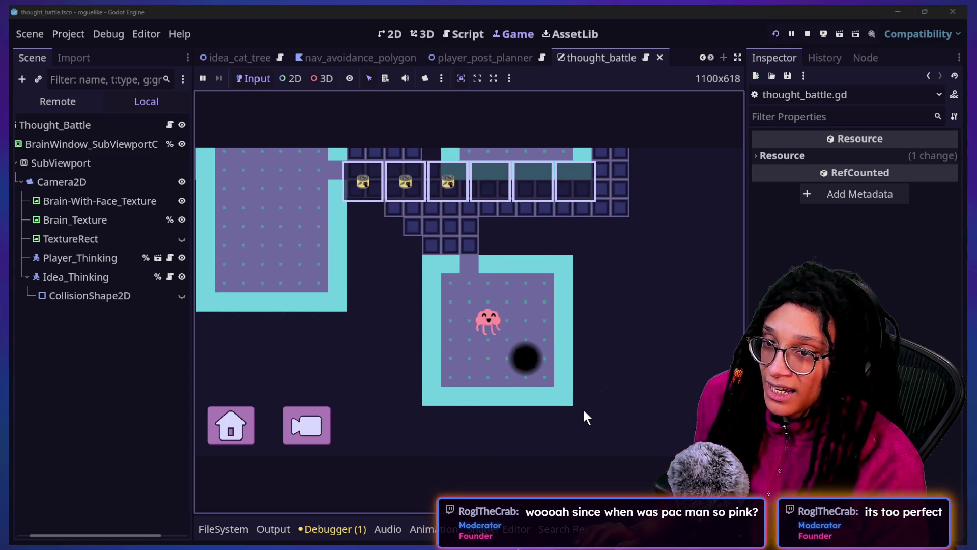
key(alt+Tab)
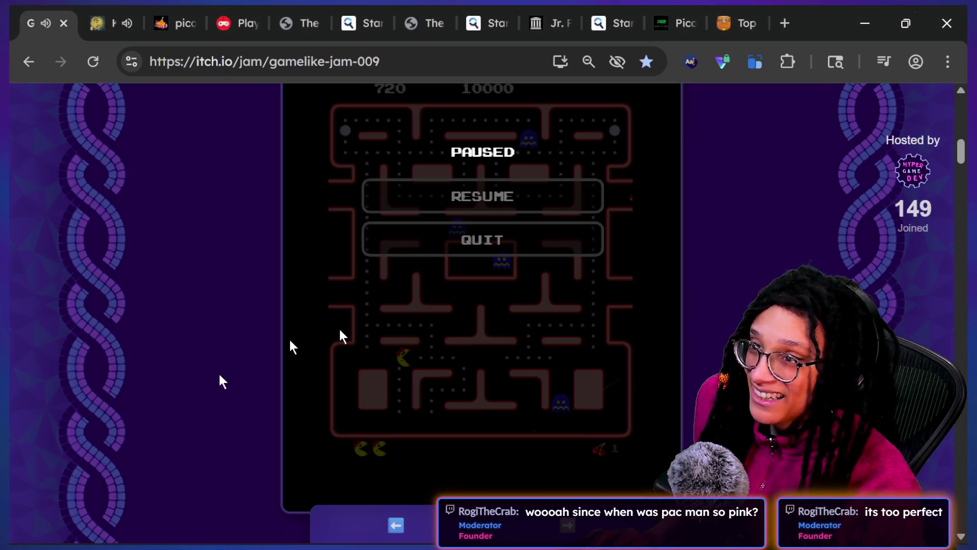
Resume Ms. Pac-Man and steer her toward the cherry and power pellet
click(488, 183)
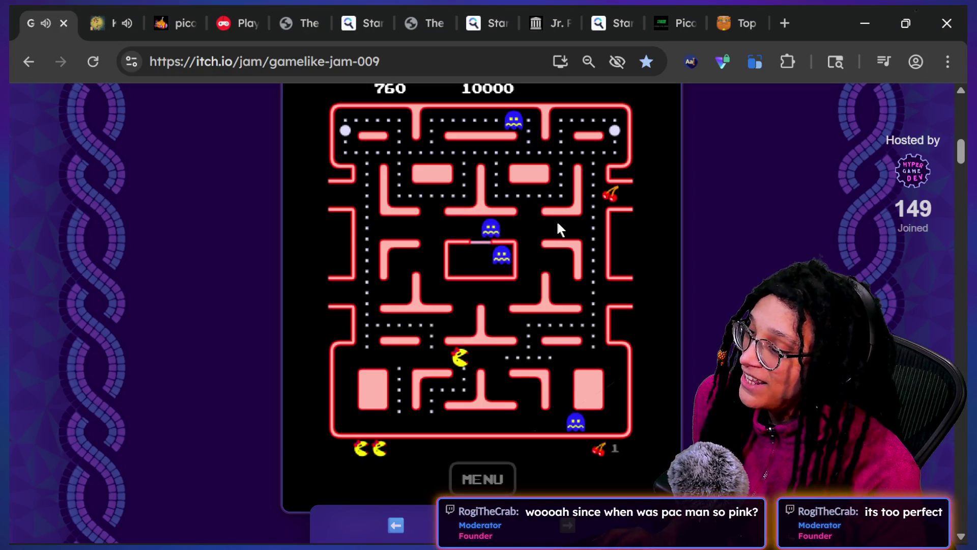
key(Up)
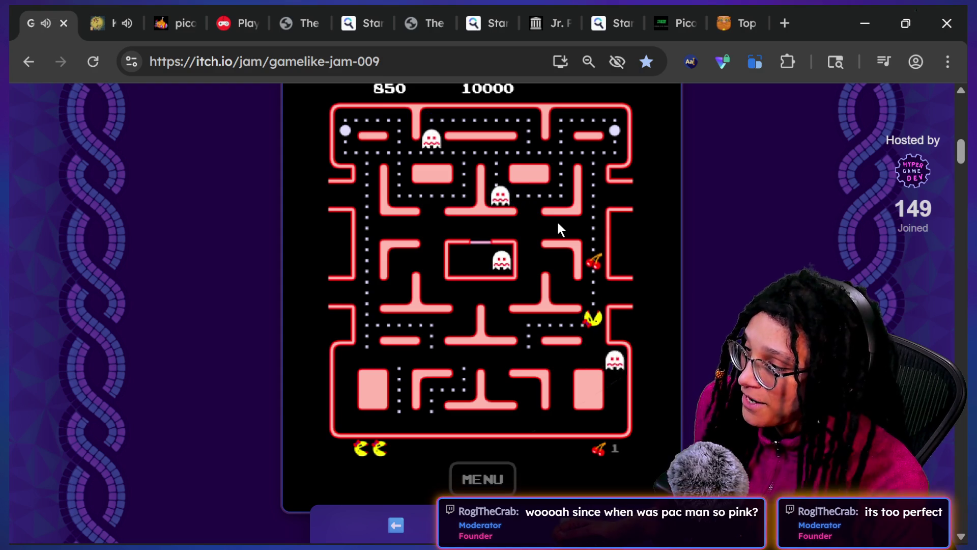
key(Right)
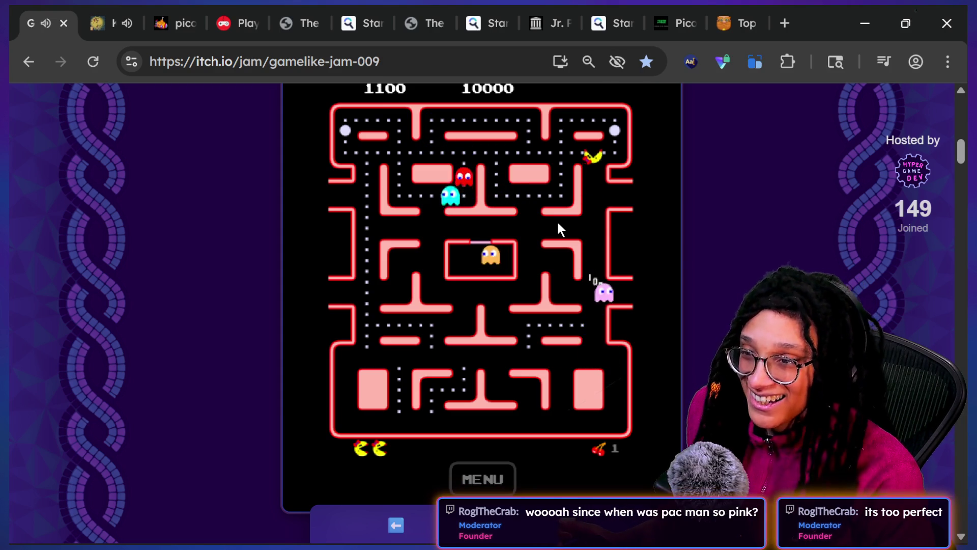
key(Up)
key(Left)
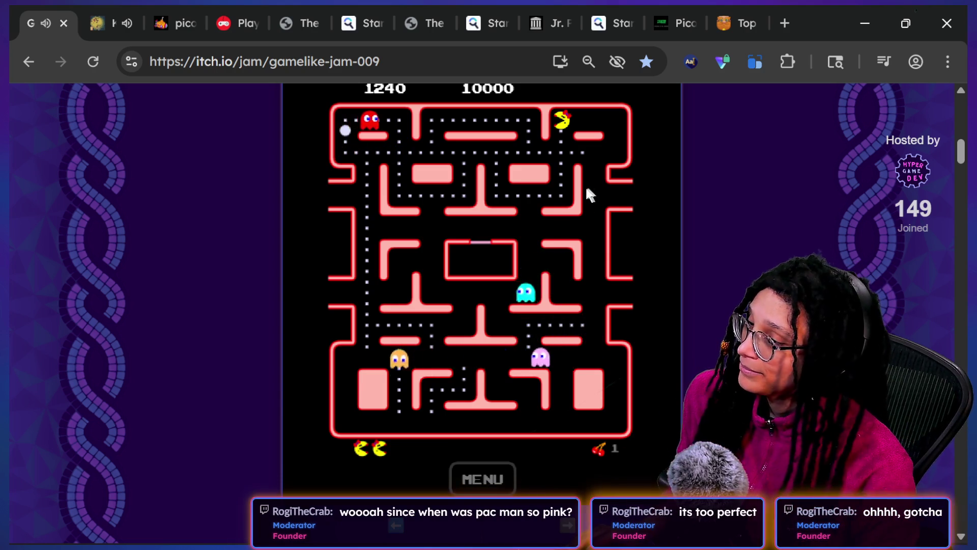
Pause Ms. Pac-Man again, quit it, and return to the running Godot game
key(Escape)
mouse_move(474, 482)
click(487, 247)
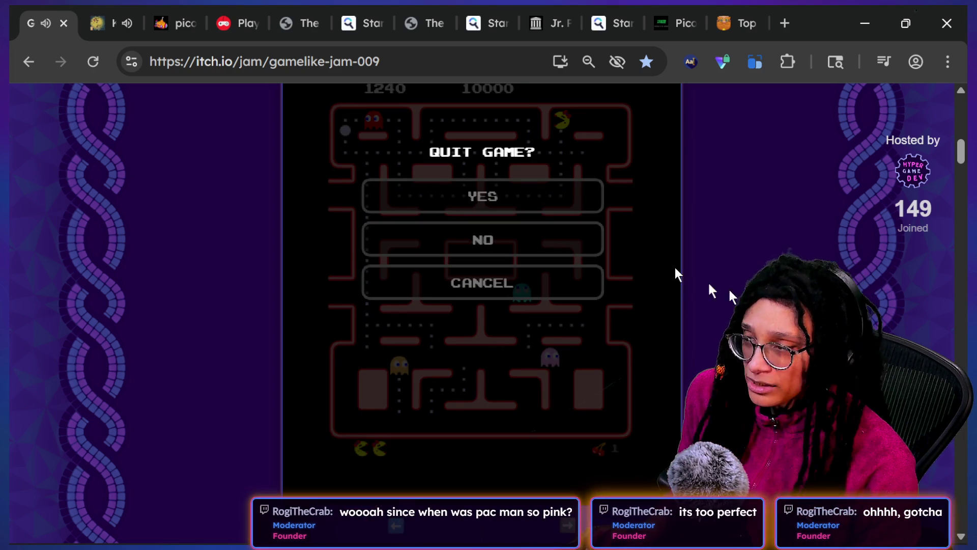
key(alt+Tab)
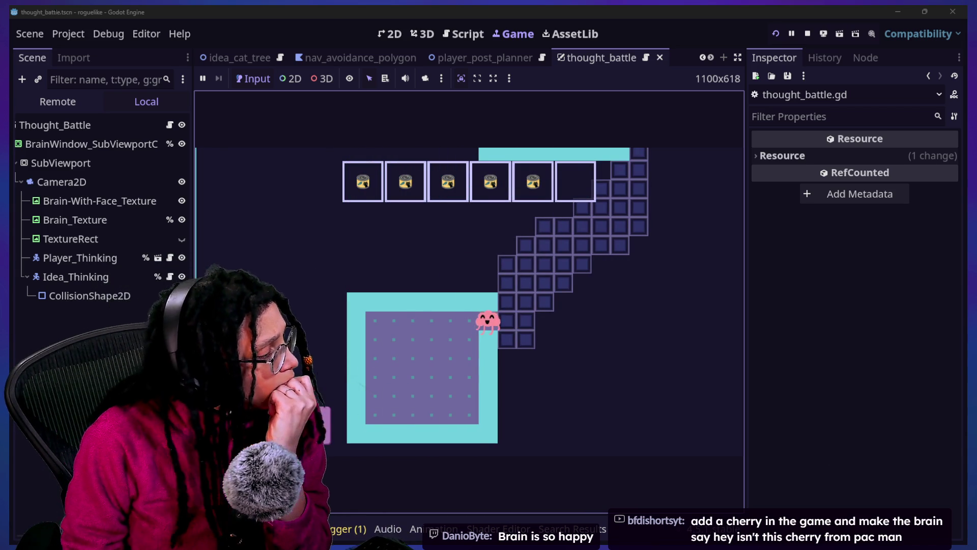
Restart Post Planner, start planning on a platform, and move the brain up through the level
key(Escape)
click(474, 351)
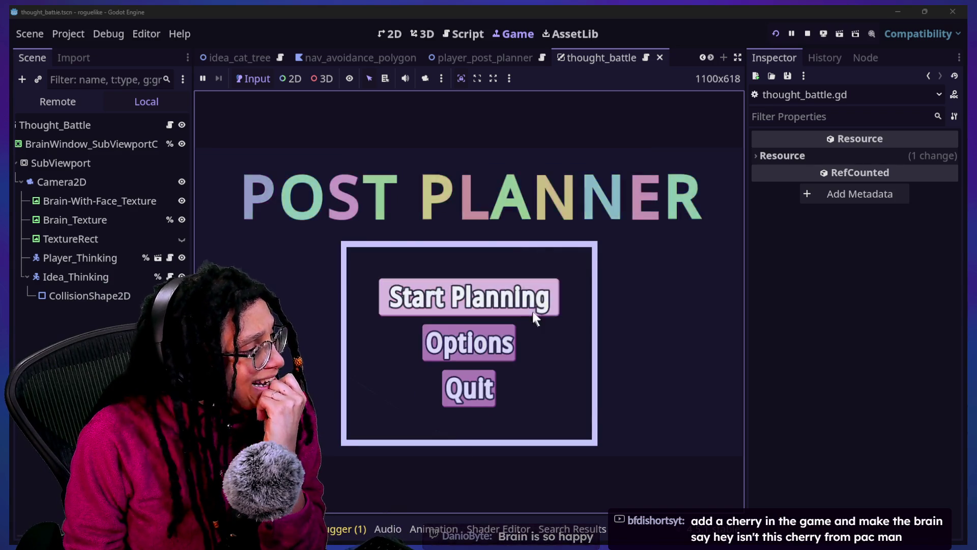
click(489, 303)
click(573, 312)
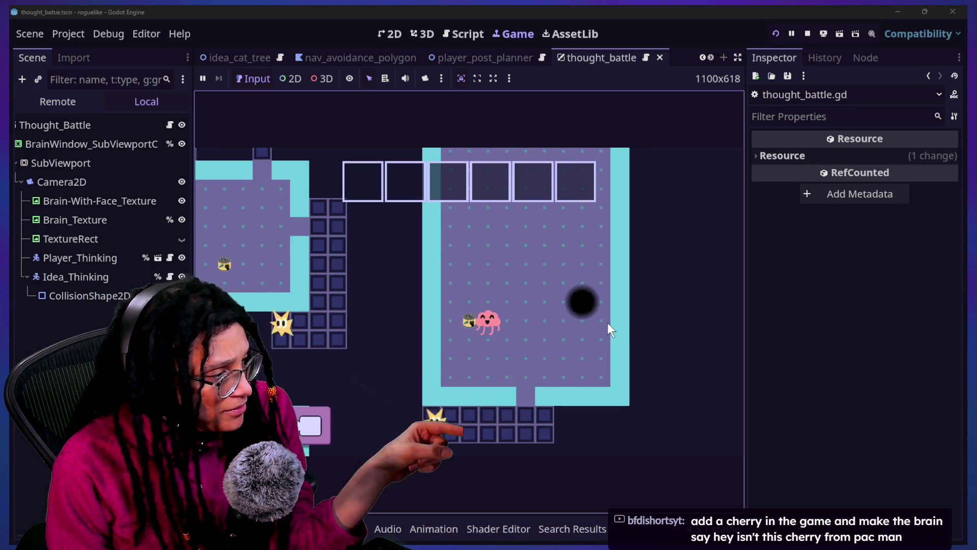
key(Up)
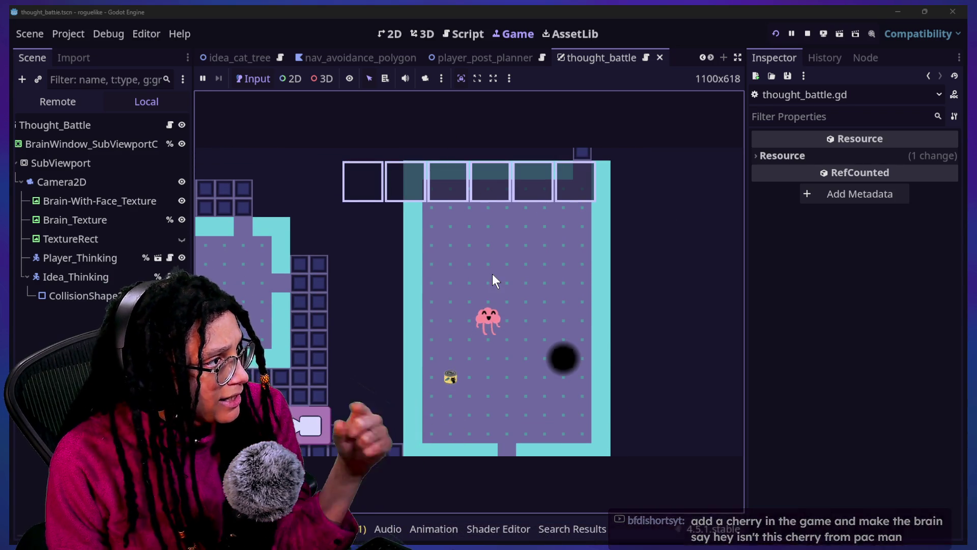
scroll(222, 54, up, 4)
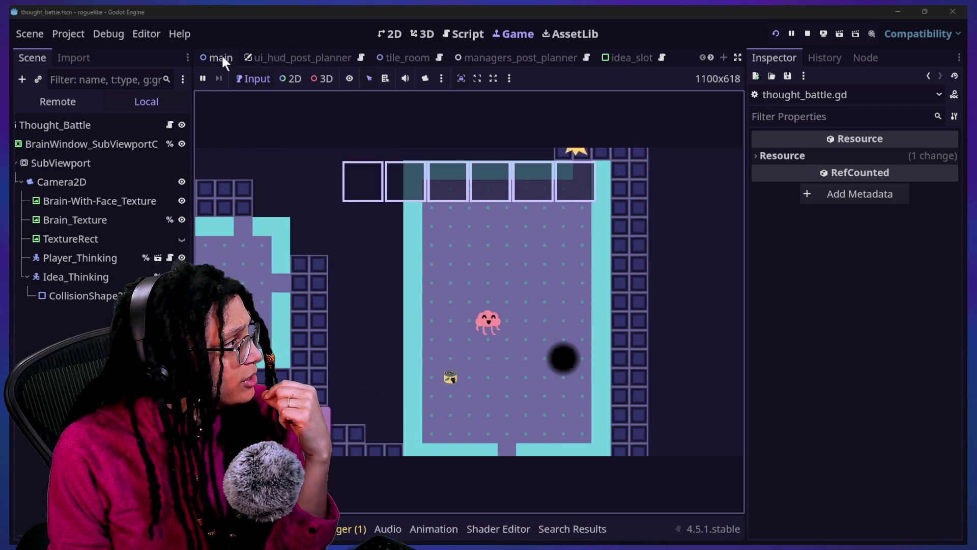
Set the main scene Camera2D offset to 0, 0, then undo it back to -40, -40
click(101, 163)
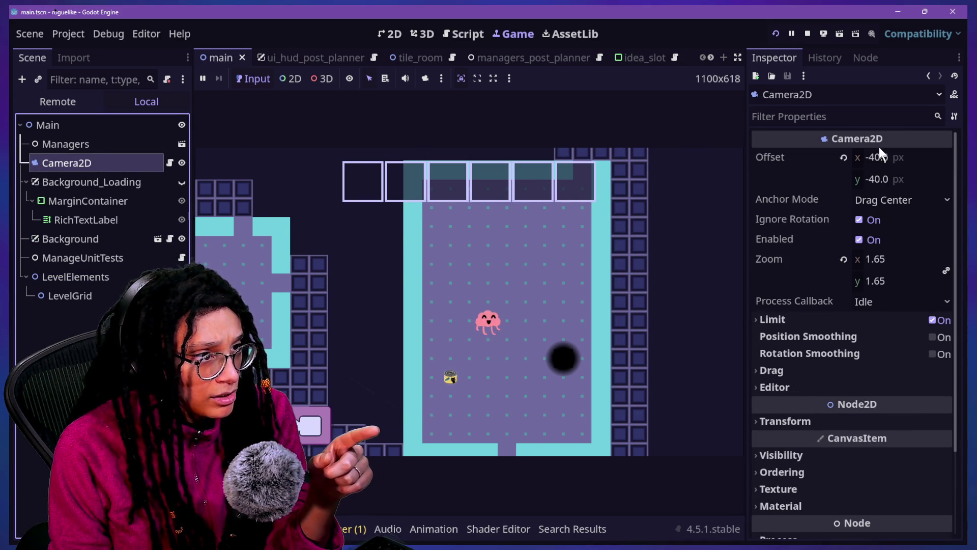
drag(883, 159, 884, 157)
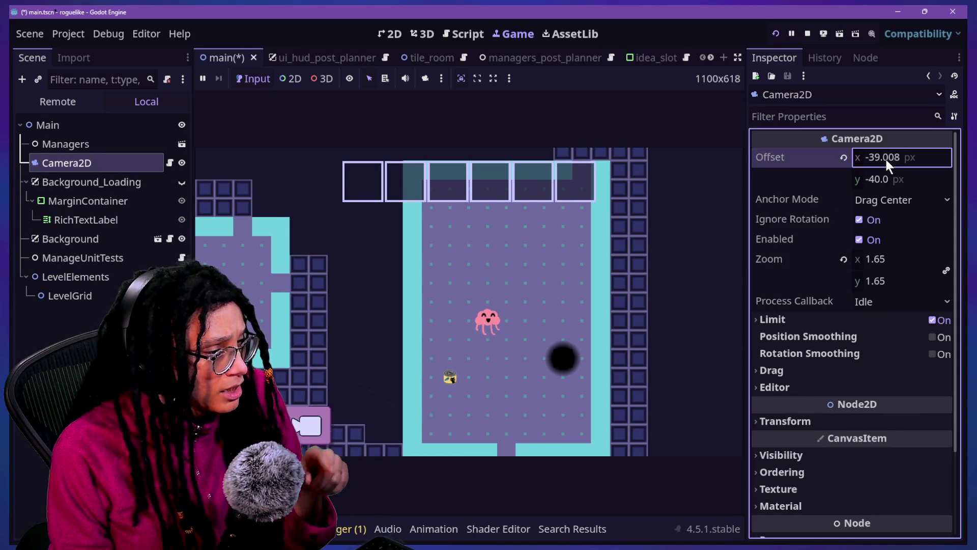
key(ctrl+z)
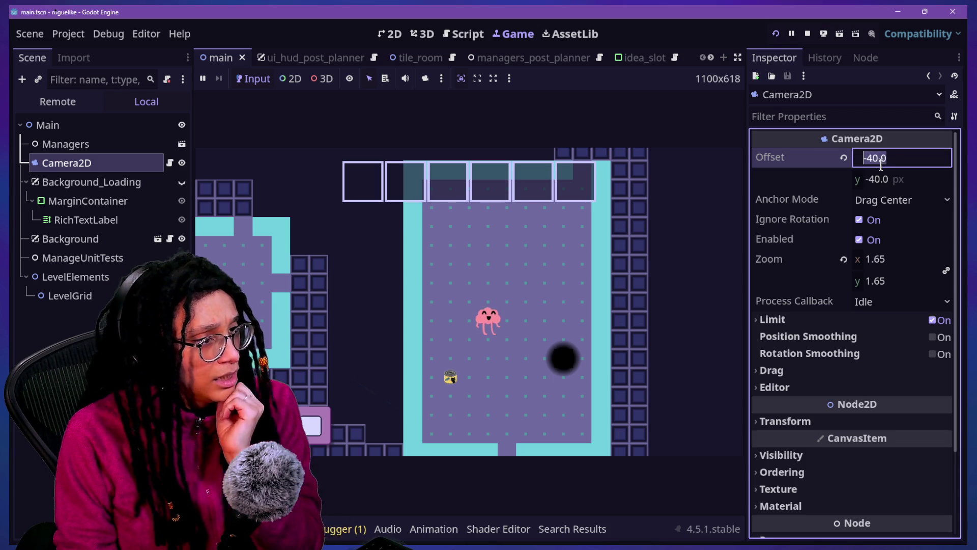
text(0)
key(Return)
text(0)
key(Return)
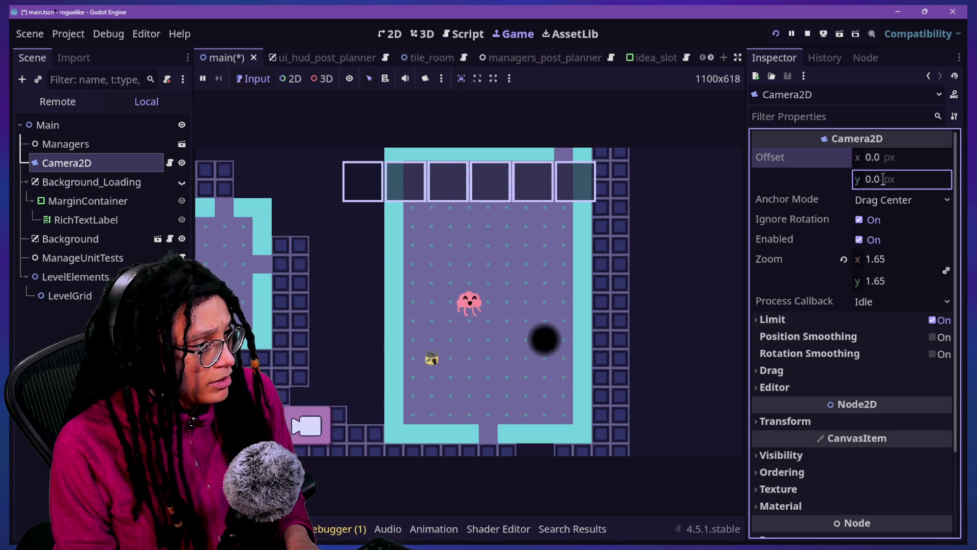
key(ctrl+z)
key(ctrl+z)
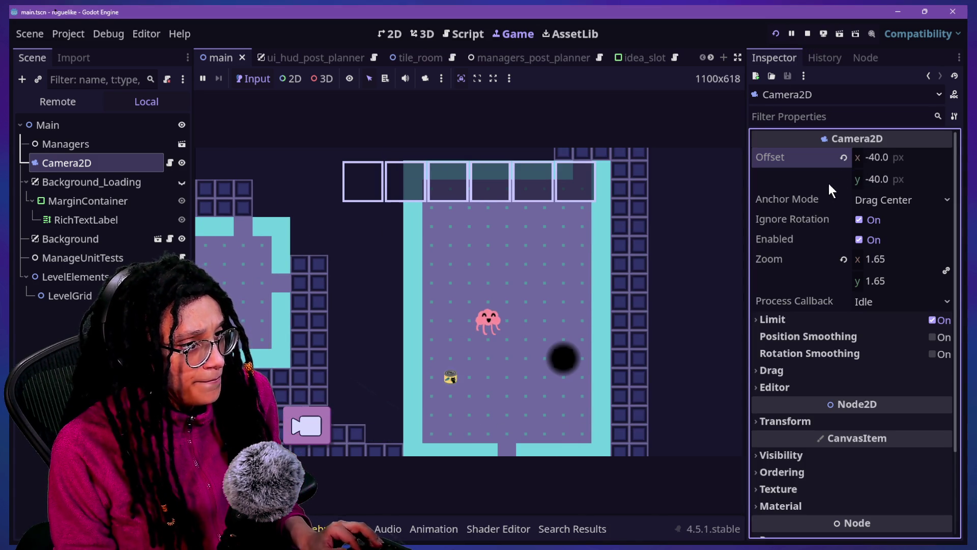
click(465, 34)
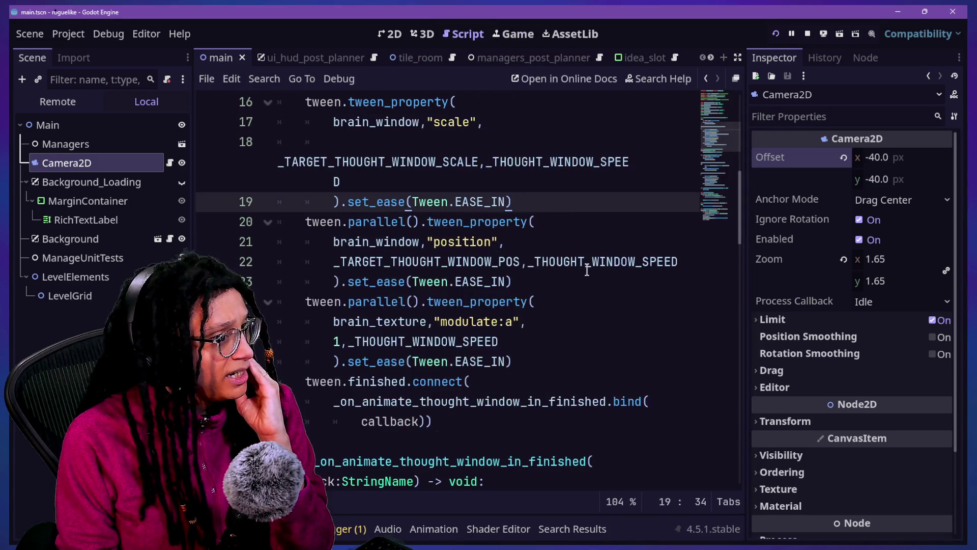
Open the quick file search and search for 'manage'
click(412, 322)
scroll(410, 324, up, 5)
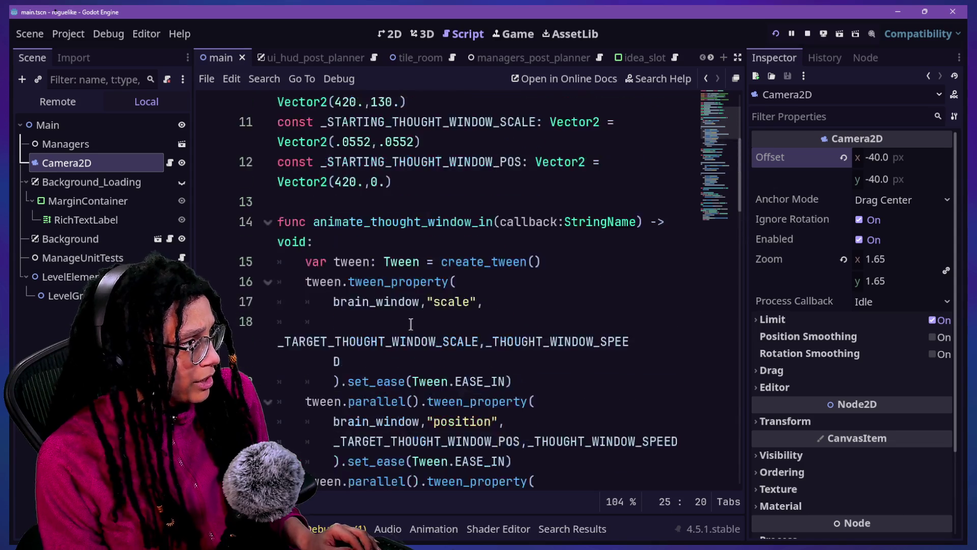
key(shift+alt+o)
text(mANA)
key(BackSpace)
key(BackSpace)
key(BackSpace)
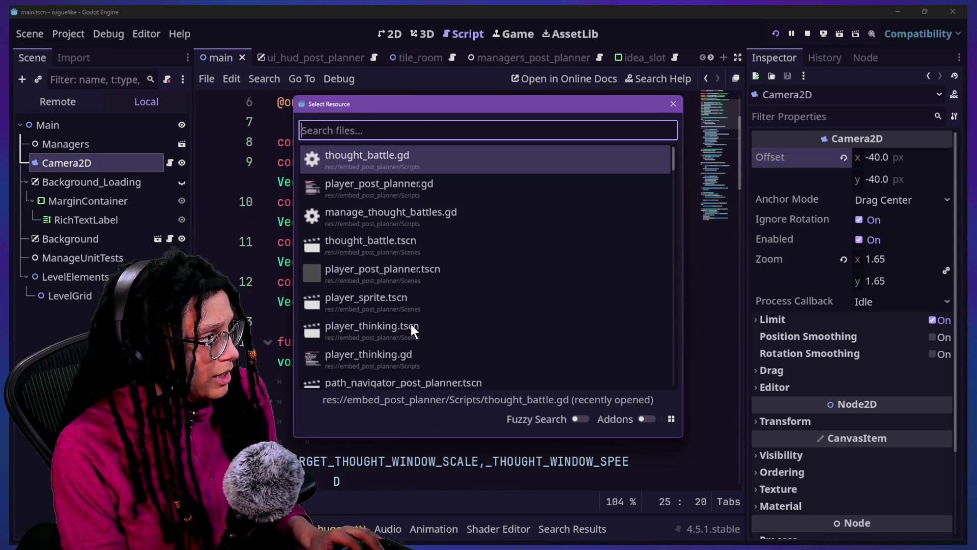
text(manage)
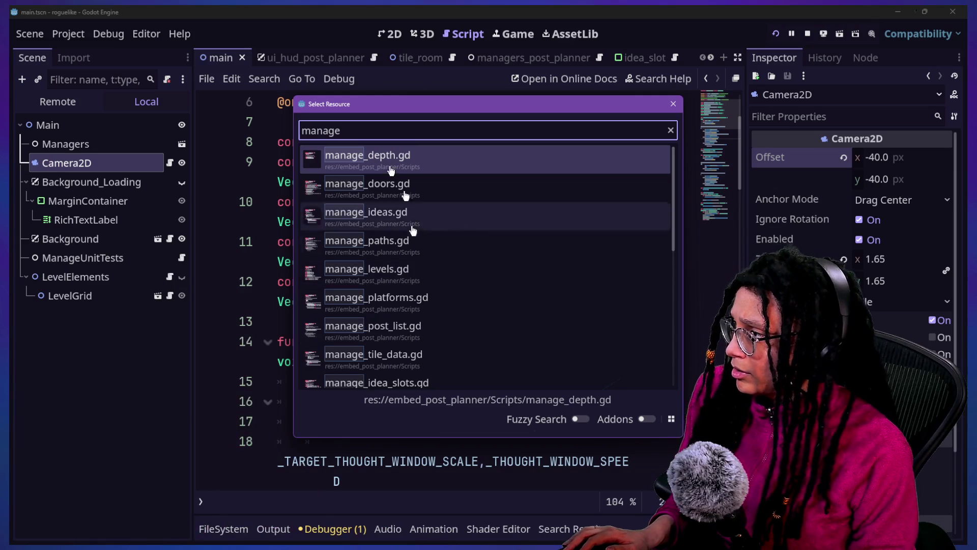
Narrow the search to 'manage_thou' and open manage_thought_battles.gd
key(Down)
key(Down)
key(Down)
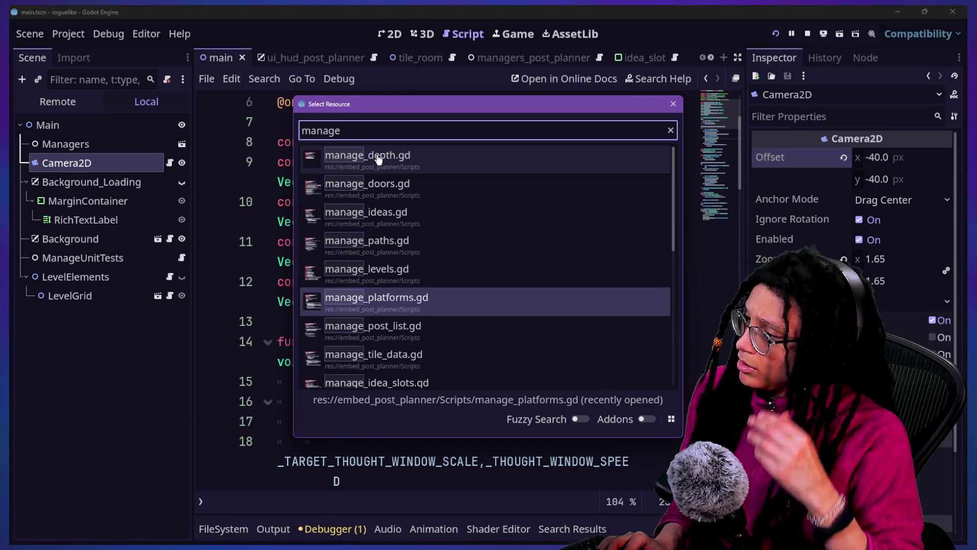
key(Up)
key(Up)
key(Down)
key(Down)
key(Down)
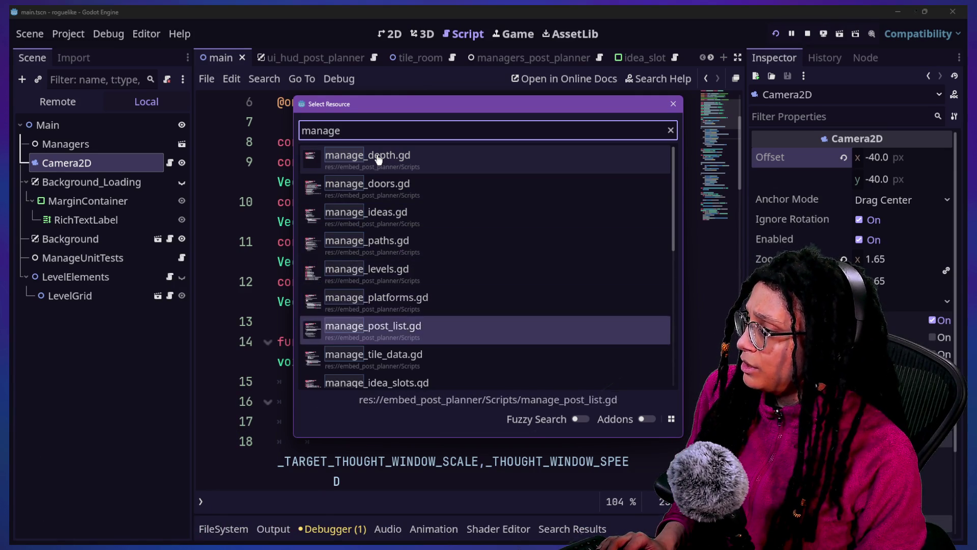
key(Up)
key(Up)
text(_thou)
key(Return)
scroll(482, 304, down, 3)
scroll(482, 304, up, 4)
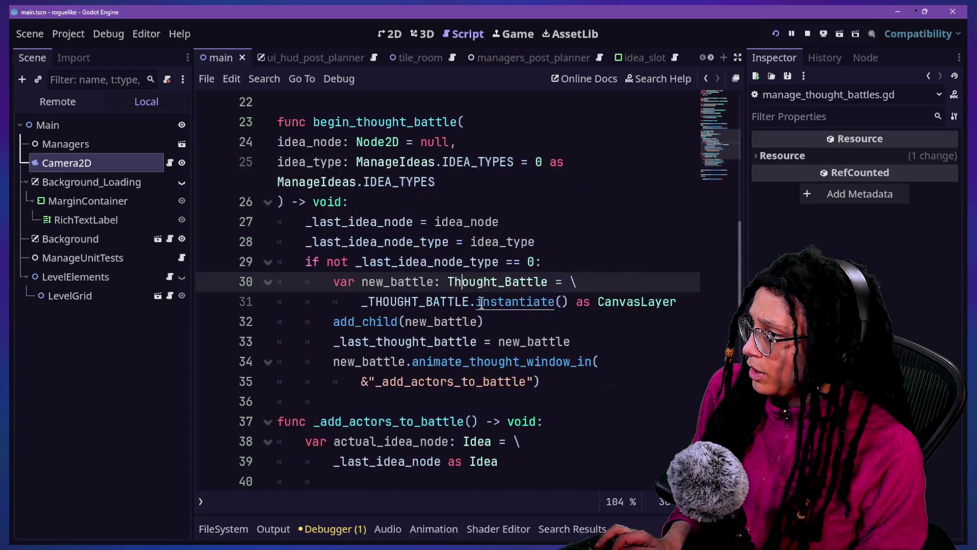
Switch the script editor to distraction-free mode with enlarged code text
key(ctrl+shift+F11)
key(ctrl+equal)
scroll(305, 349, down, 7)
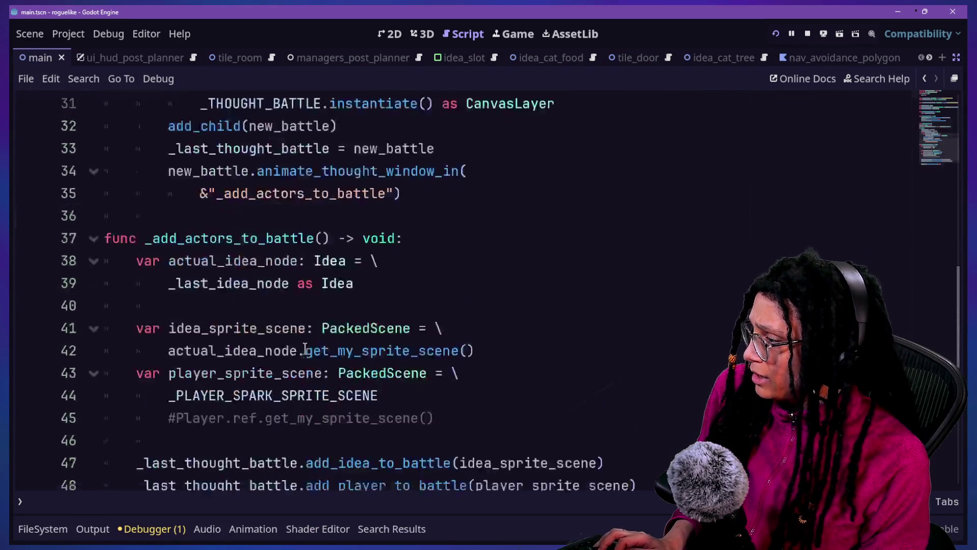
scroll(304, 349, up, 1)
scroll(305, 349, up, 7)
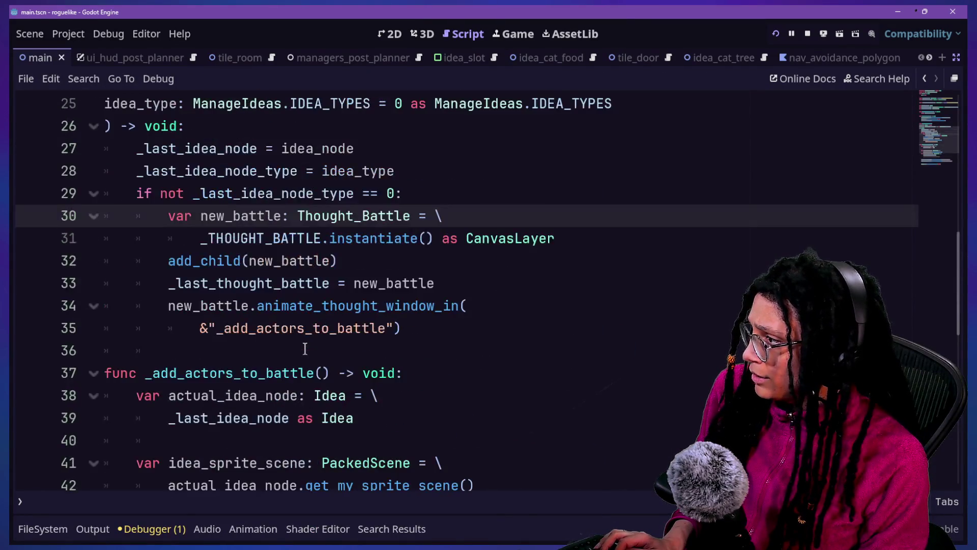
scroll(305, 349, up, 3)
scroll(305, 349, down, 3)
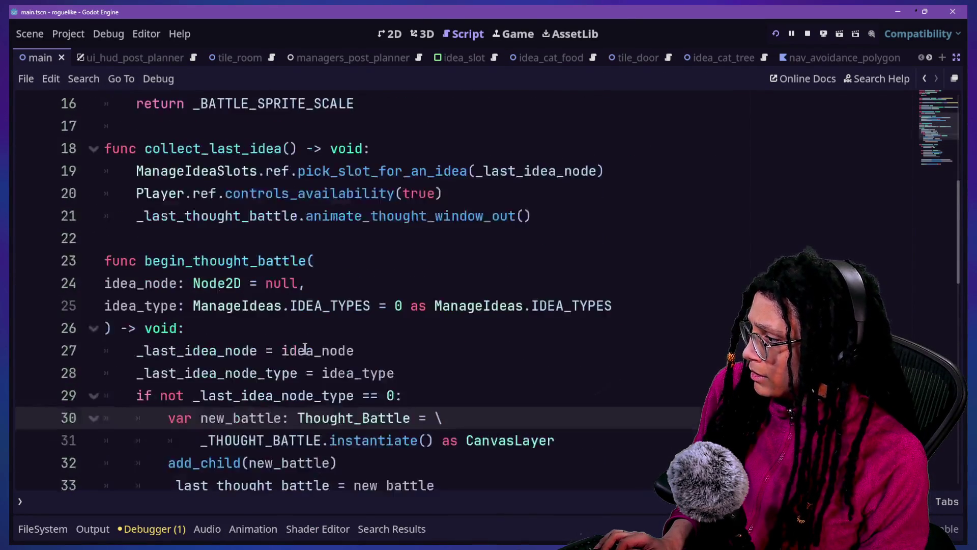
Restore the move_brain_window line after add_child and remove Player.ref.position from its argument
click(481, 388)
key(ctrl+z)
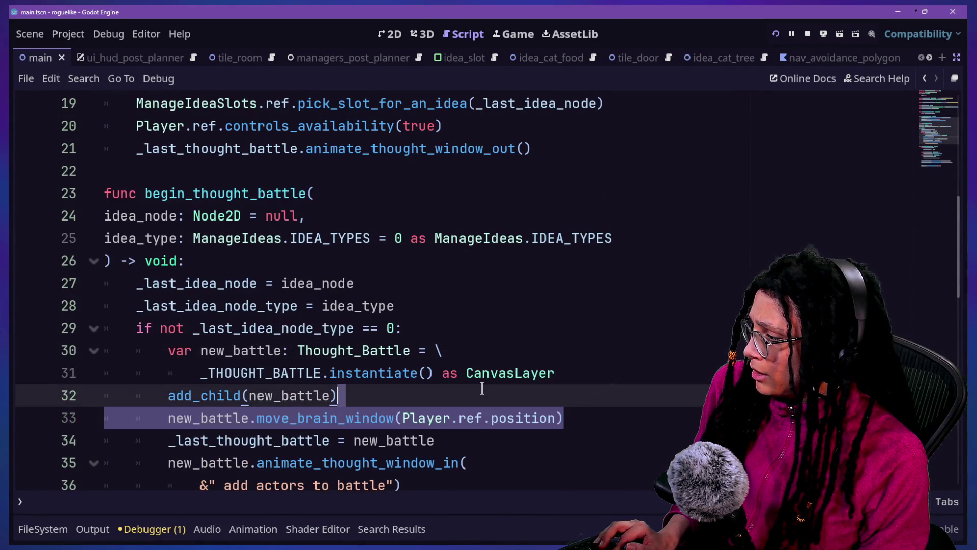
click(201, 444)
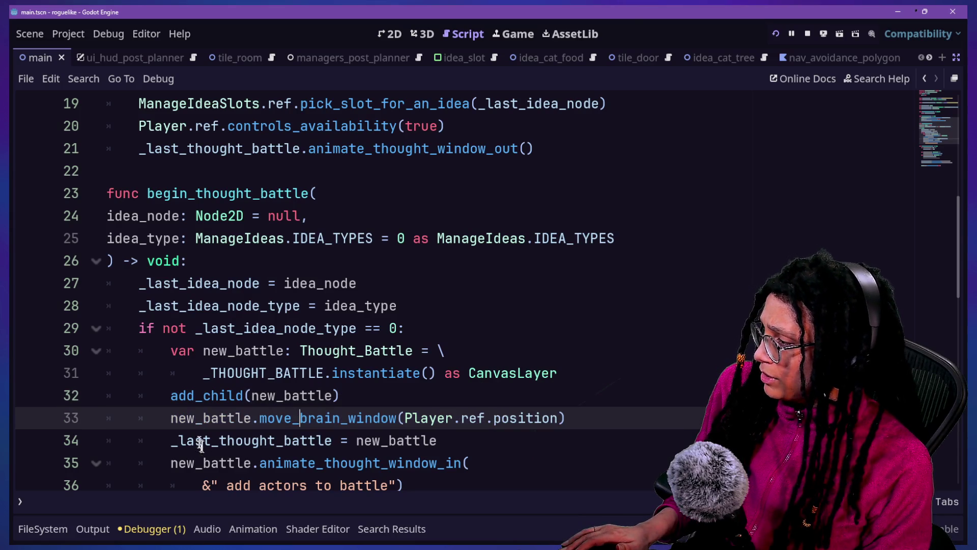
drag(218, 417, 302, 432)
click(459, 415)
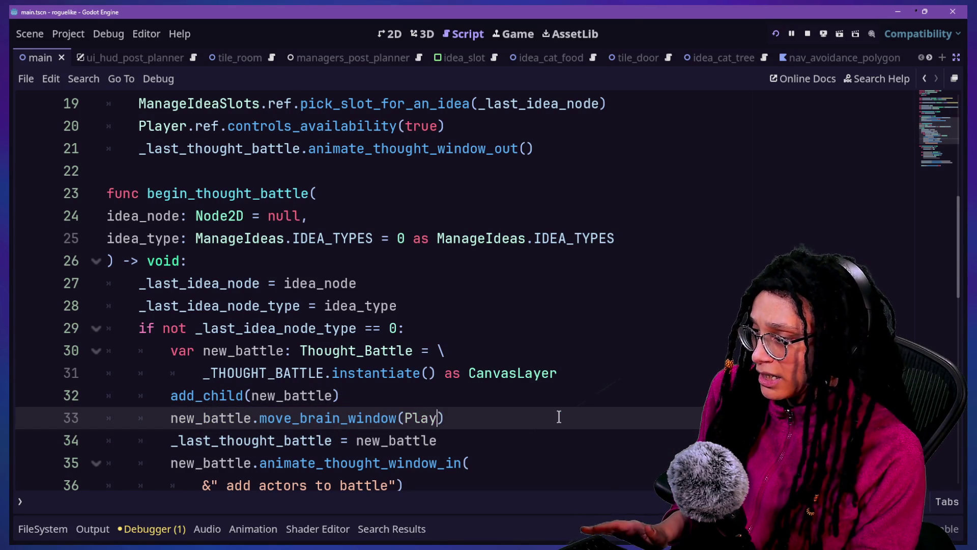
key(Left)
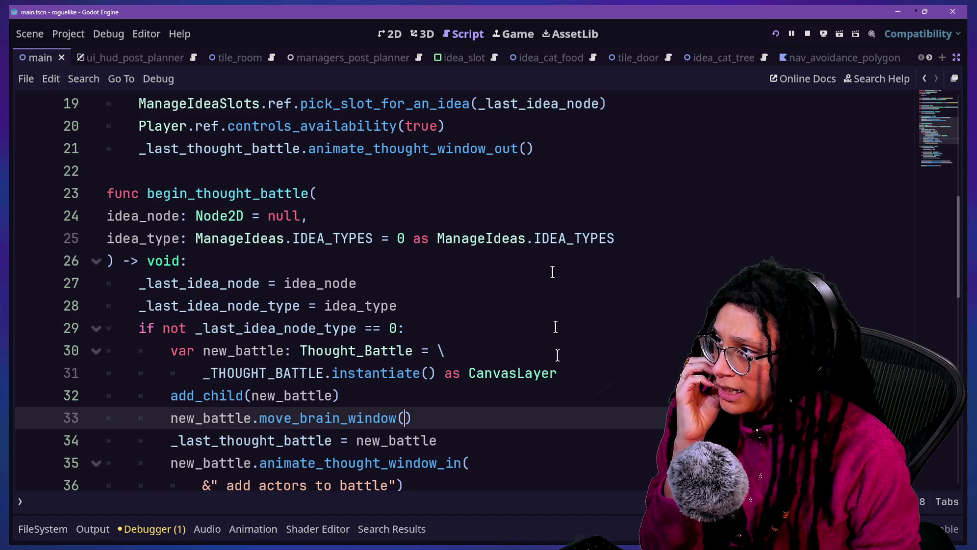
click(822, 33)
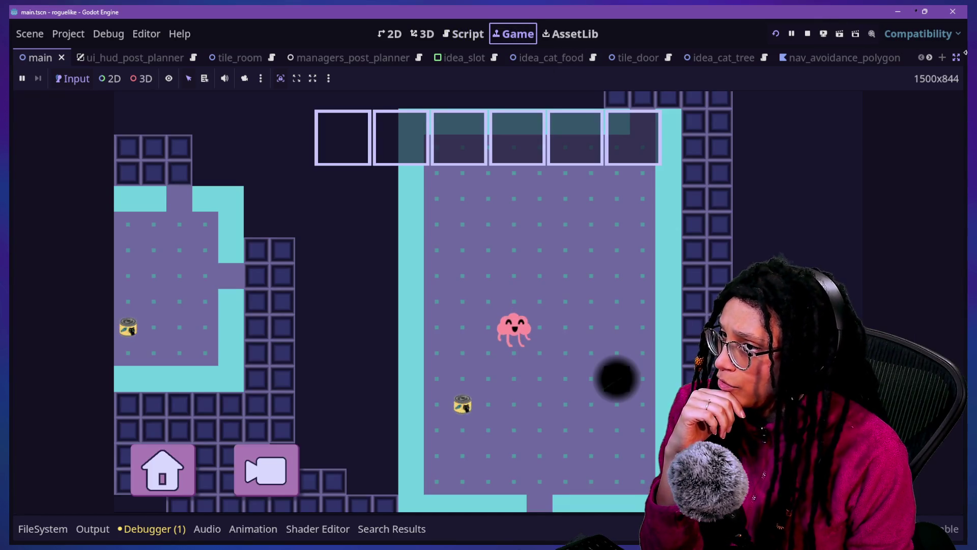
Inspect the live Camera2D under Main in the Remote tree, confirming position 1380, 380
key(shift+F11)
click(54, 102)
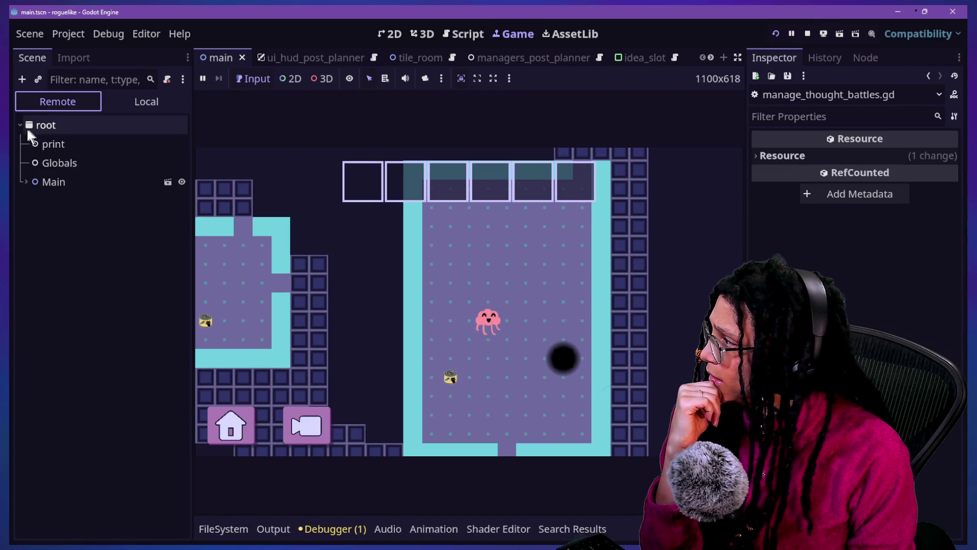
click(27, 182)
click(71, 219)
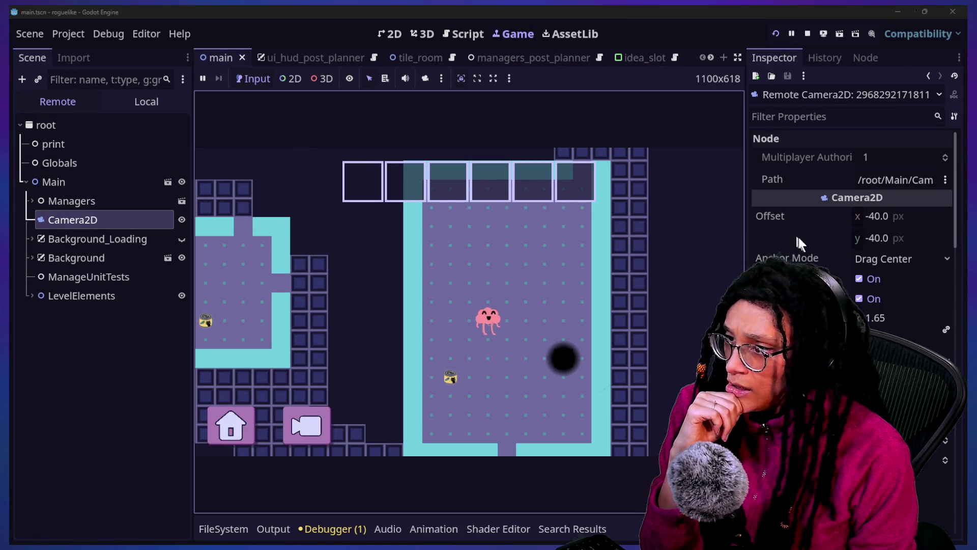
scroll(832, 240, down, 10)
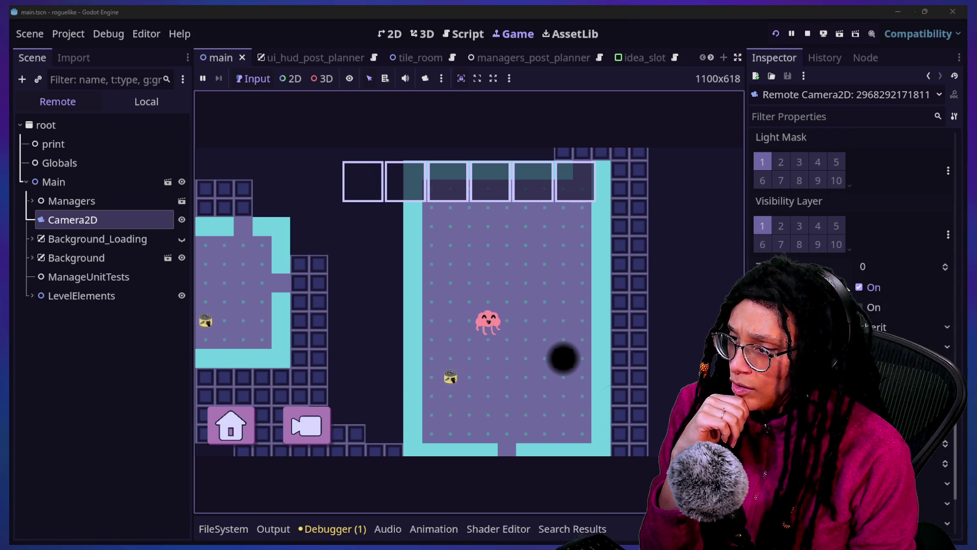
scroll(832, 240, up, 5)
scroll(850, 229, up, 4)
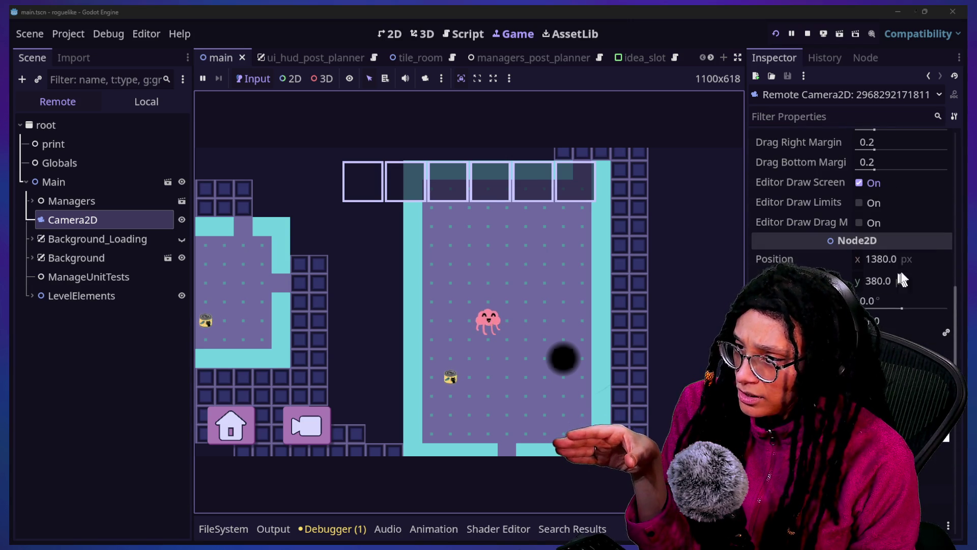
scroll(899, 265, down, 2)
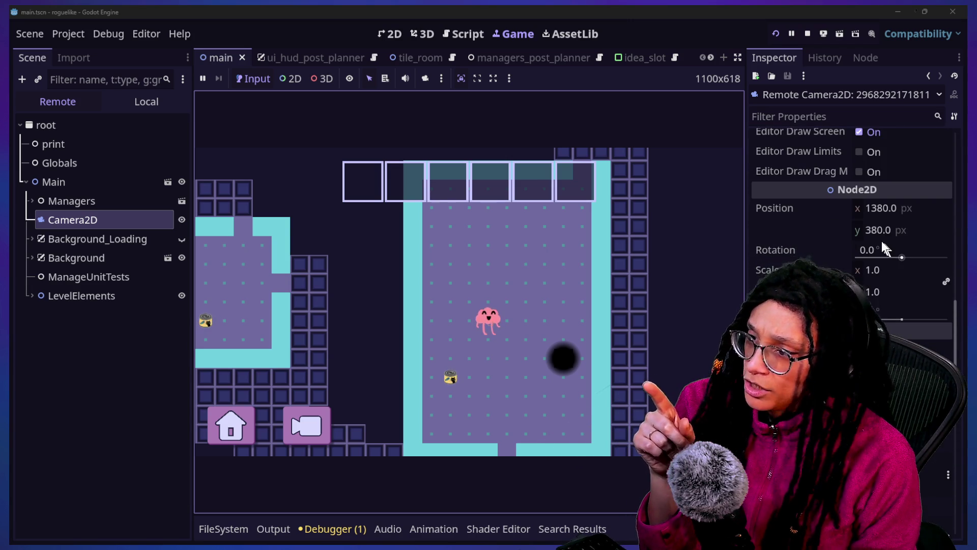
click(883, 210)
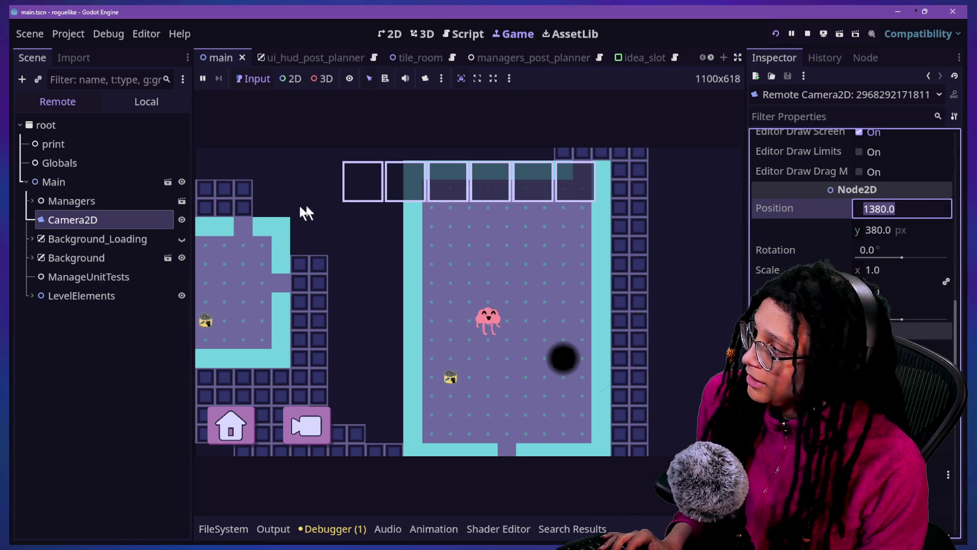
click(458, 34)
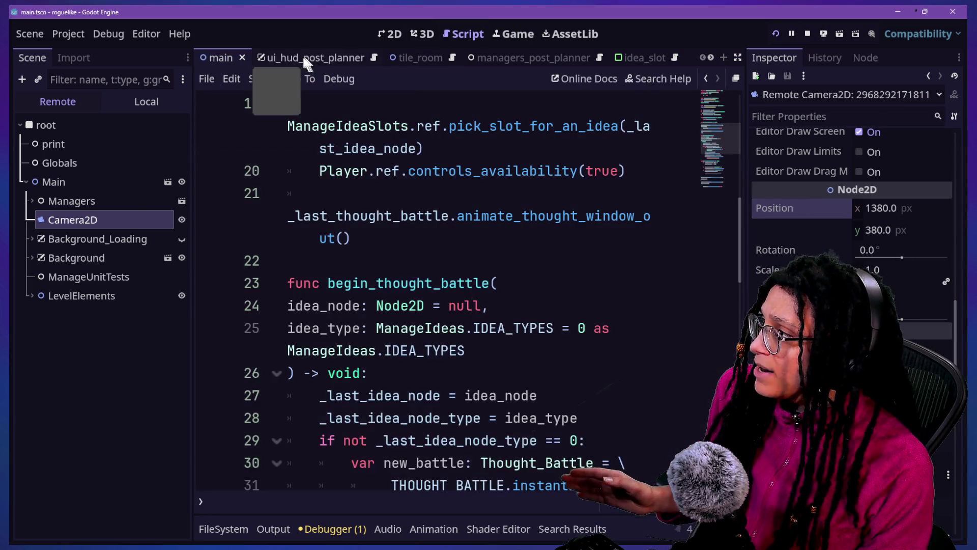
Widen the code view and locate the move_brain_window call in begin_thought_battle
click(134, 101)
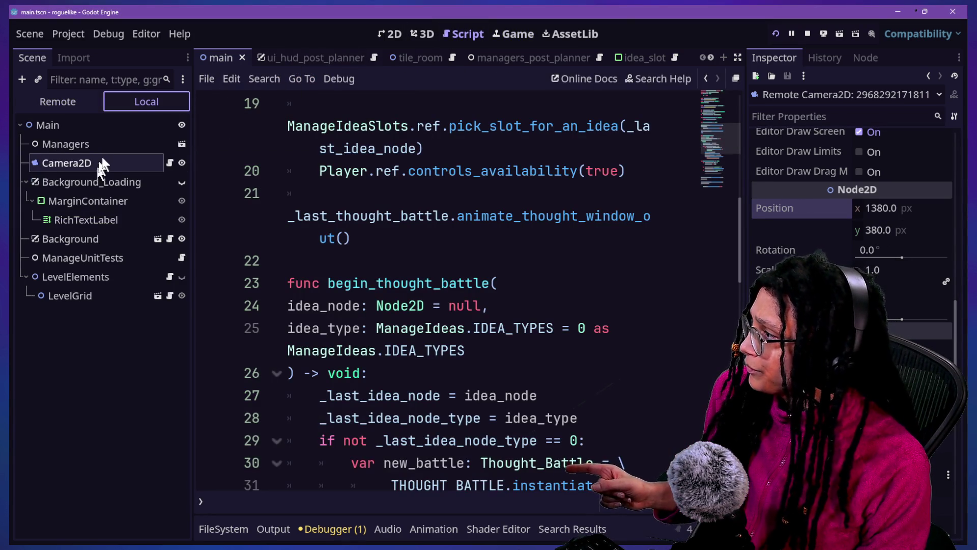
click(579, 328)
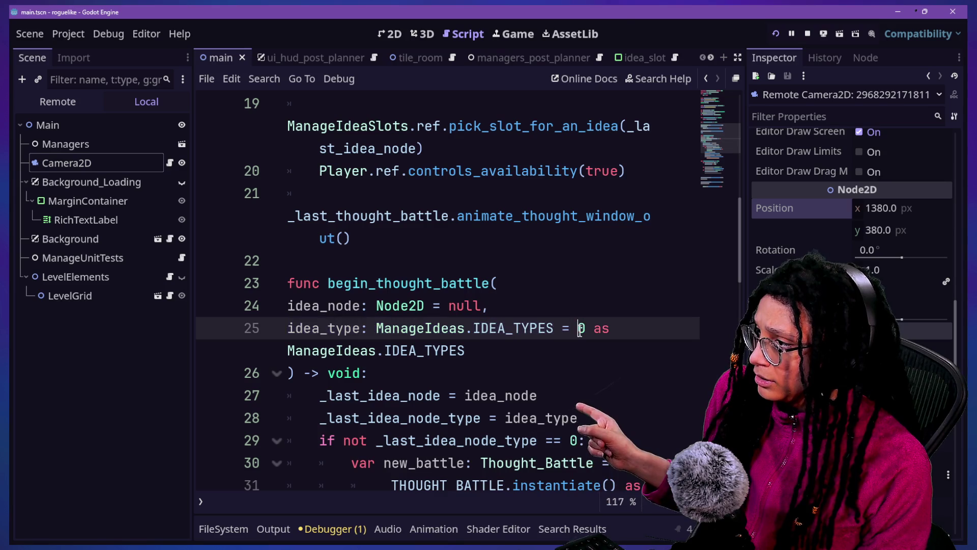
scroll(580, 330, down, 1)
key(ctrl+shift+F11)
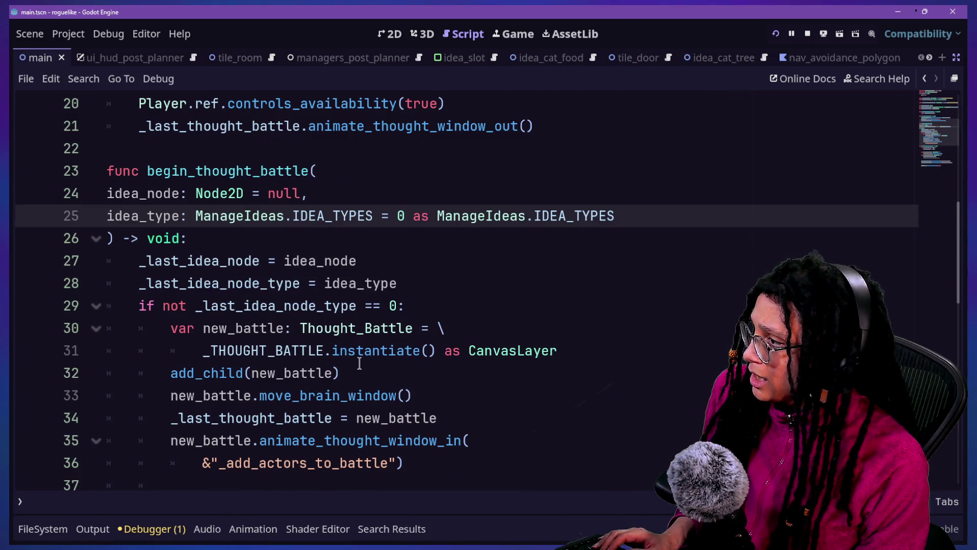
scroll(359, 363, up, 5)
scroll(360, 363, down, 2)
scroll(360, 363, down, 3)
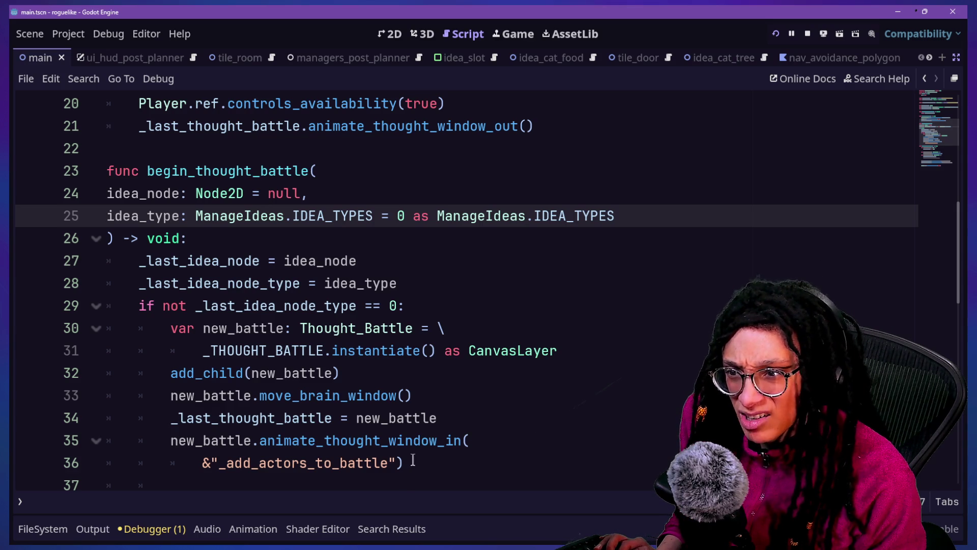
scroll(444, 452, up, 1)
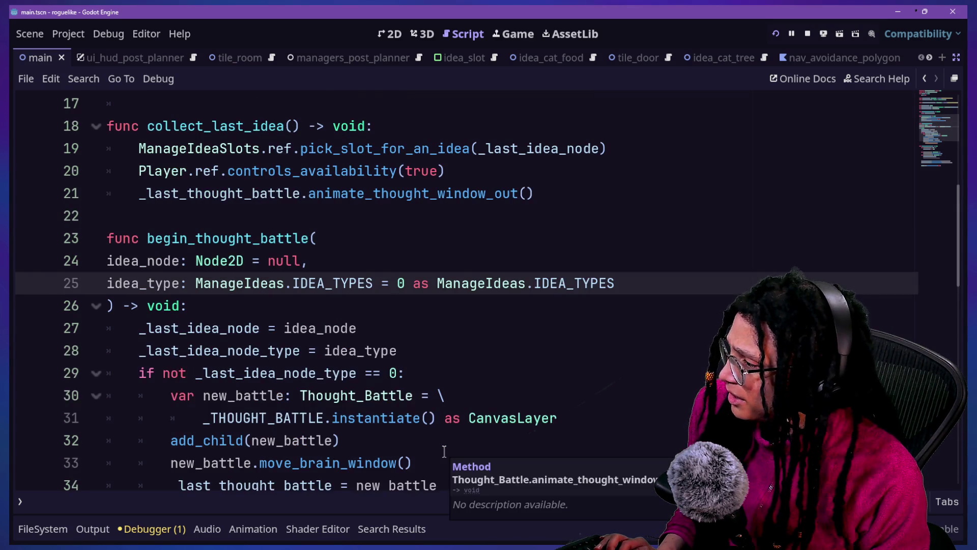
scroll(444, 451, down, 1)
Pass Camera_PostPlanner's position as the move_brain_window argument
click(452, 394)
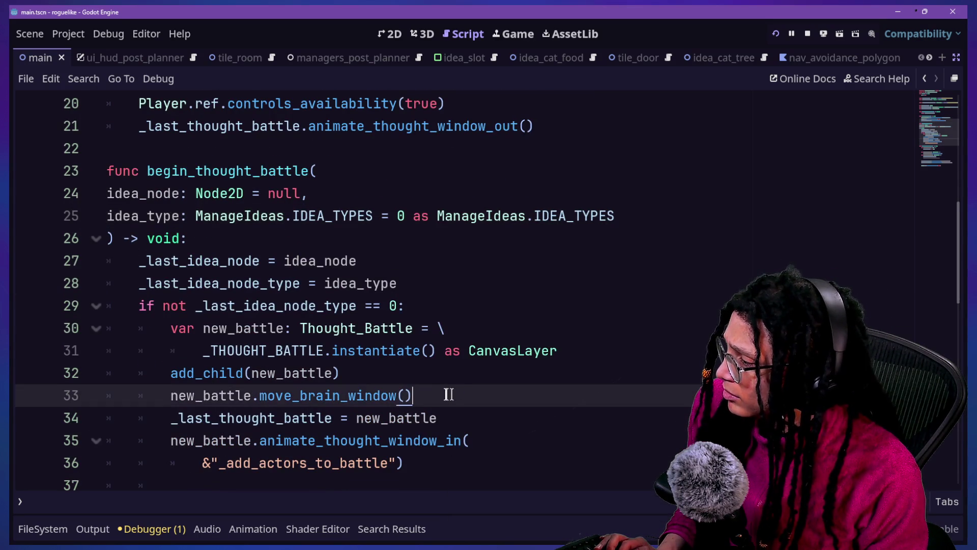
text(Camer)
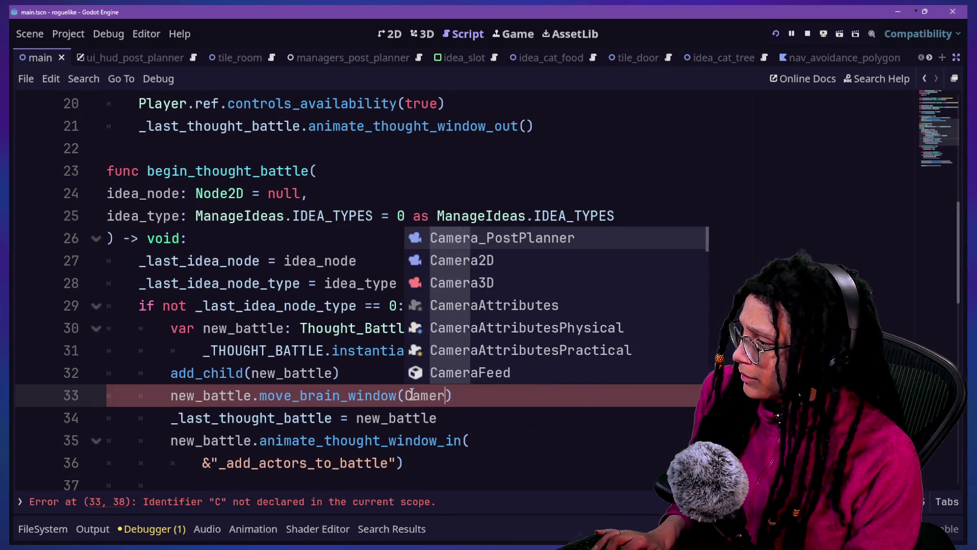
key(BackSpace)
text(2)
key(BackSpace)
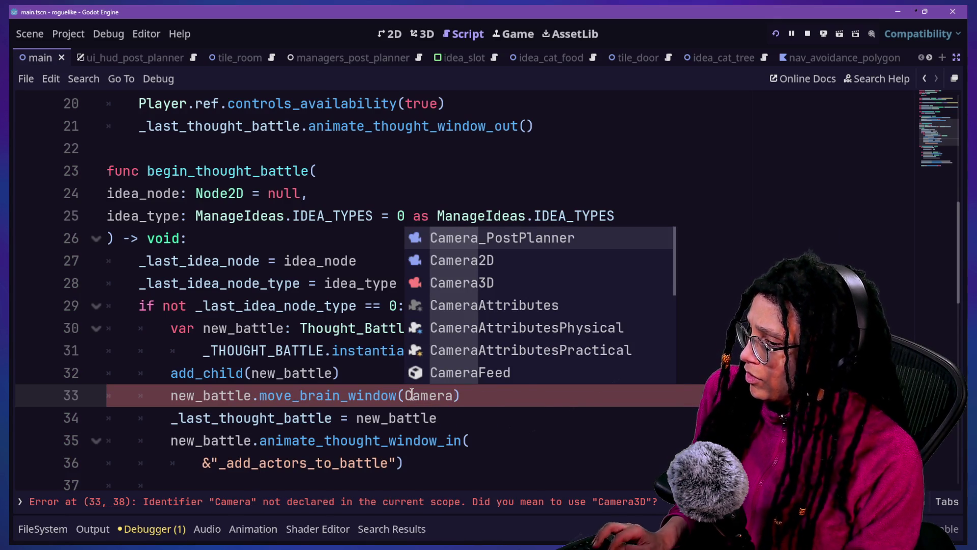
key(ctrl+shift+F11)
click(169, 164)
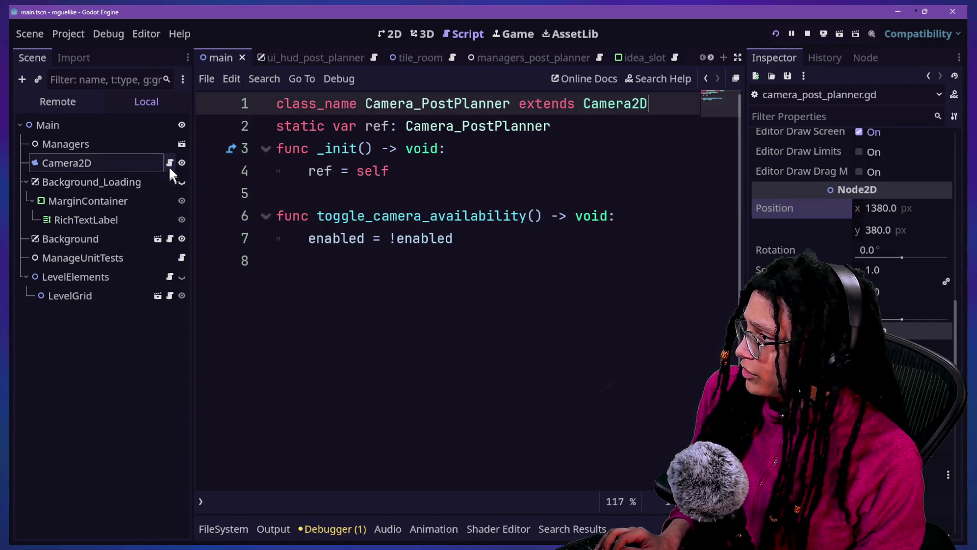
click(705, 78)
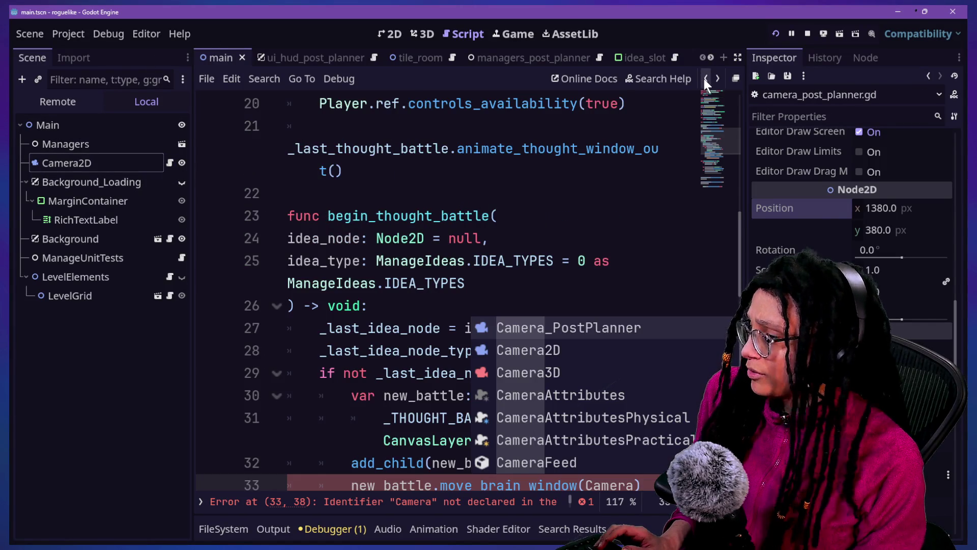
click(588, 326)
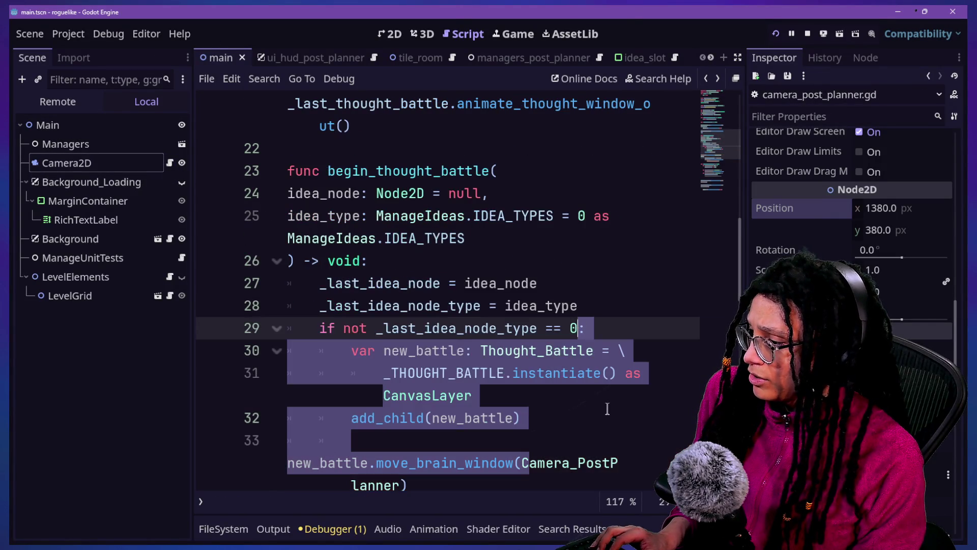
click(448, 466)
click(403, 483)
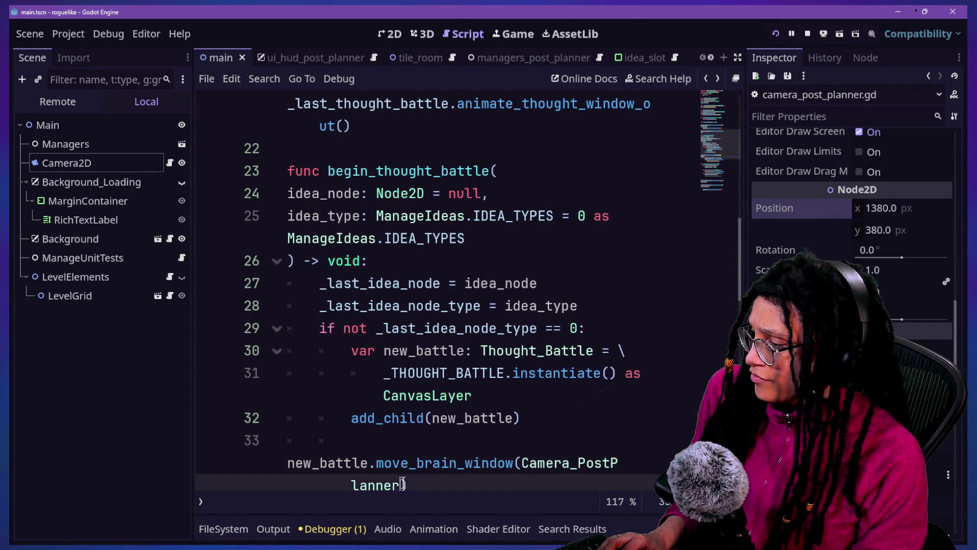
text(.ref.position)
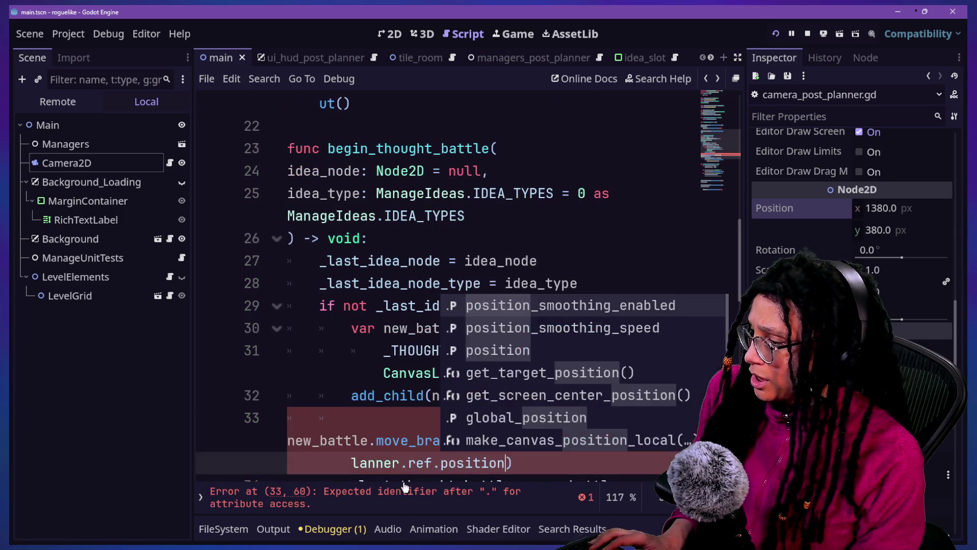
click(382, 402)
Jump to the Thought_Battle script definition, just after the window constants on line 12
click(392, 442)
scroll(541, 342, down, 1)
click(541, 350)
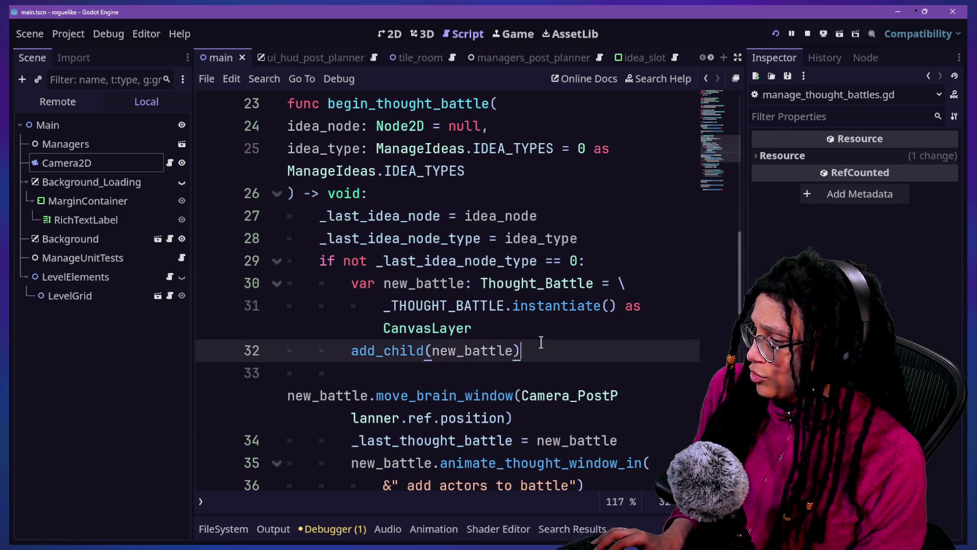
scroll(545, 351, down, 2)
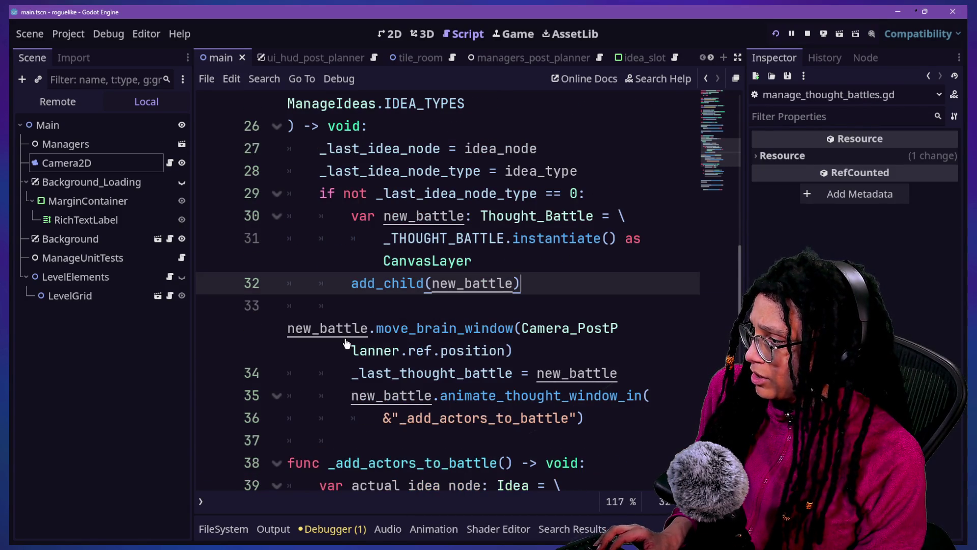
ctrl+click(512, 219)
click(528, 345)
ctrl+scroll(527, 345, down, 1)
scroll(528, 346, down, 4)
scroll(528, 346, up, 4)
Add the function header 'func move_brain_window(to:Vector2) -> void:'
key(Return)
key(Return)
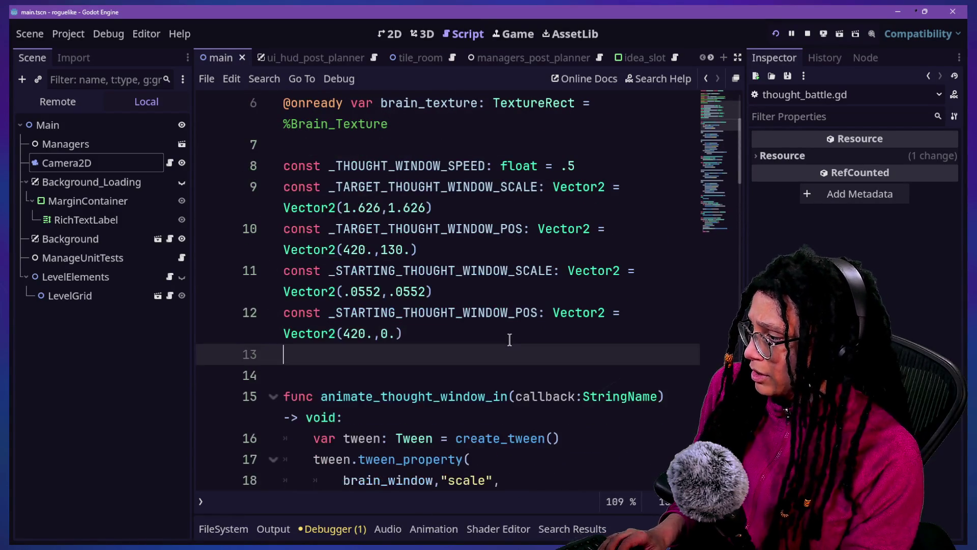
text(func move_brain_window(to:)
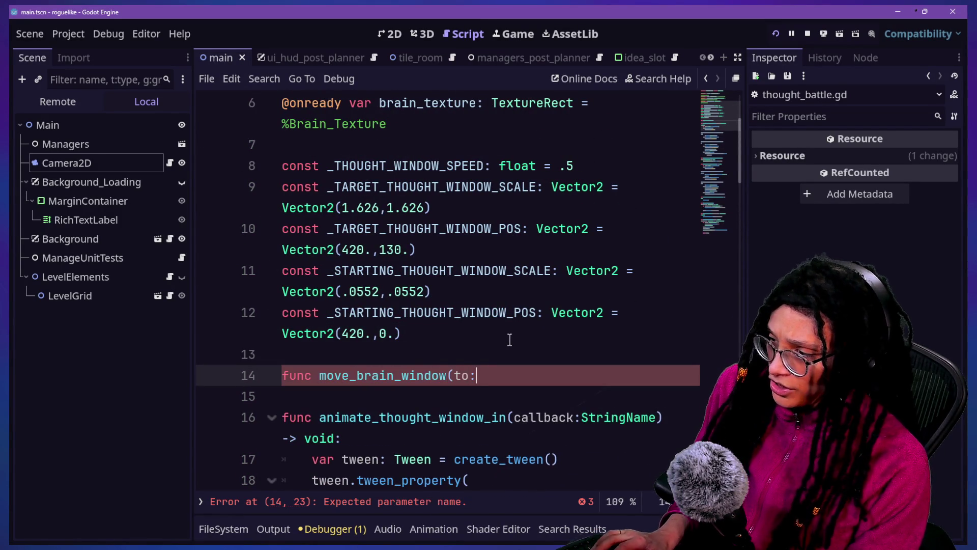
key(BackSpace)
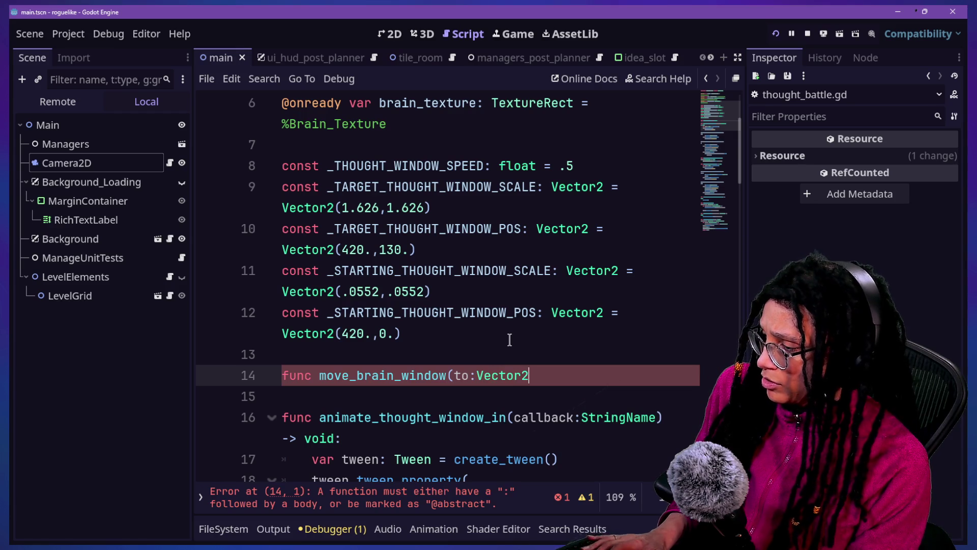
text() -> void:)
key(Return)
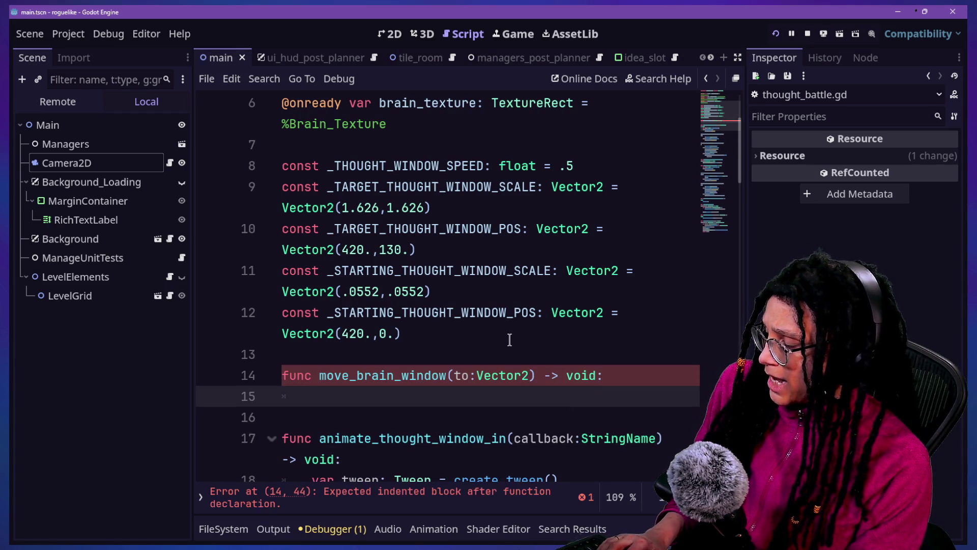
text(bt)
key(BackSpace)
key(BackSpace)
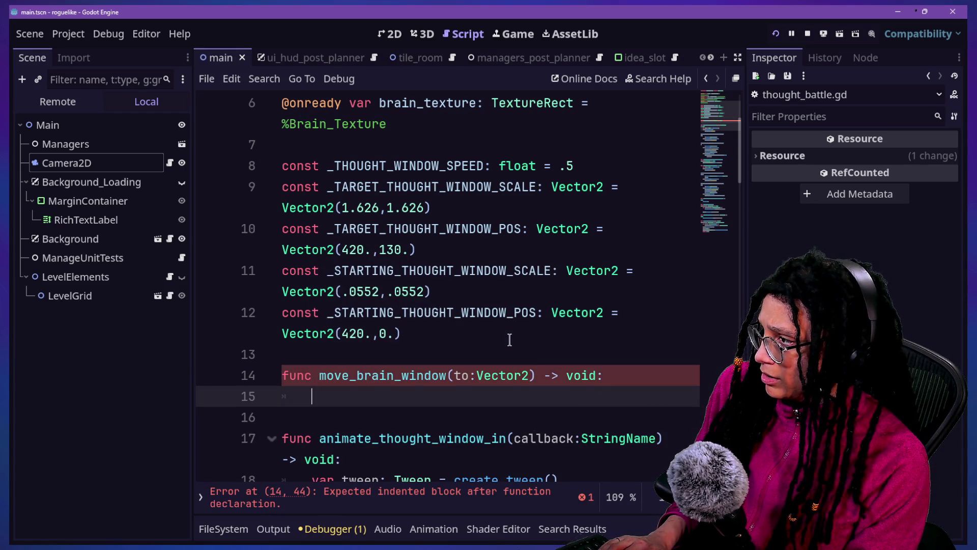
Fill the new function's body with 'brain_window.position = to'
scroll(510, 340, up, 3)
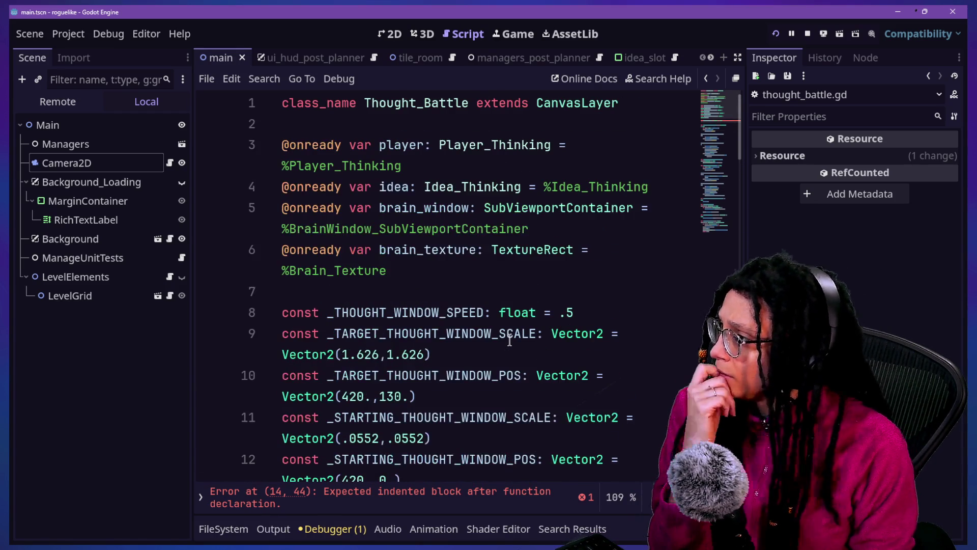
scroll(509, 340, down, 5)
scroll(509, 339, up, 5)
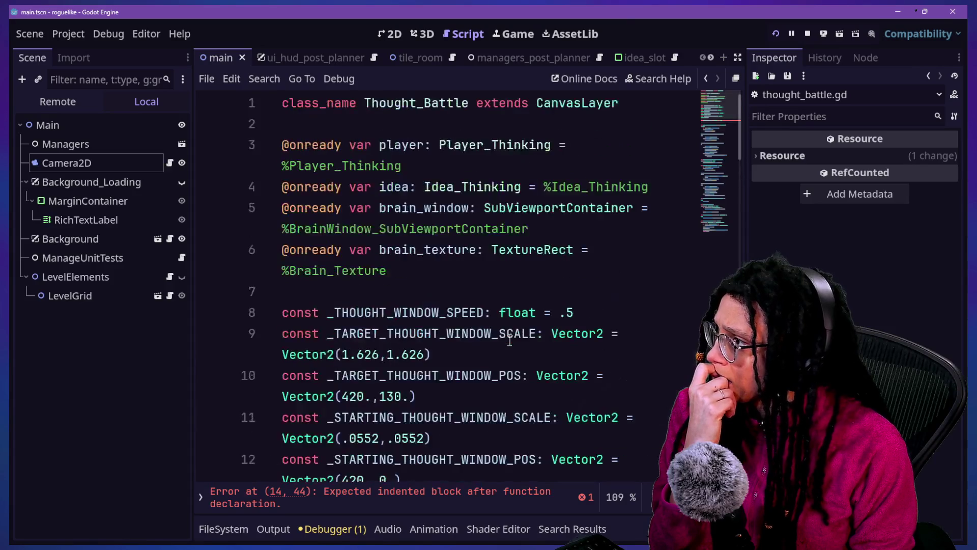
scroll(509, 339, down, 3)
text(brain)
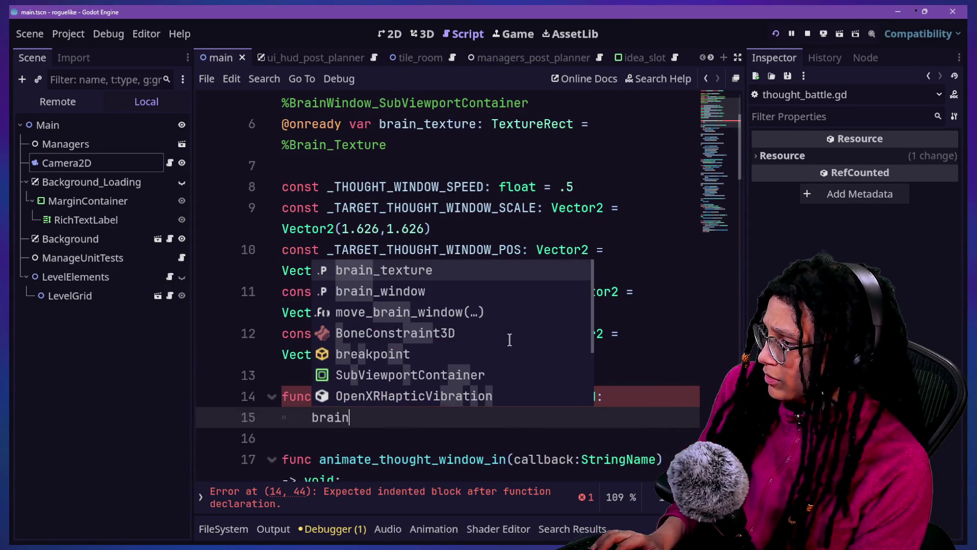
key(Down)
key(Return)
text(.position = to)
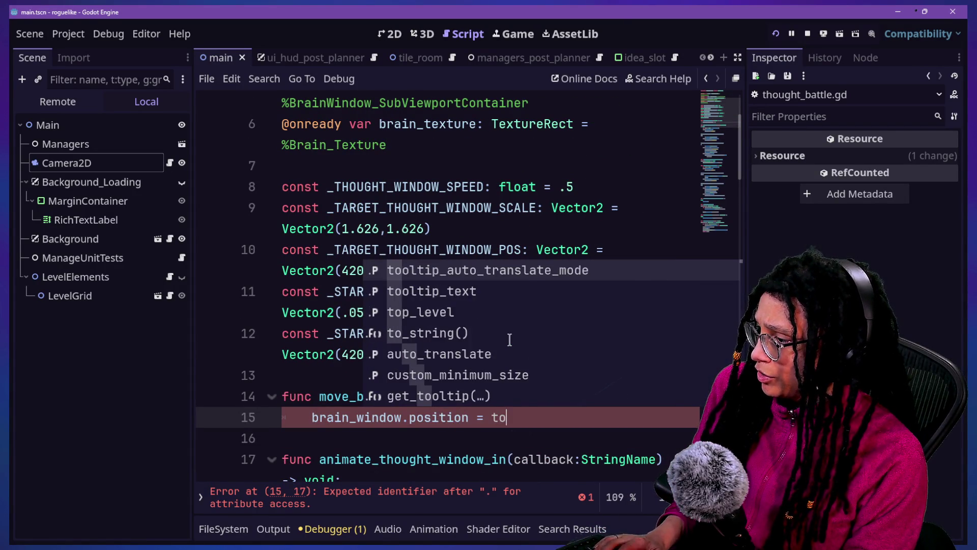
click(777, 33)
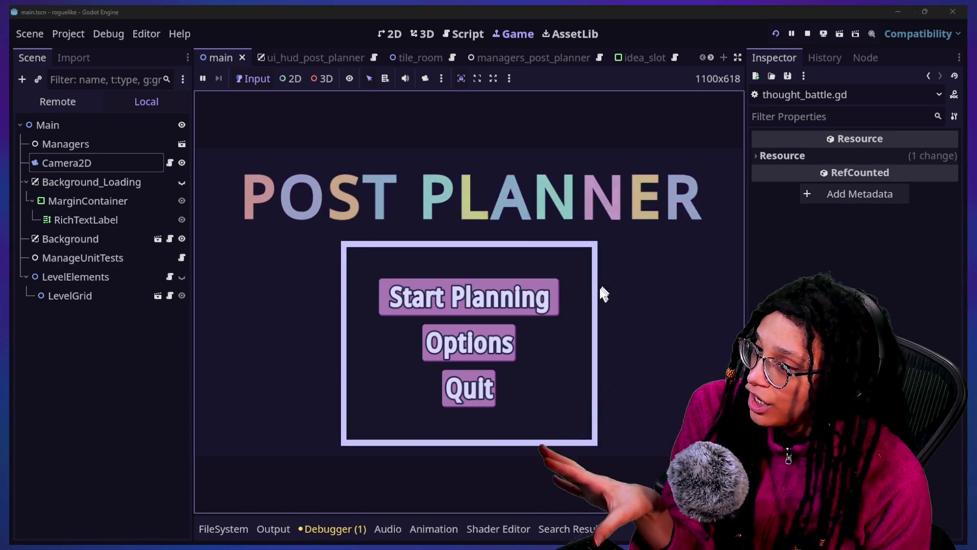
Start planning on Catstagram, walk into a star to trigger a thought battle, then return to the script
click(500, 297)
click(502, 297)
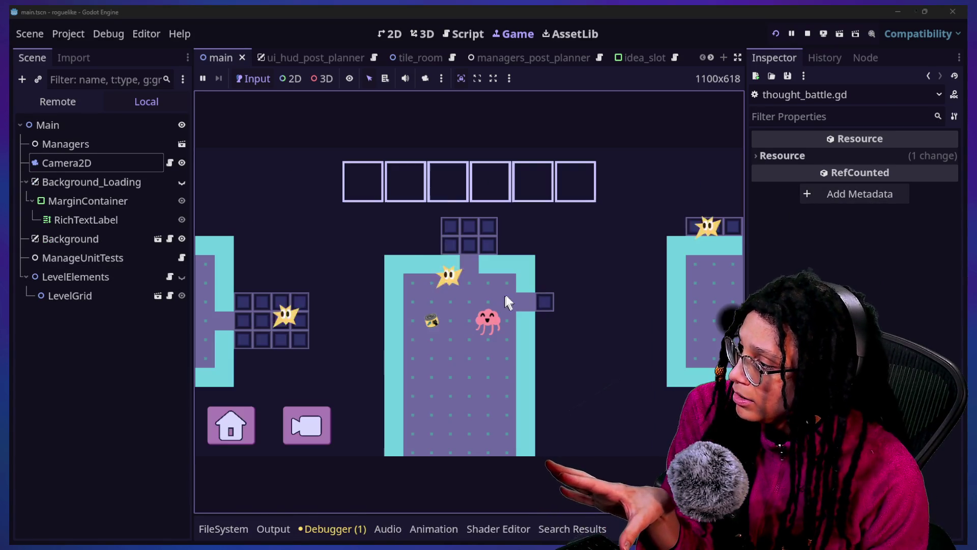
click(544, 294)
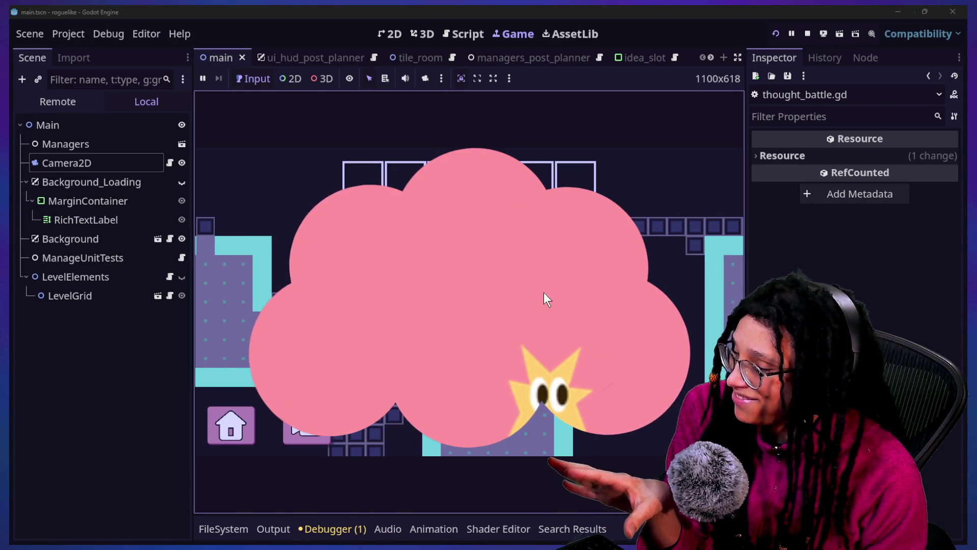
click(454, 38)
click(326, 291)
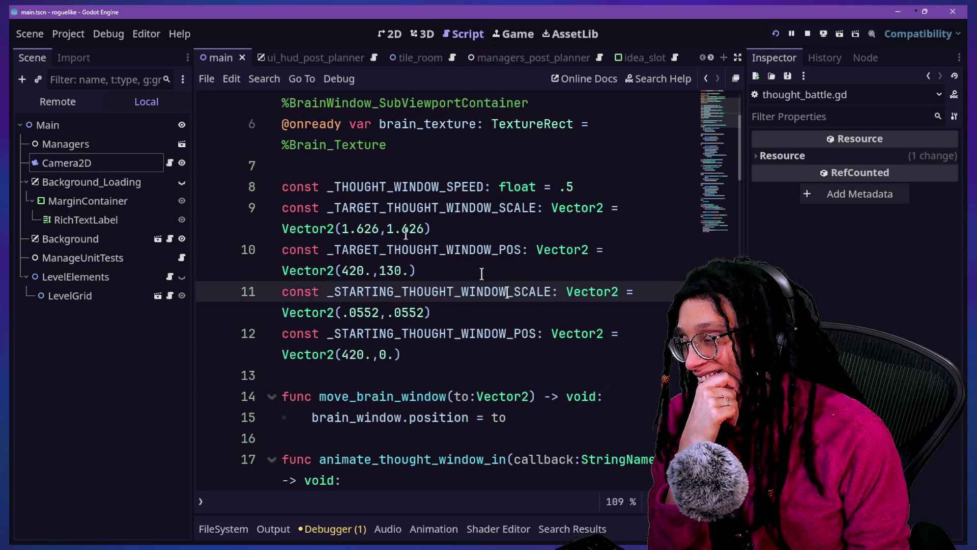
click(497, 376)
scroll(479, 375, down, 1)
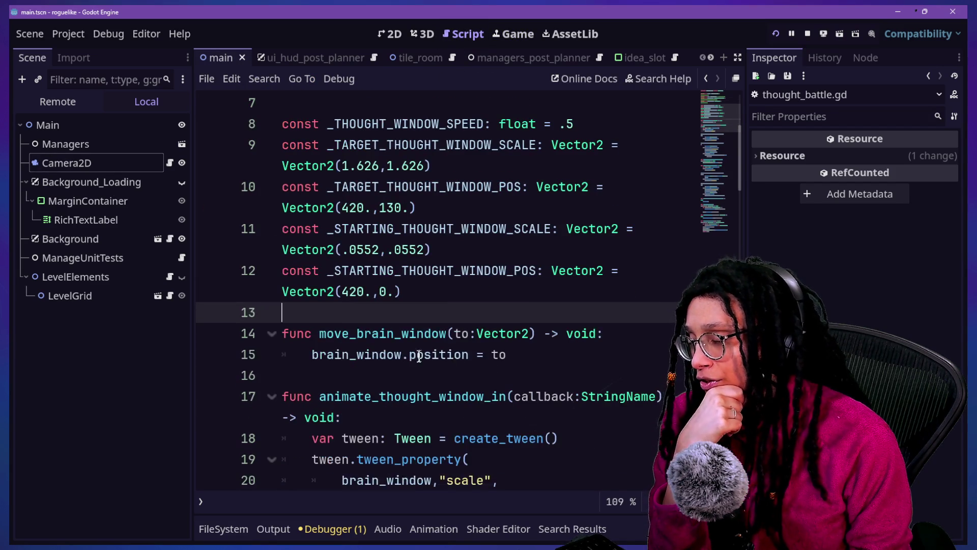
mouse_move(412, 359)
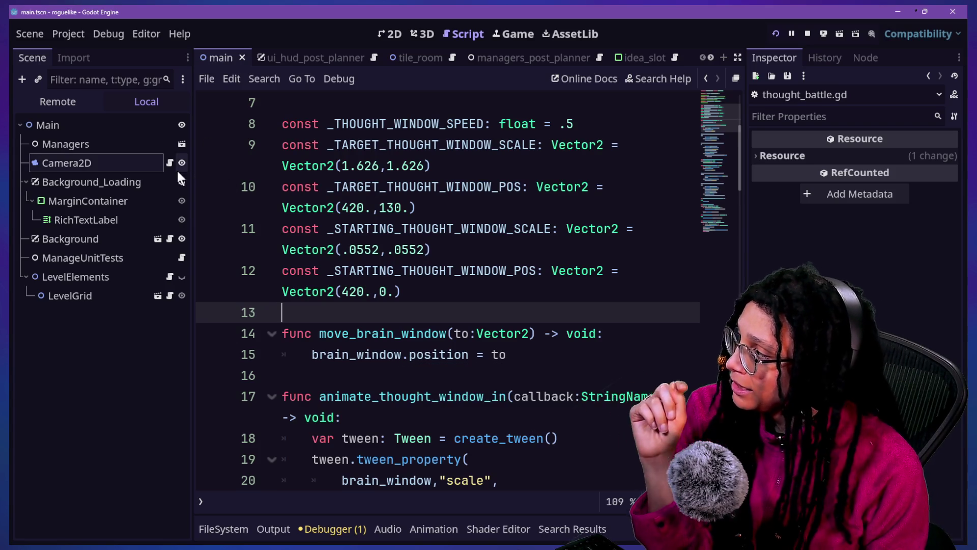
click(464, 347)
mouse_move(465, 347)
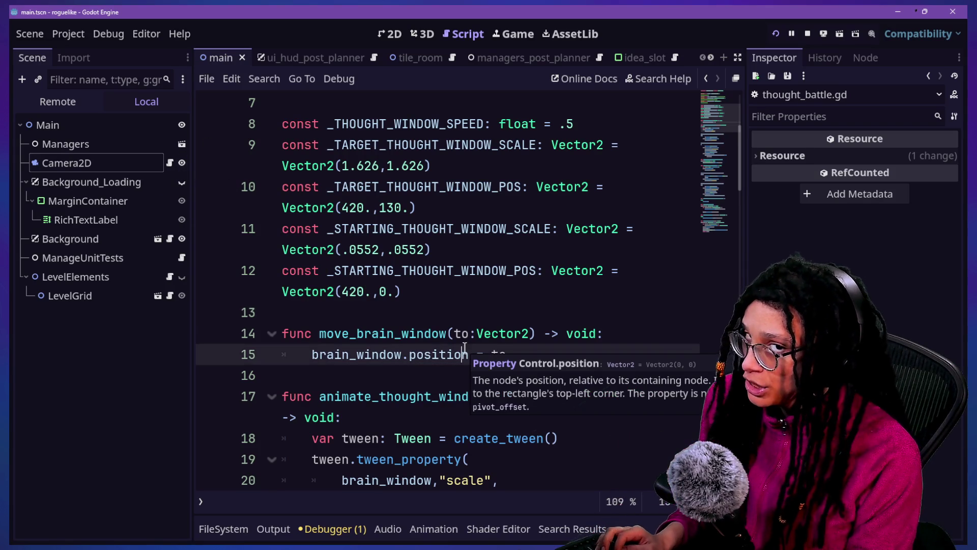
key(shift+alt+o)
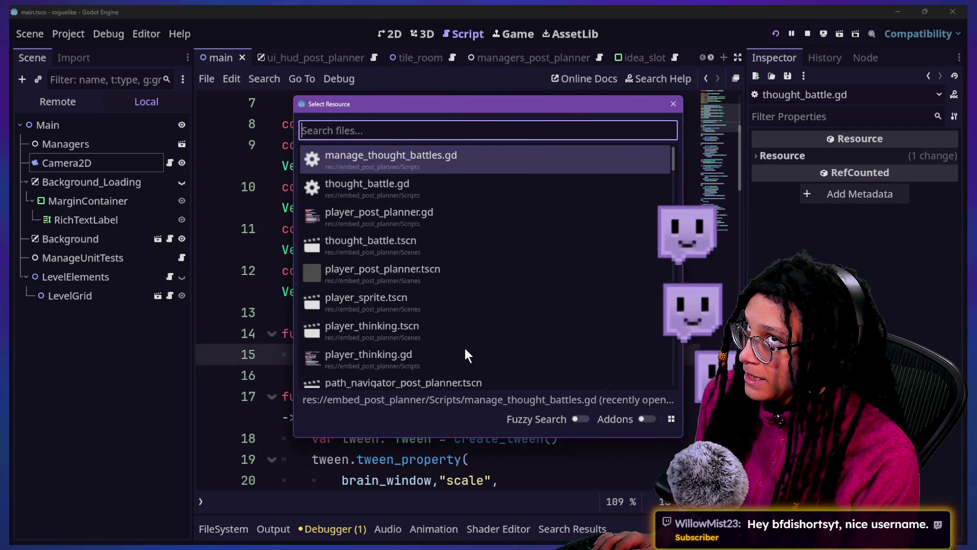
text(idea_)
key(BackSpace)
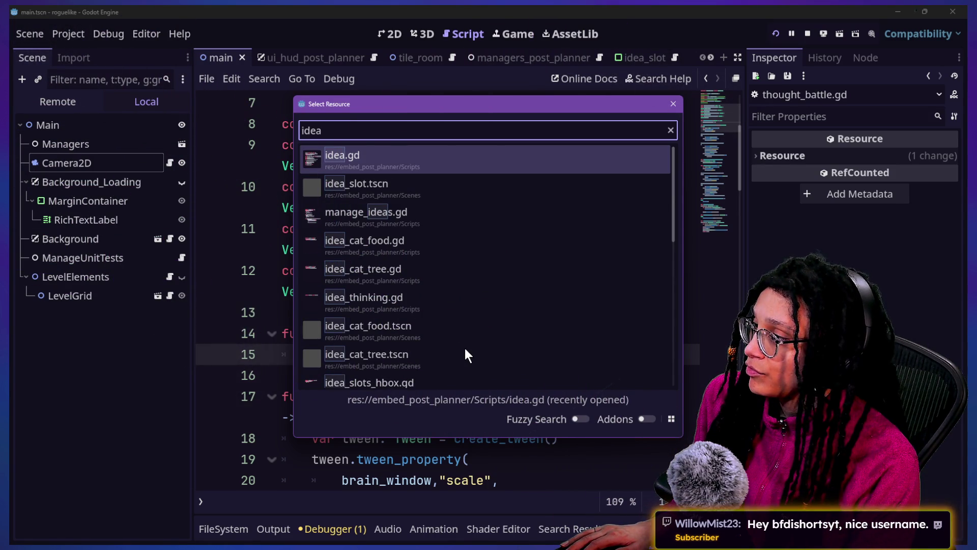
key(Escape)
key(End)
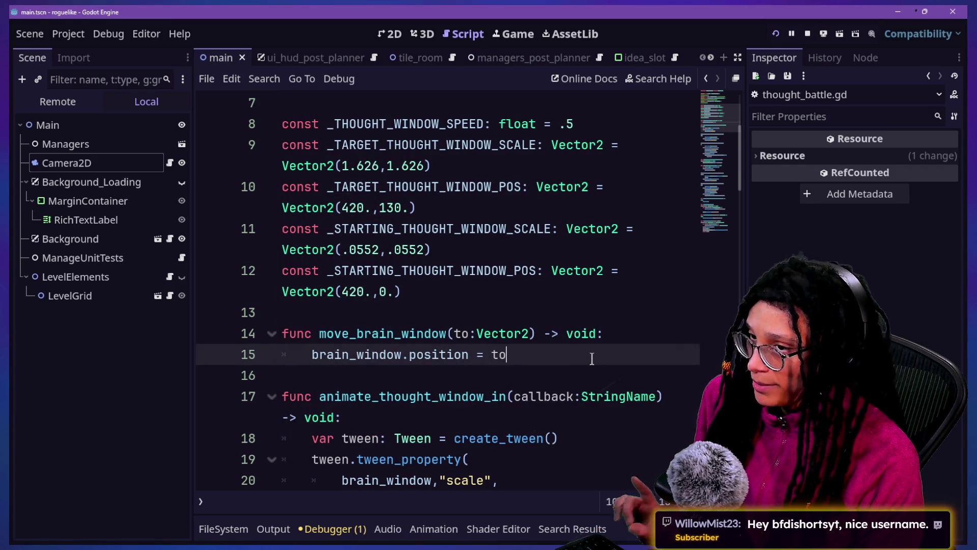
key(shift+Up)
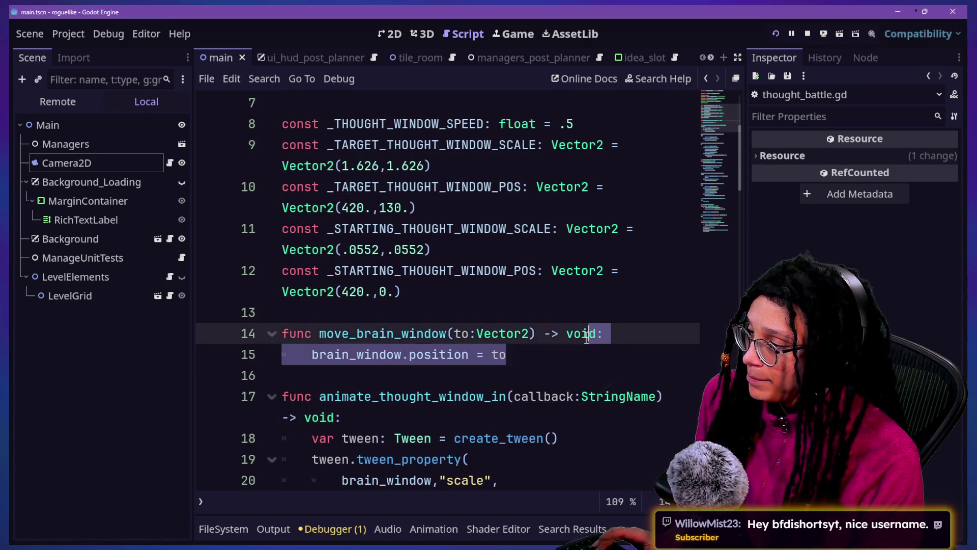
Comment out move_brain_window, save, and browse the 'manage' scripts in quick open
key(ctrl+k)
key(ctrl+s)
key(alt+shift+o)
text(manage)
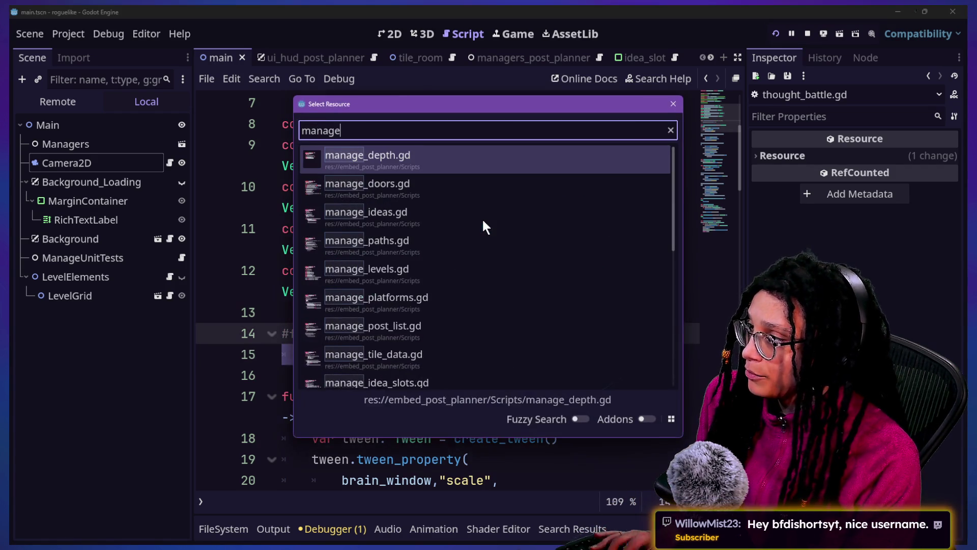
key(Down)
key(Down)
key(Down)
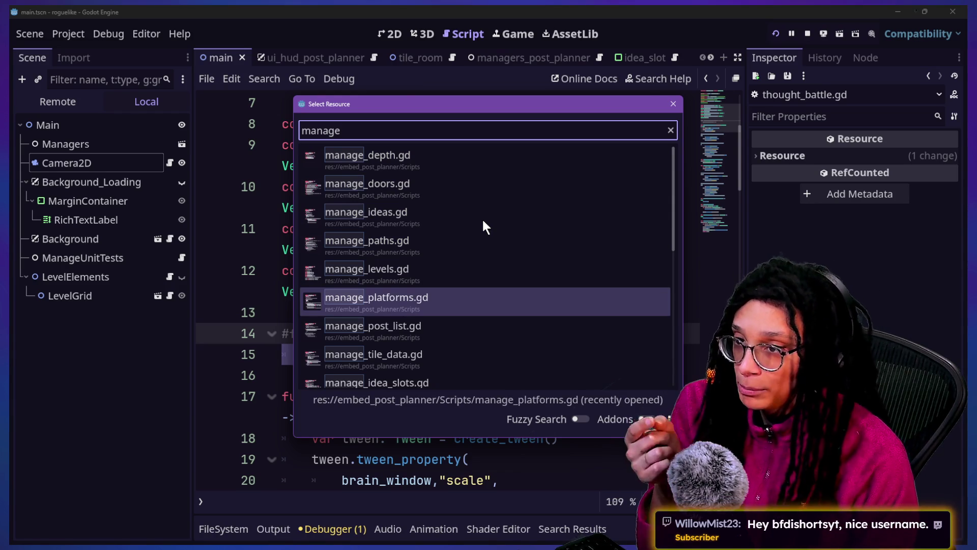
key(Up)
key(Up)
key(Up)
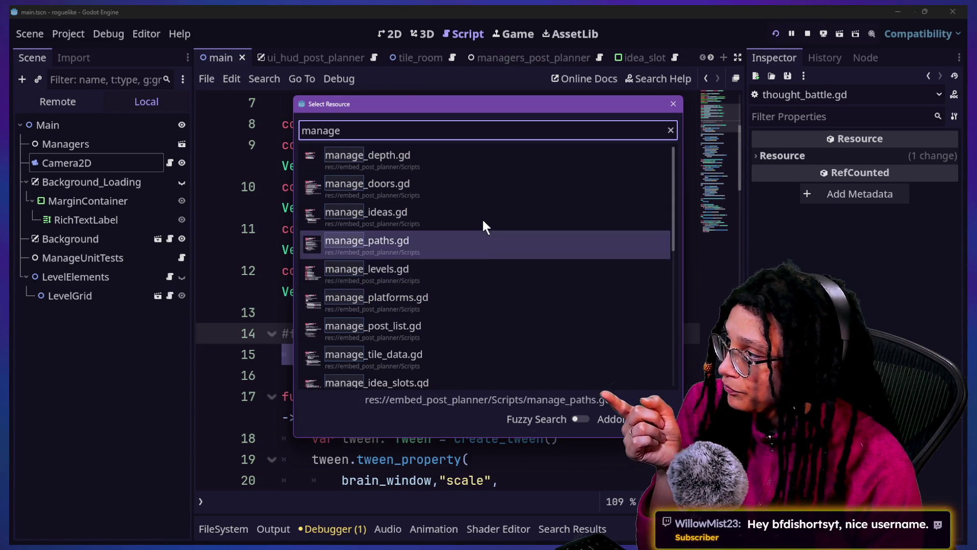
key(Down)
key(Down)
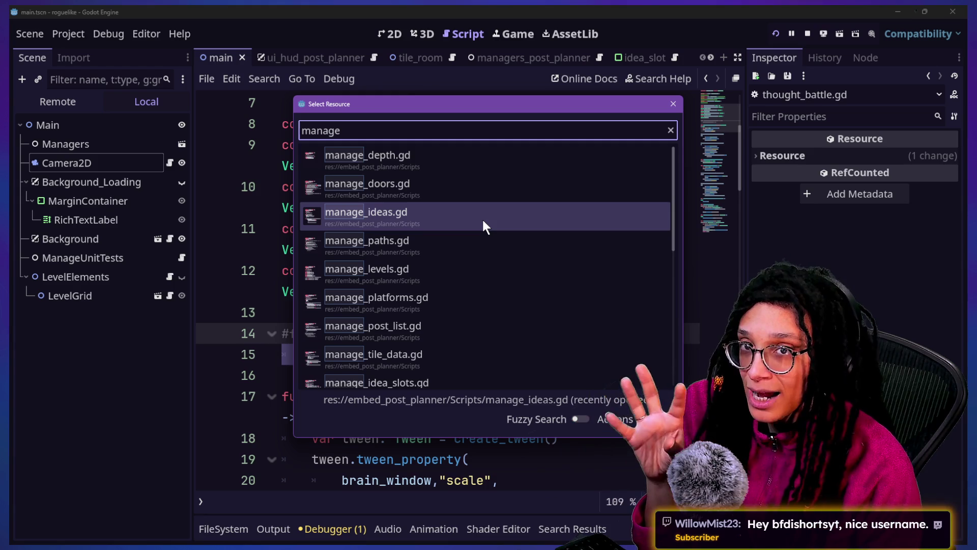
key(Down)
key(Up)
key(Up)
key(Up)
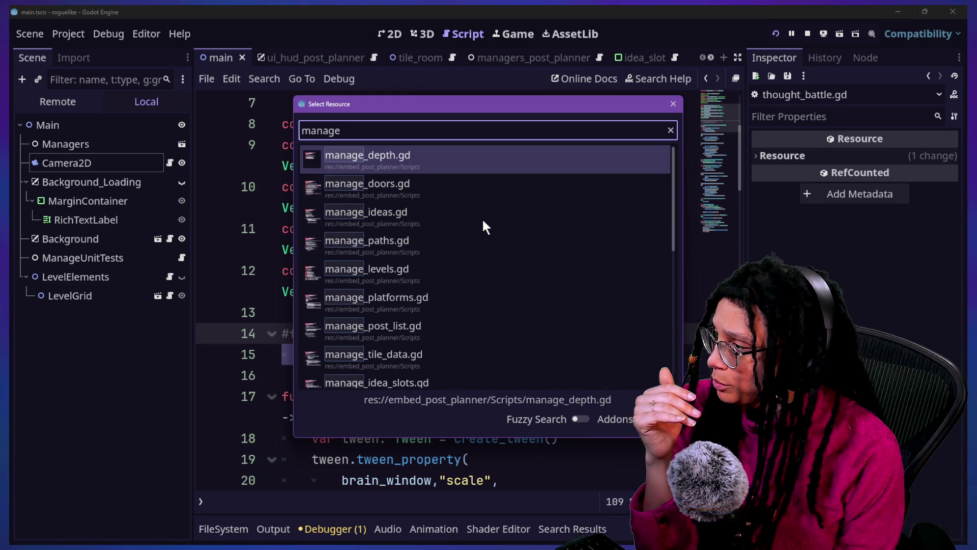
key(Down)
key(Down)
key(Down)
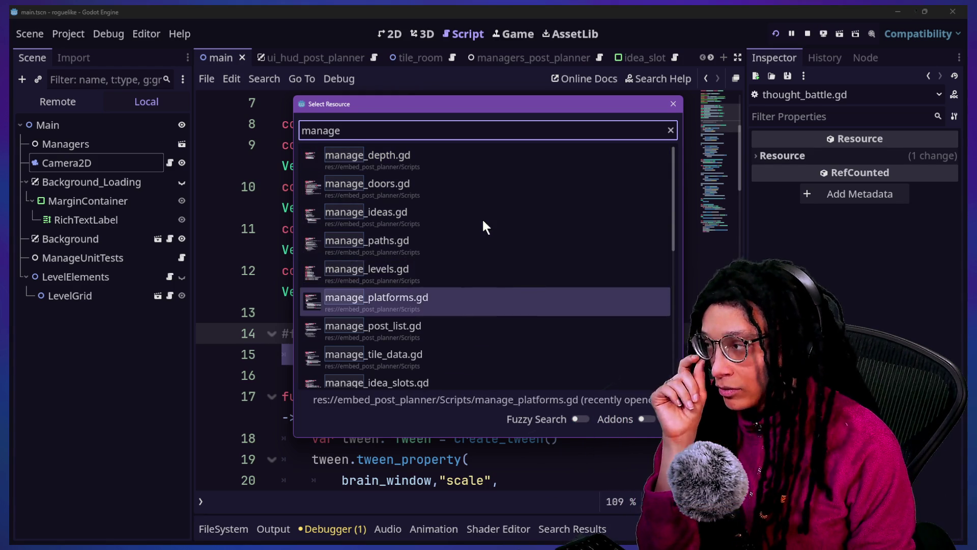
key(Down)
key(Down)
key(Up)
key(Up)
key(Up)
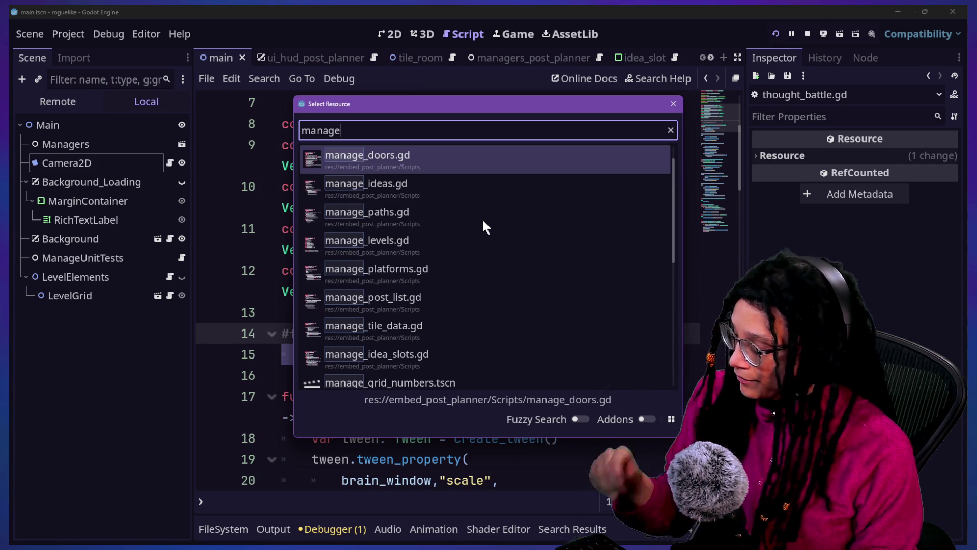
key(Escape)
Open the thought_battle.tscn scene by searching 'thou' in quick open
key(shift+alt+o)
text(thou)
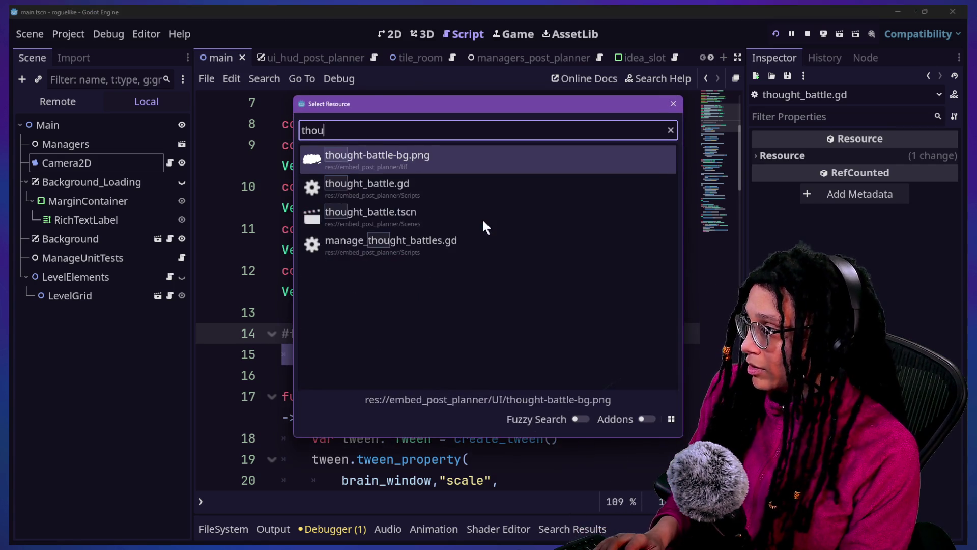
key(Down)
key(Down)
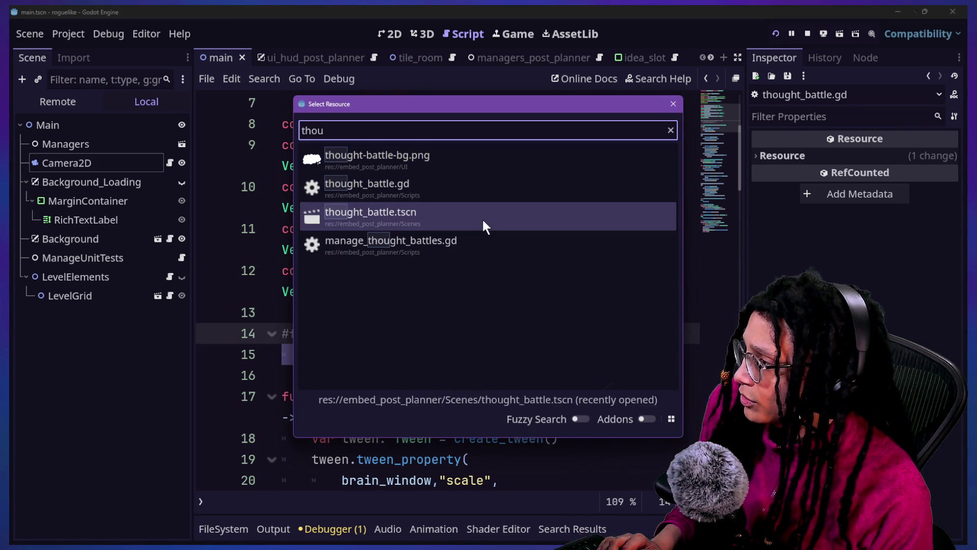
key(Return)
click(485, 227)
key(alt+space)
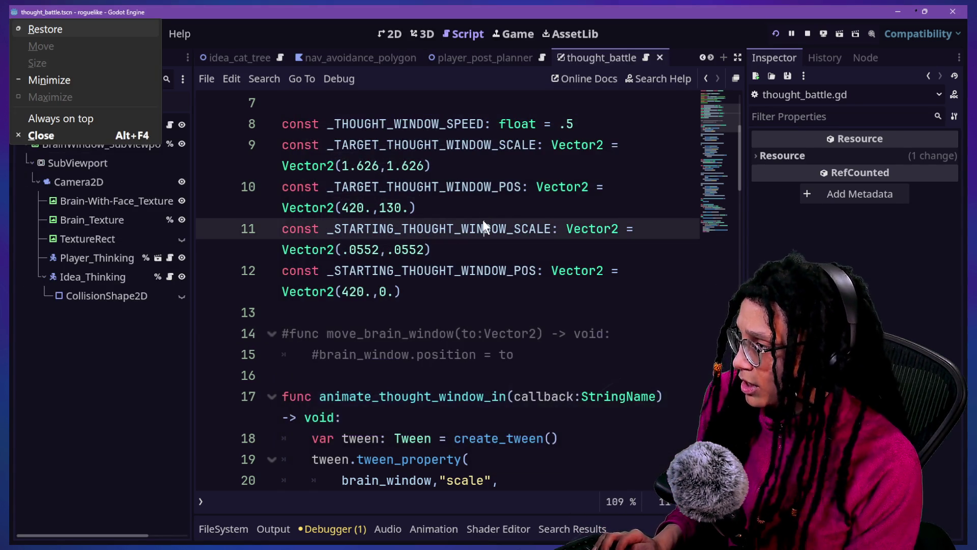
click(491, 375)
Open the thought_battle.gd script by searching 'thought' in quick open
key(alt+shift+o)
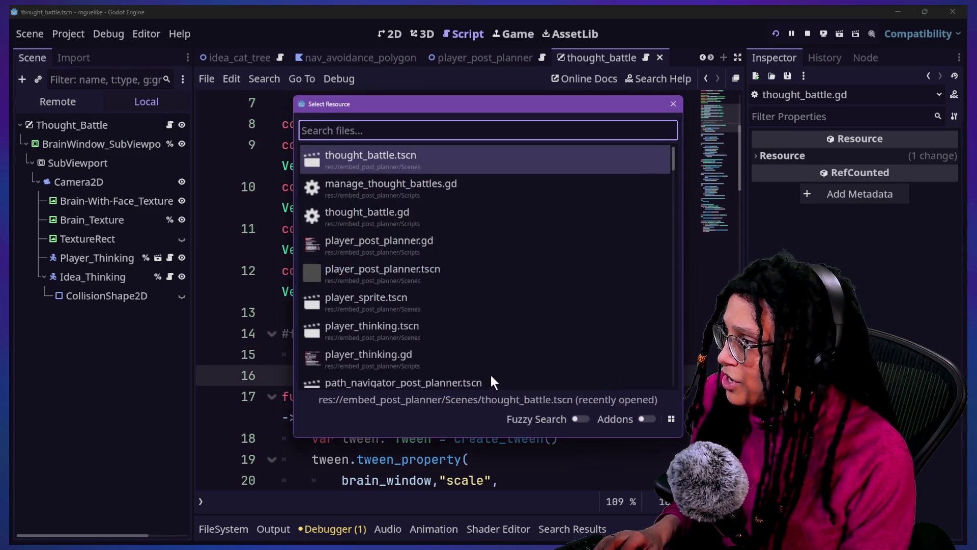
text(manager_)
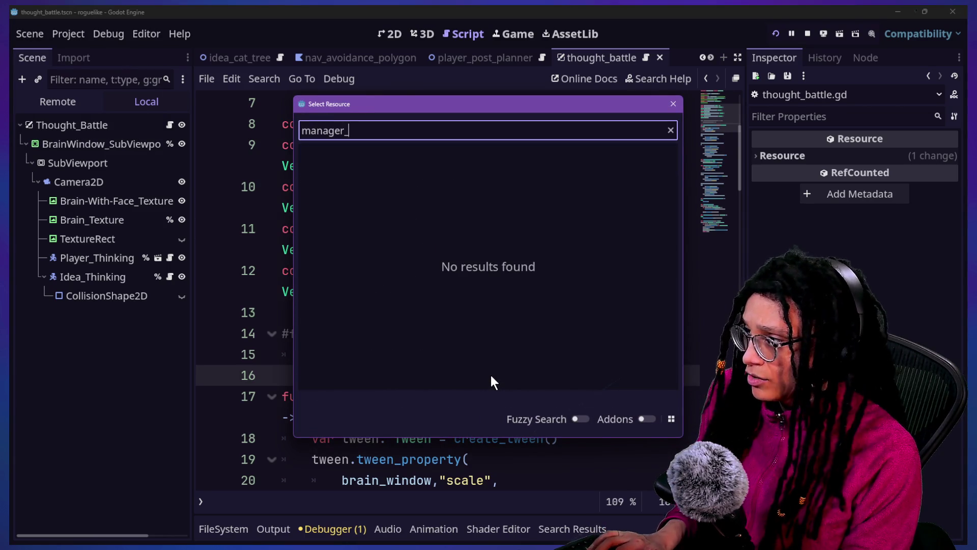
key(ctrl+a)
text(thought)
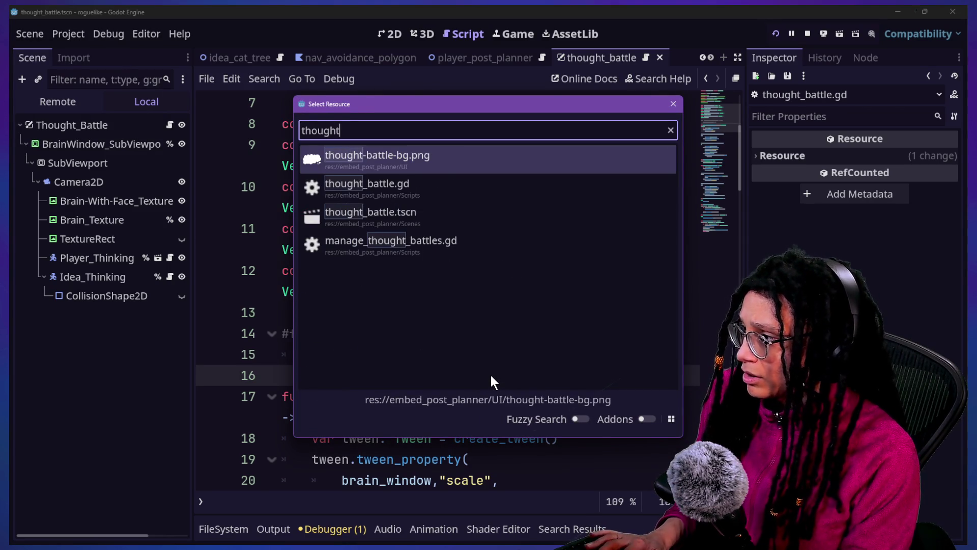
key(Down)
key(Return)
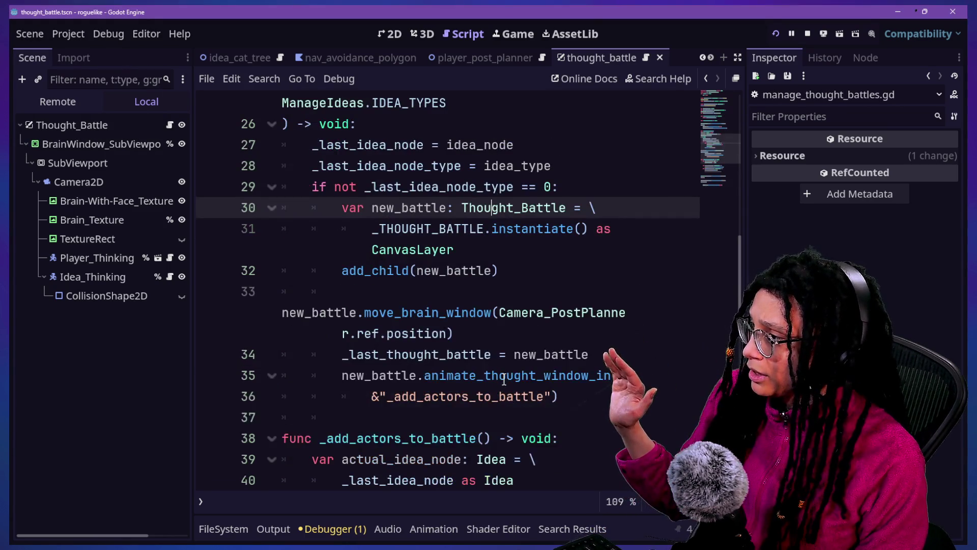
Look over the callback code around lines 33–41 of manage_thought_battles.gd
scroll(504, 379, down, 3)
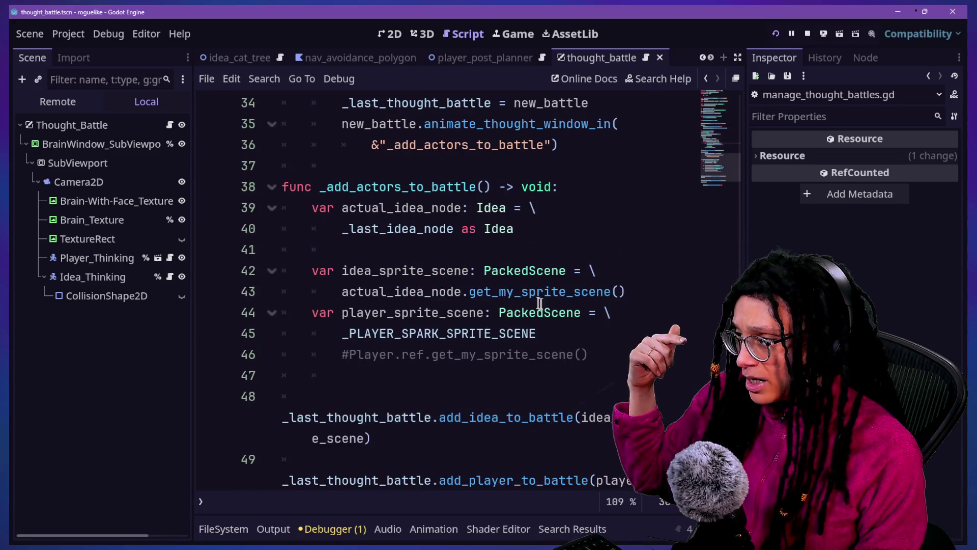
scroll(581, 320, up, 2)
scroll(581, 320, up, 2)
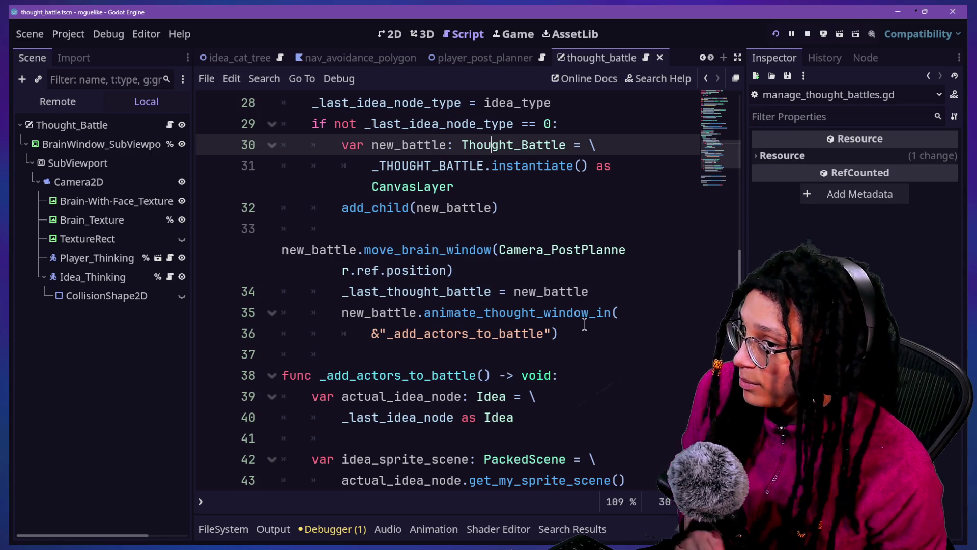
click(584, 326)
click(599, 292)
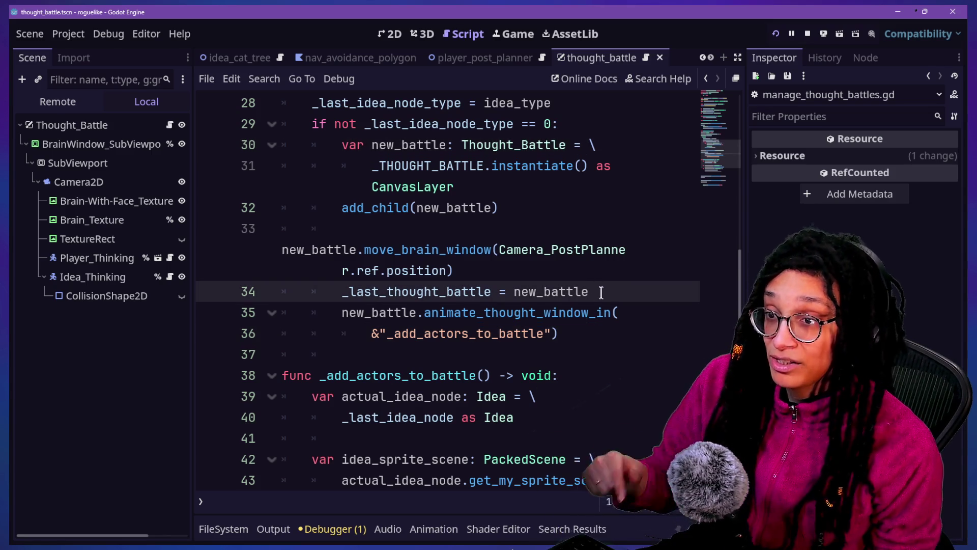
scroll(604, 297, down, 1)
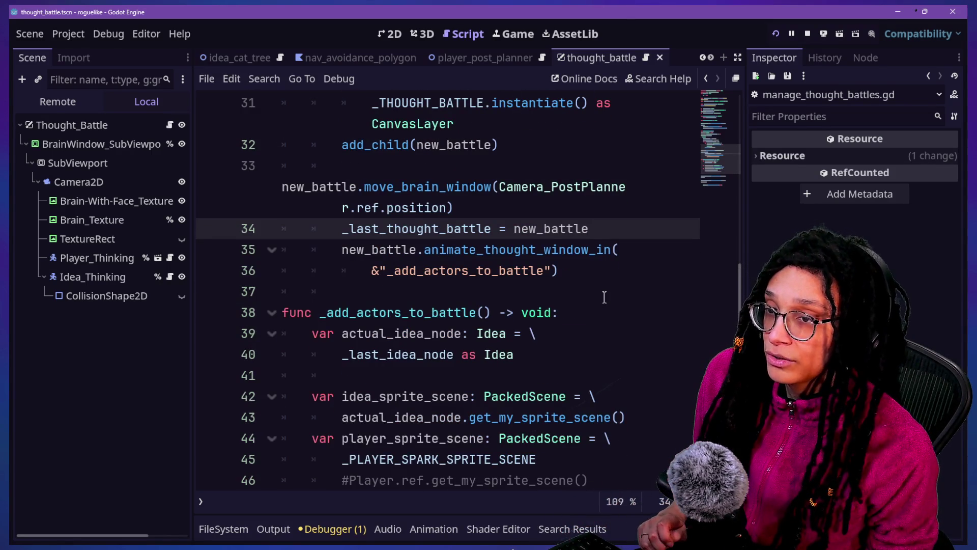
click(543, 270)
key(Down)
key(Down)
key(Down)
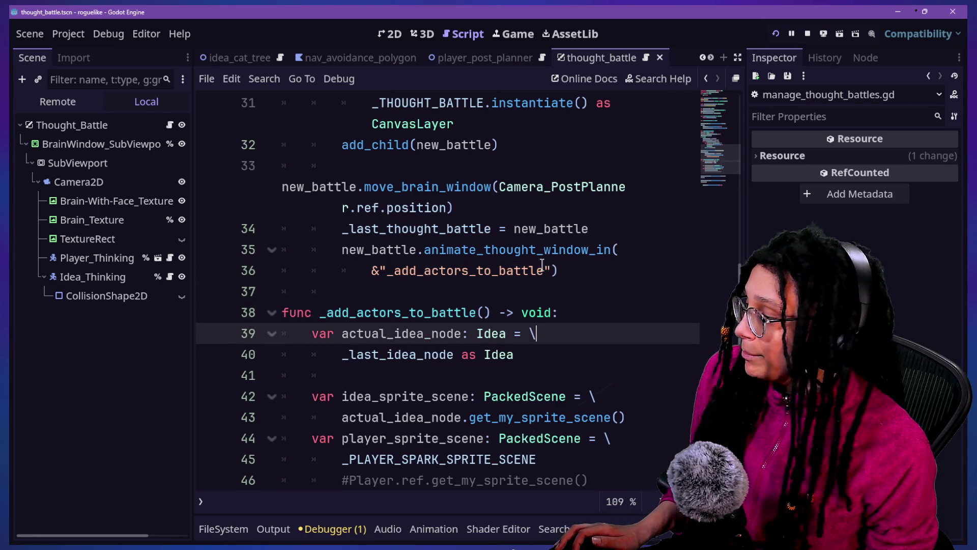
scroll(542, 263, up, 2)
click(547, 247)
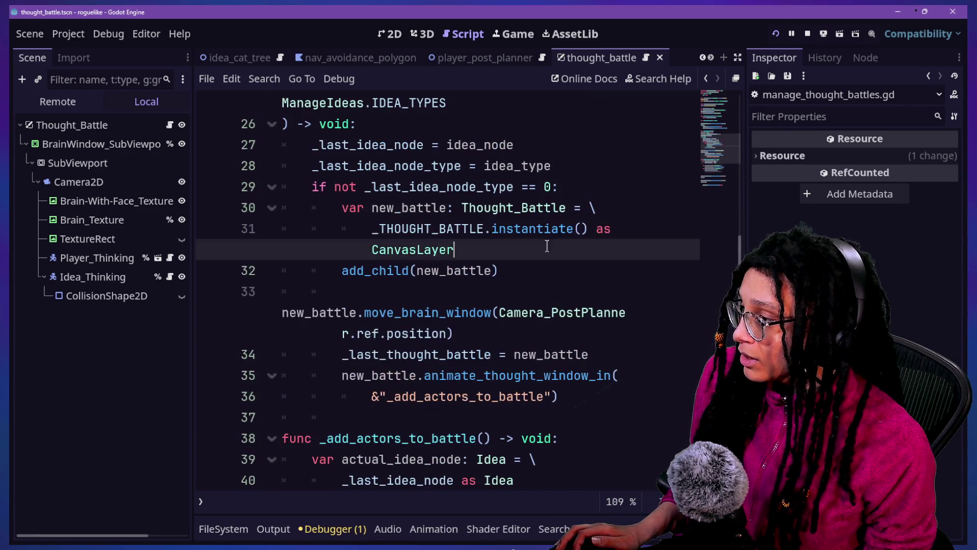
Change the move_brain_window argument to Camera_PostPlanner.ref.global_position
click(593, 353)
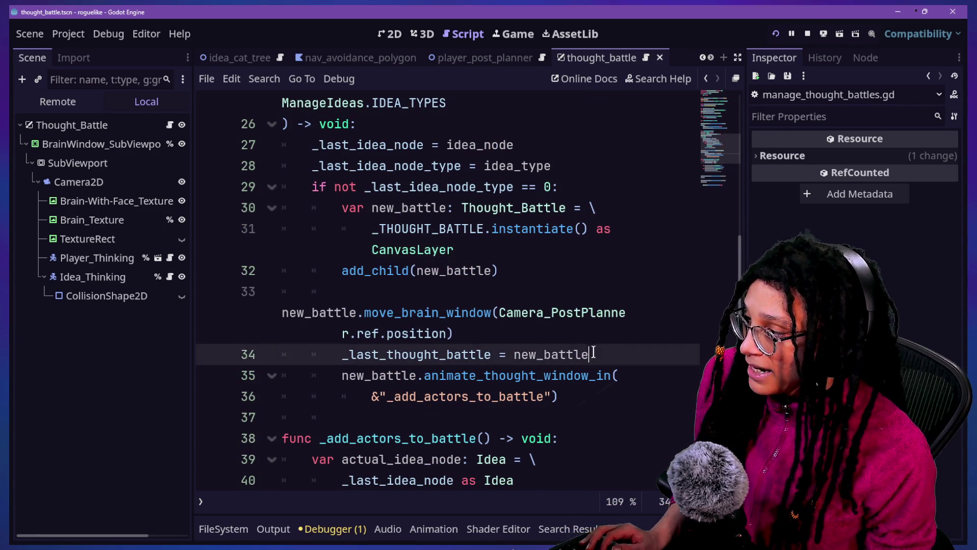
key(Up)
key(Left)
key(ctrl+BackSpace)
key(ctrl+BackSpace)
key(ctrl+BackSpace)
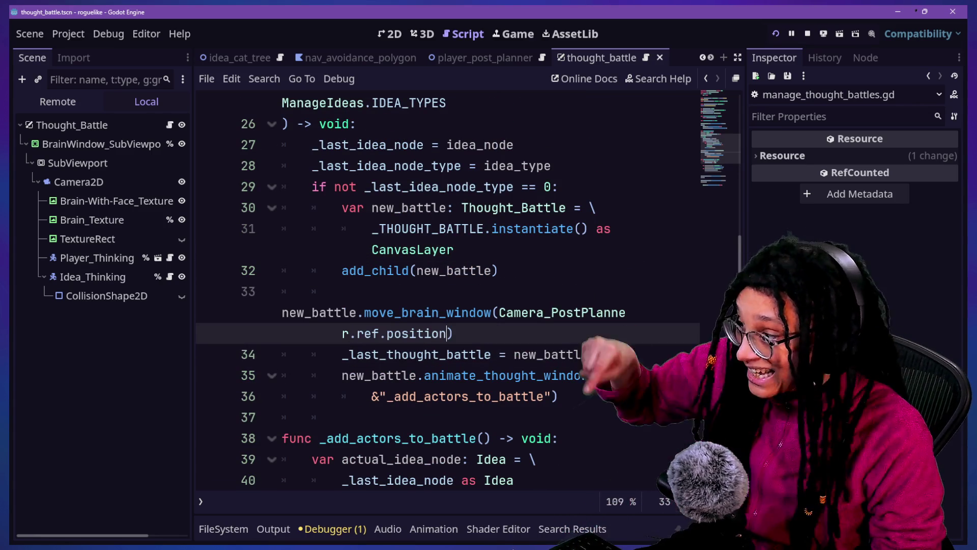
key(Left)
key(Left)
key(Left)
text(g)
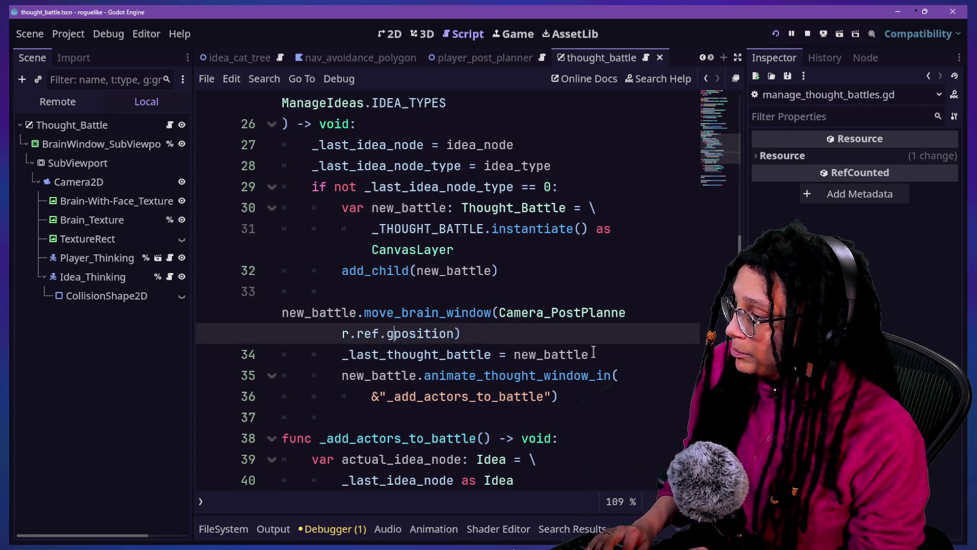
text(lobal_)
Check the edited lines, undo once, and jump to the Thought_Battle script definition
click(460, 459)
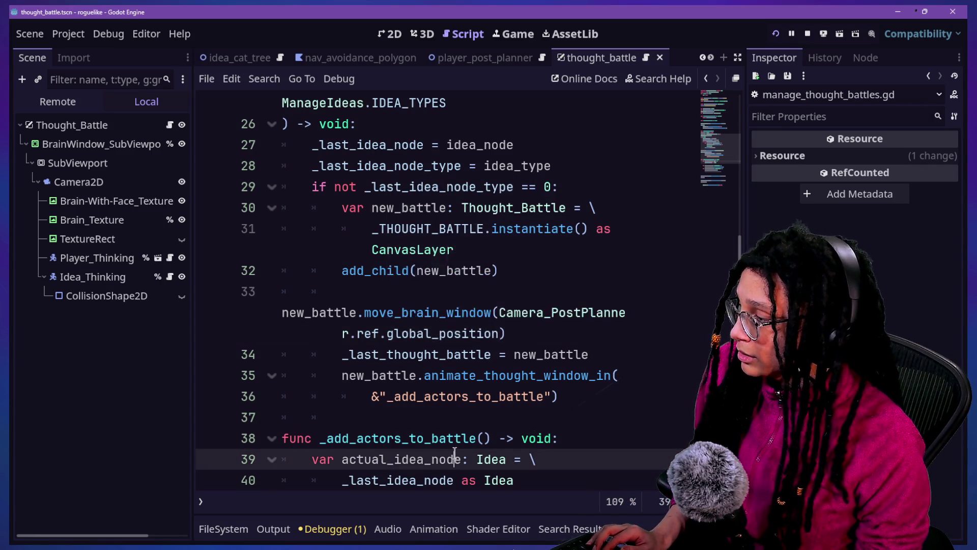
click(462, 291)
scroll(462, 375, up, 2)
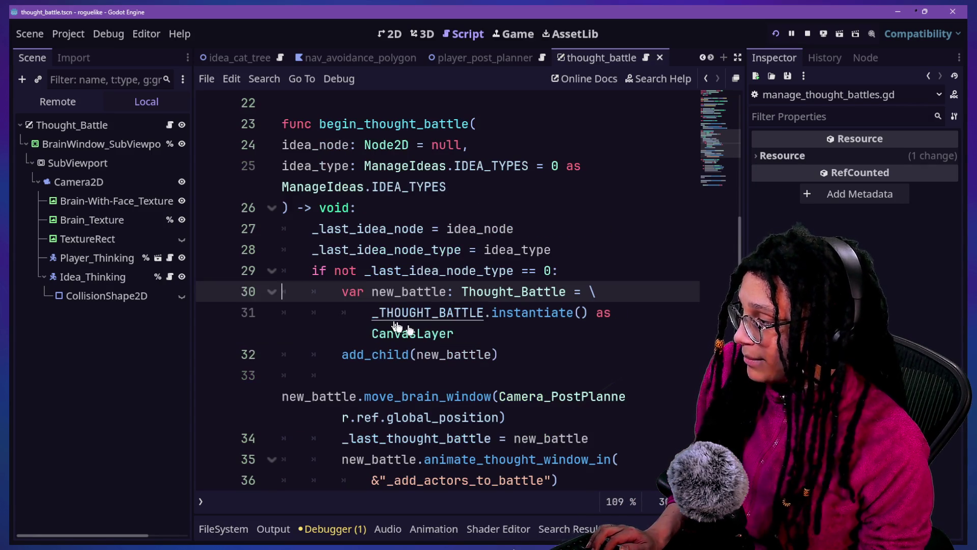
key(ctrl+z)
scroll(460, 375, down, 4)
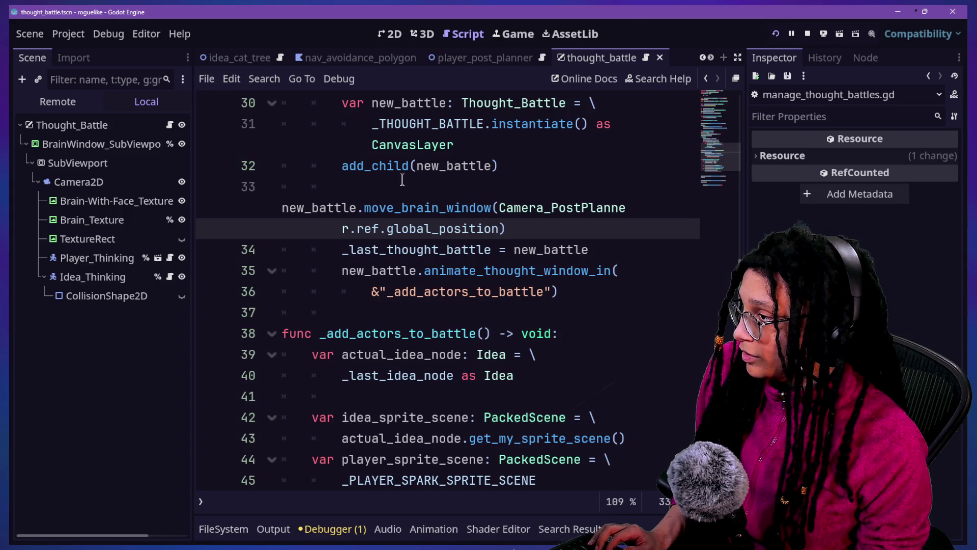
ctrl+click(514, 103)
click(499, 333)
Uncomment lines 14–15, the move_brain_window function in thought_battle.gd, and save
key(Down)
key(shift+Up)
key(shift+Home)
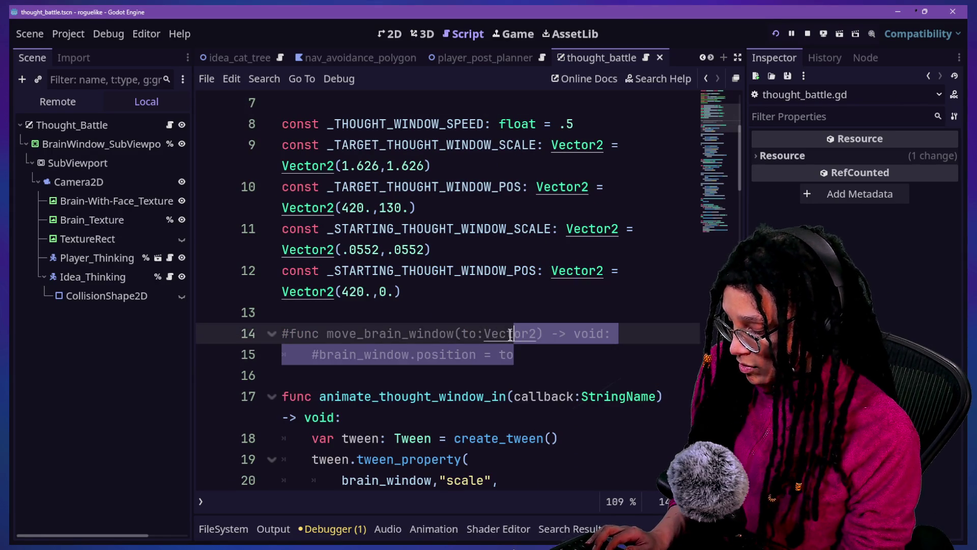
key(ctrl+k)
click(387, 359)
key(ctrl+s)
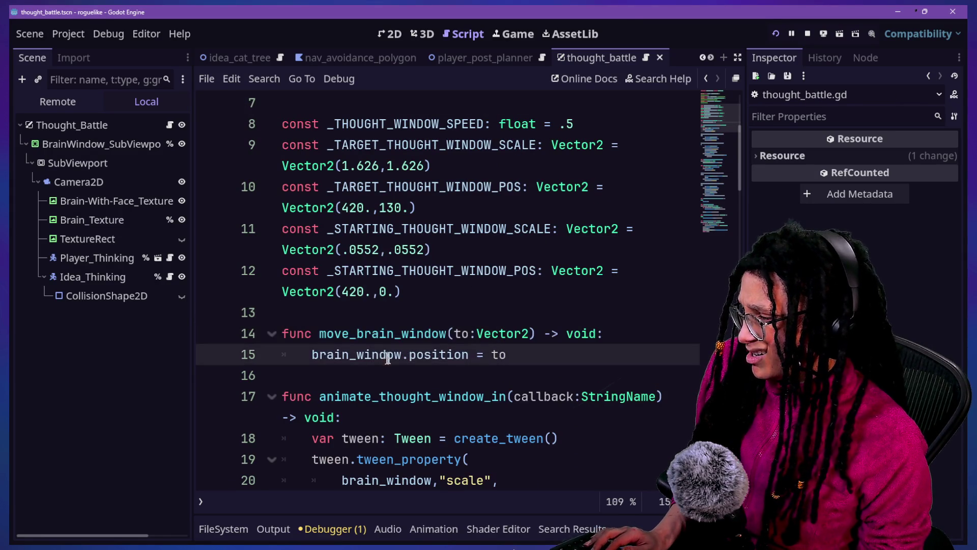
Test-run the game through Start Planning into the Catstagram level, then return to the script
click(775, 31)
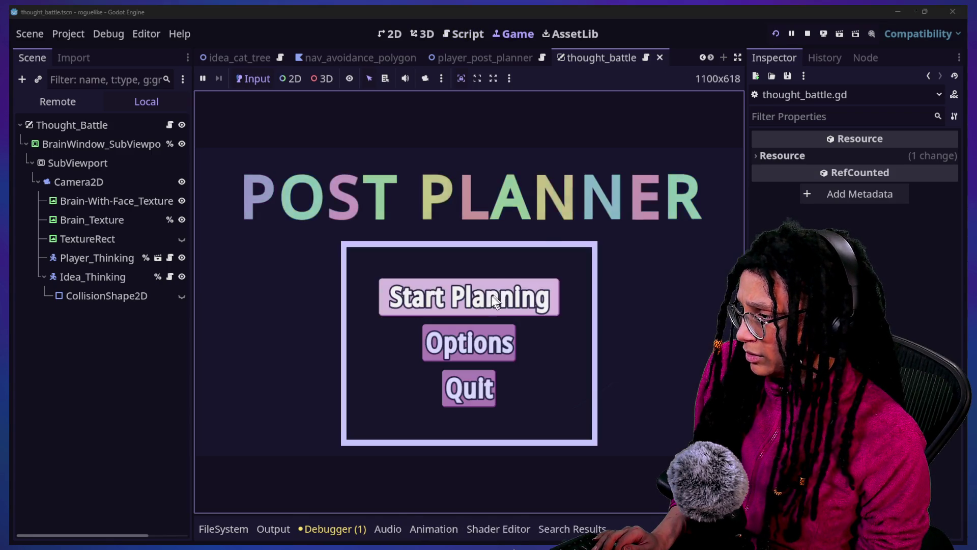
click(492, 295)
click(506, 306)
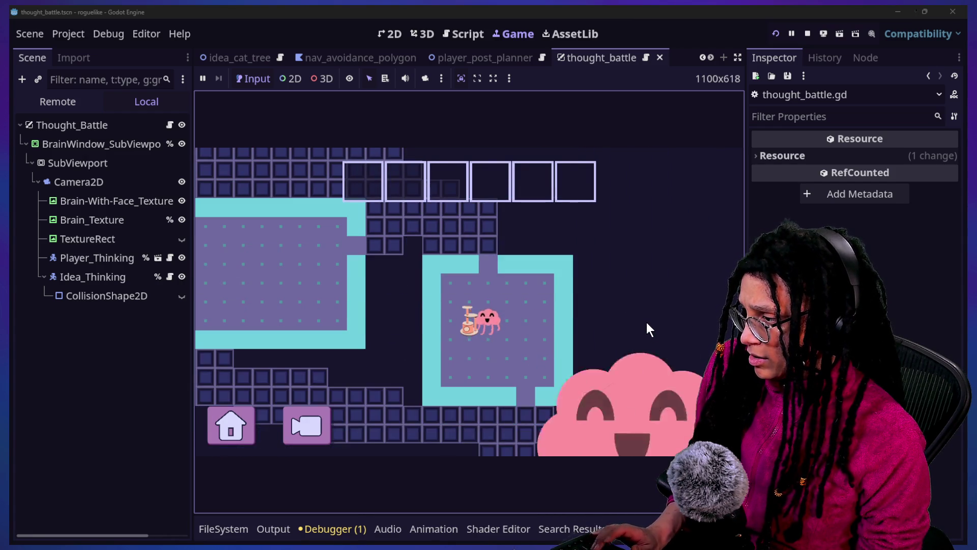
click(459, 35)
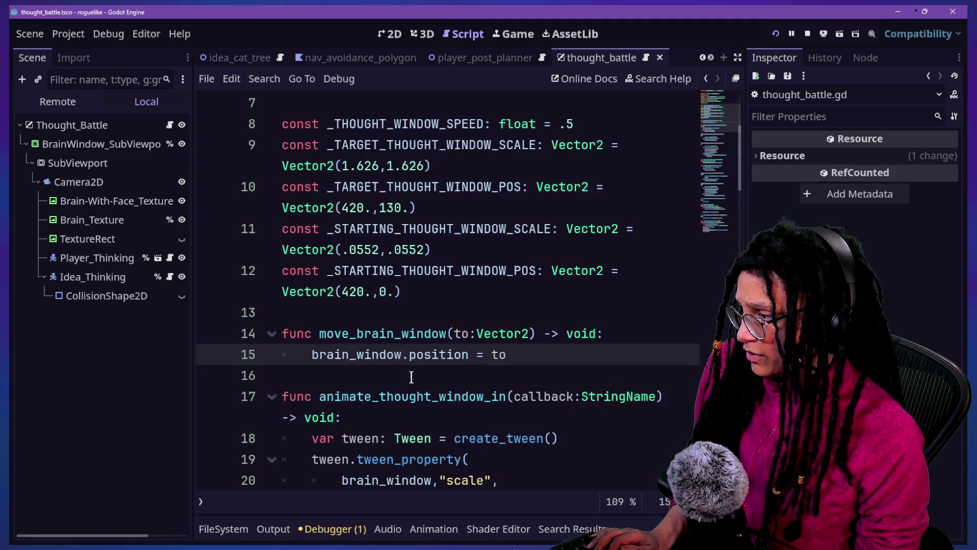
Make line 15 read brain_window.global_position = to, test-run, and go back to the previous script
text(global_)
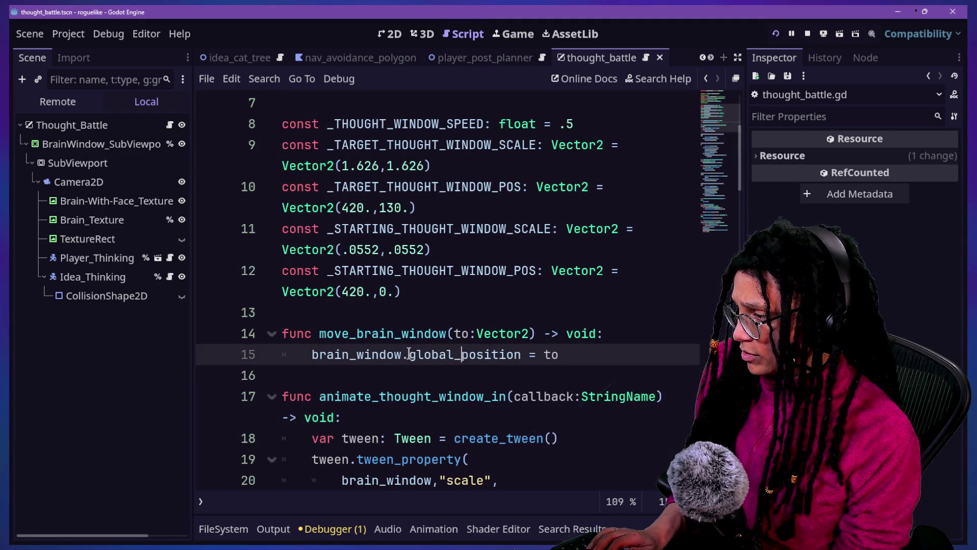
click(516, 34)
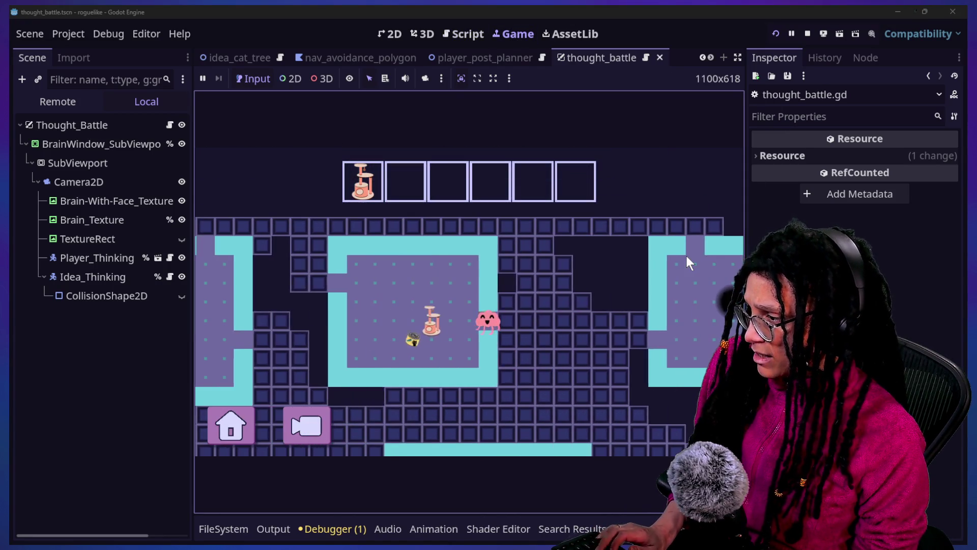
click(448, 36)
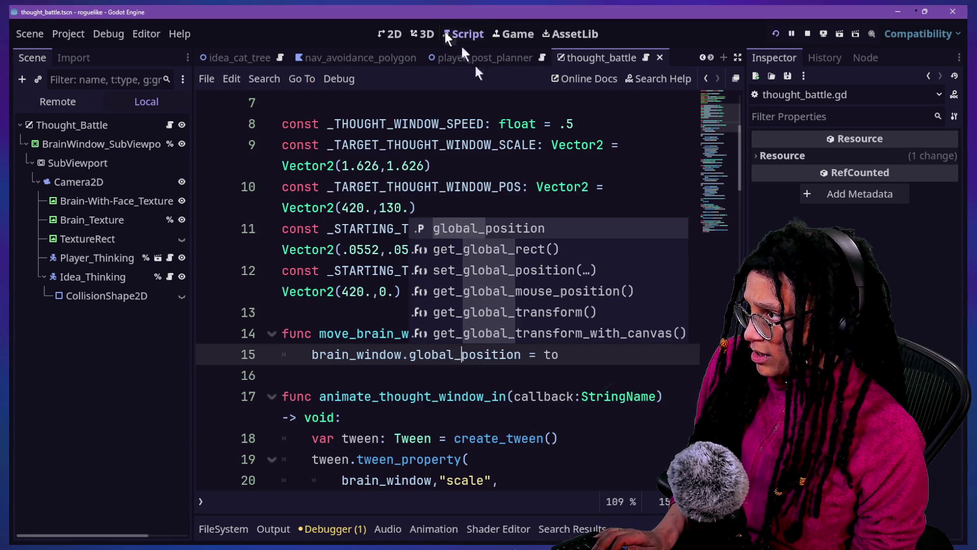
click(297, 291)
click(416, 345)
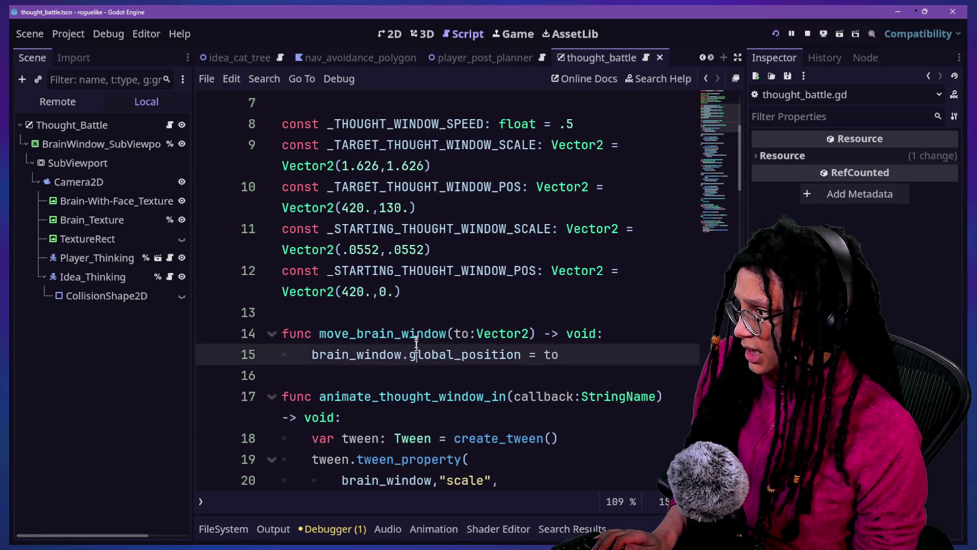
click(704, 78)
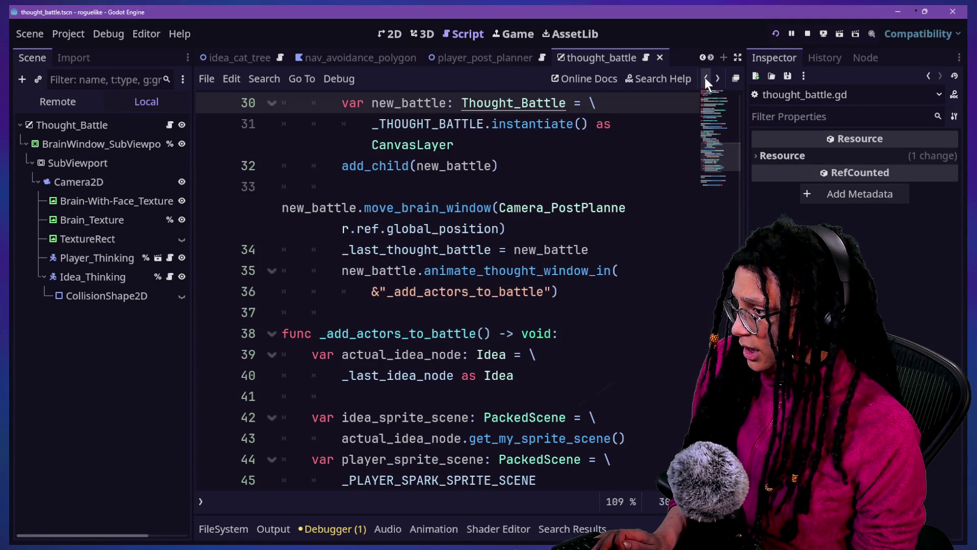
Quick-open thought_battle.tscn, then manage_thought_battles.gd, and scroll through it
click(704, 78)
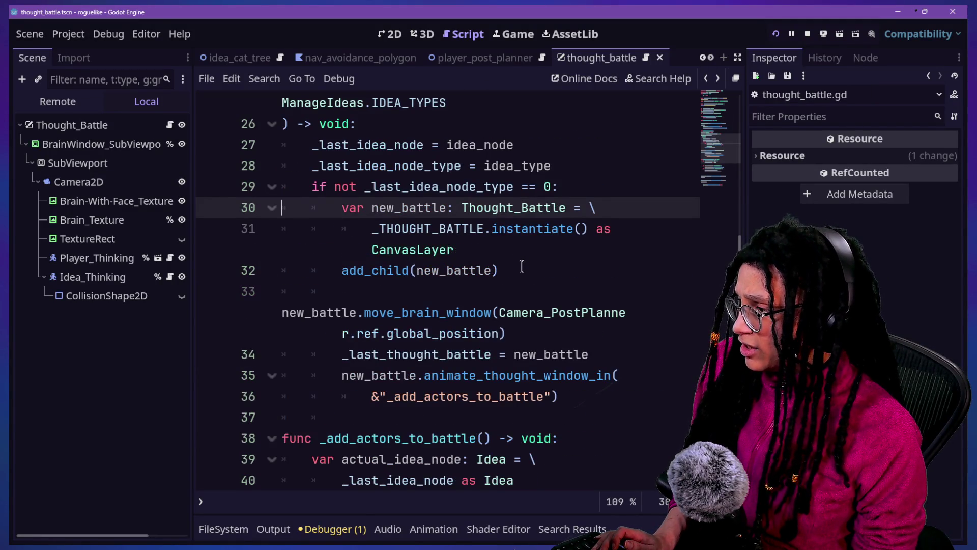
scroll(530, 373, down, 1)
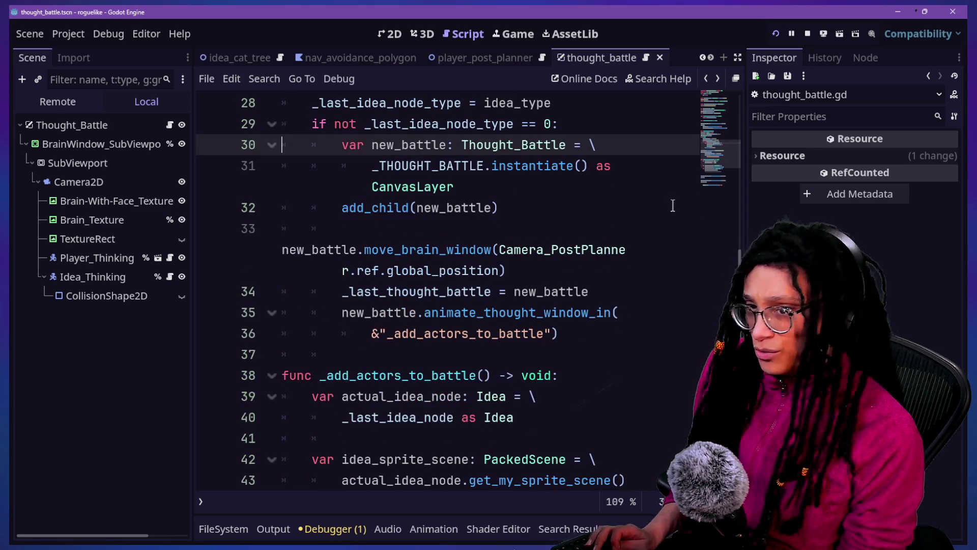
key(alt+shift+o)
key(Down)
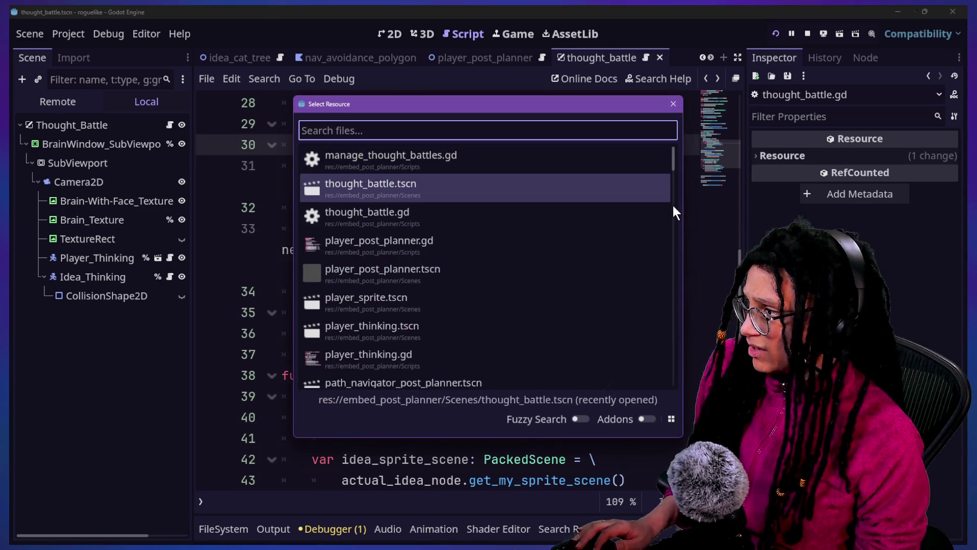
key(Return)
key(alt+shift+o)
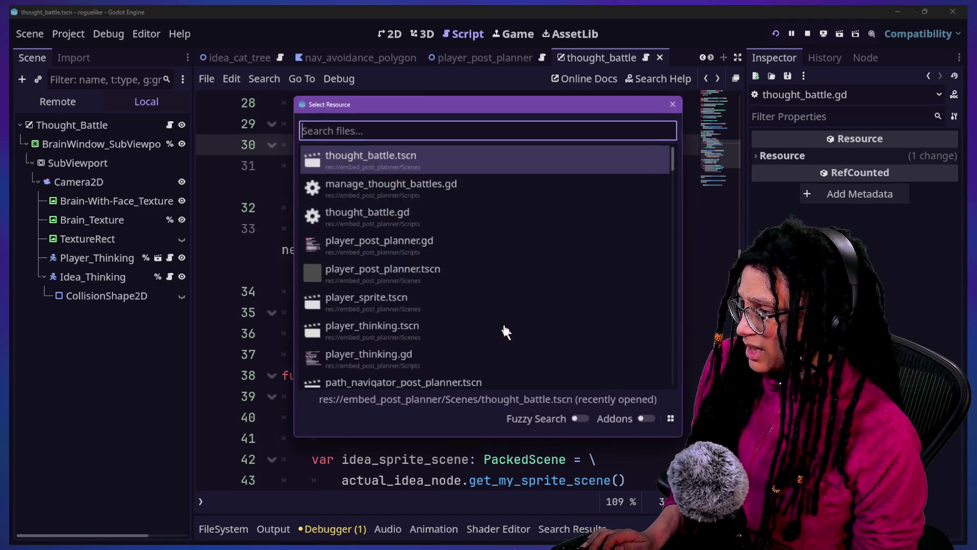
key(Down)
key(Return)
scroll(486, 365, down, 2)
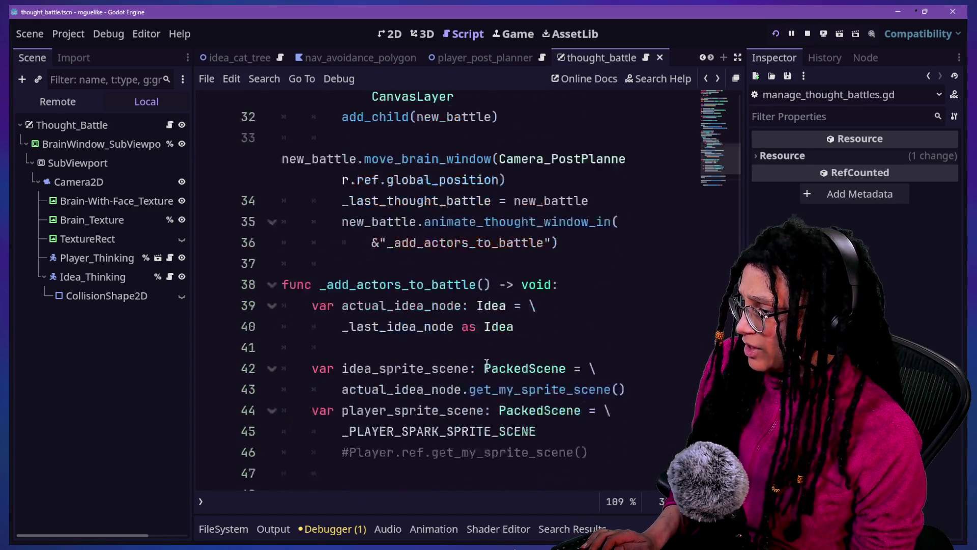
scroll(486, 364, up, 2)
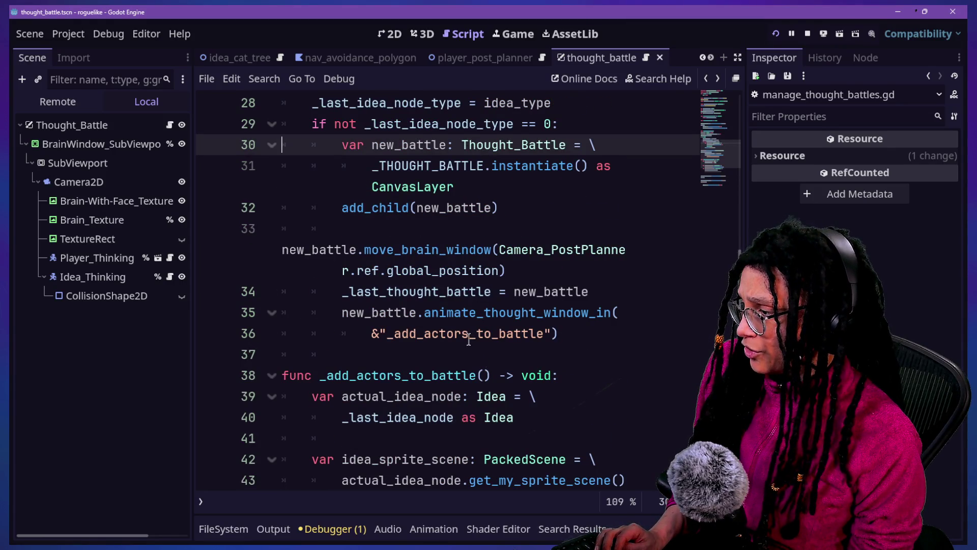
scroll(468, 338, up, 4)
scroll(467, 338, down, 2)
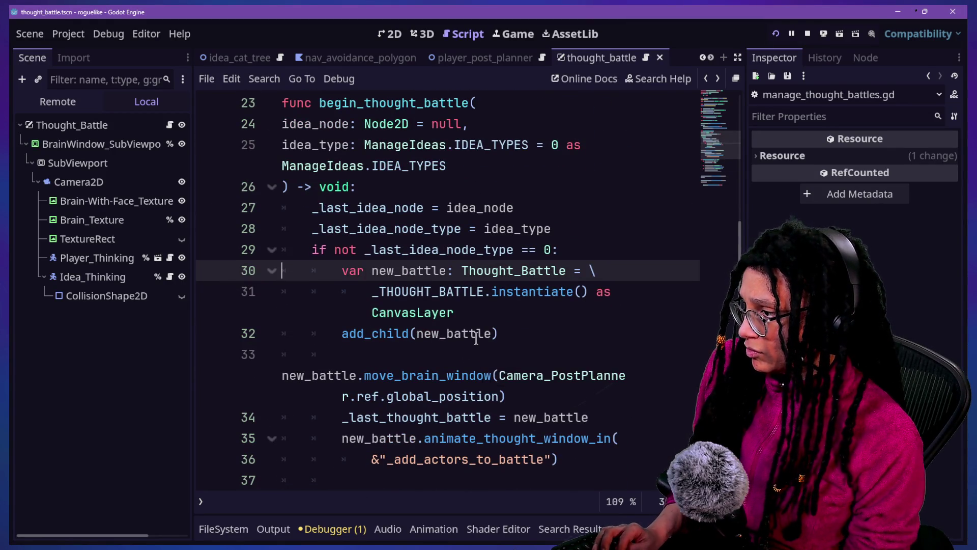
Reopen manage_thought_battles.gd by searching 'manage_thought' in quick open
key(shift+alt+o)
key(Down)
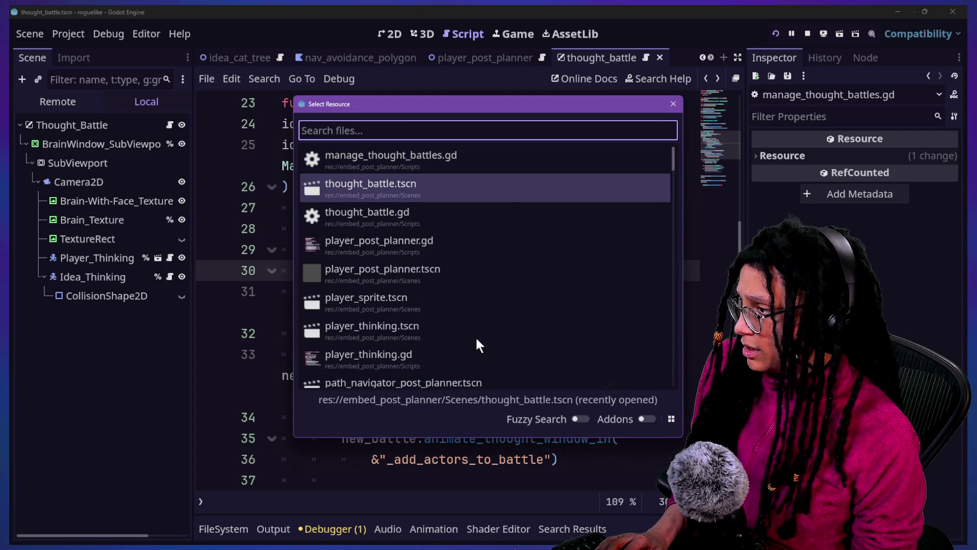
key(Return)
key(shift+alt+o)
text(manage_thought)
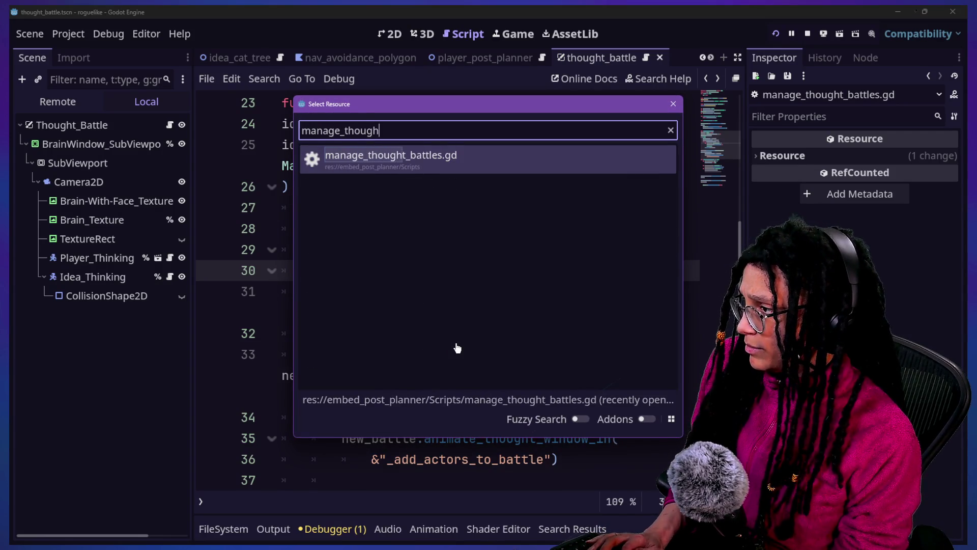
key(Return)
scroll(473, 362, down, 2)
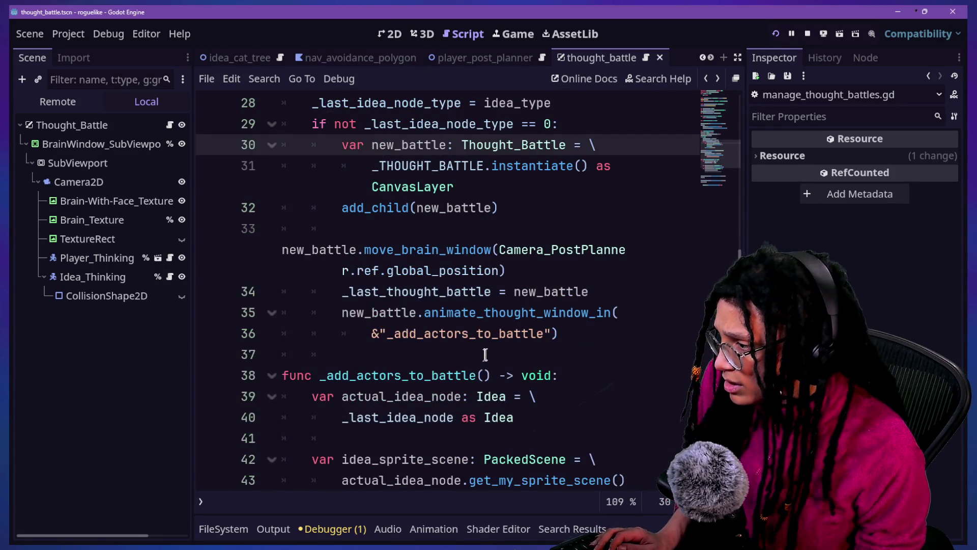
Find 'gl' in the script, go to the move_brain_window definition, and save
key(ctrl+f)
text(move)
key(BackSpace)
key(BackSpace)
key(BackSpace)
text(po)
key(BackSpace)
key(BackSpace)
text(gl)
click(429, 271)
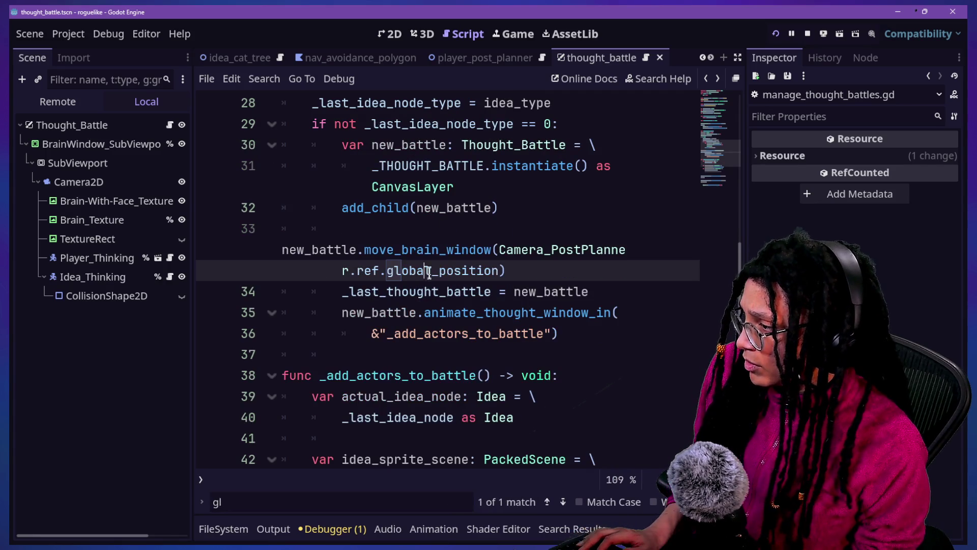
click(413, 250)
ctrl+click(414, 250)
key(ctrl+s)
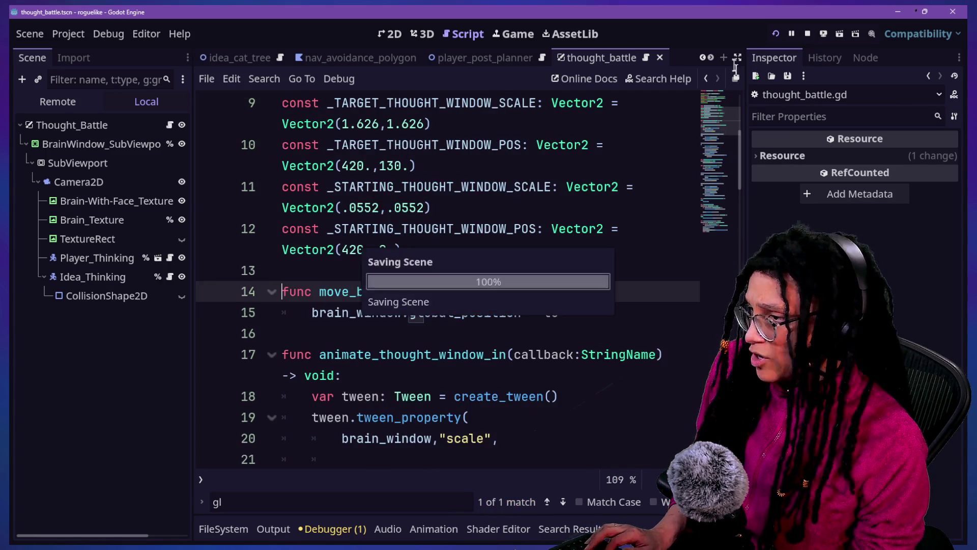
Run the game to watch the brain window, then stop it and return to thought_battle
click(503, 37)
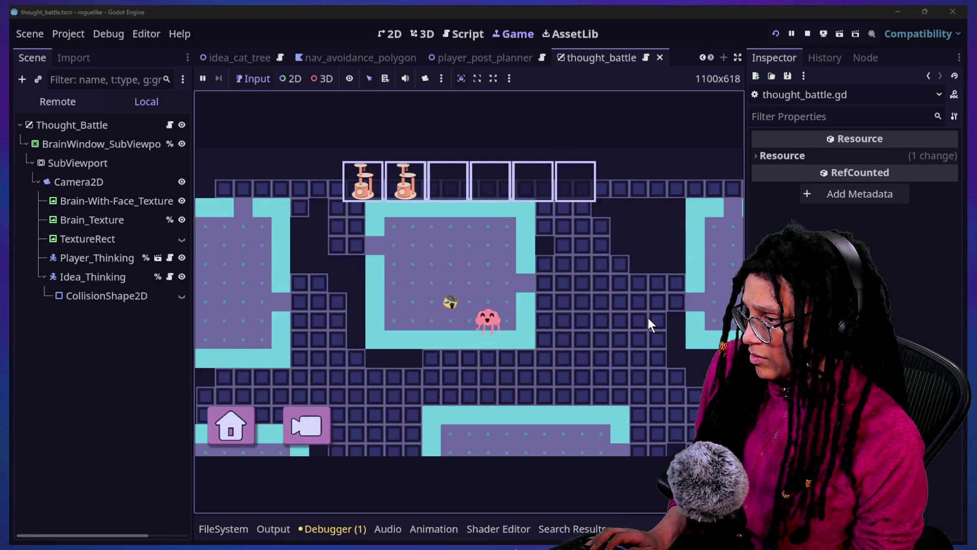
click(806, 34)
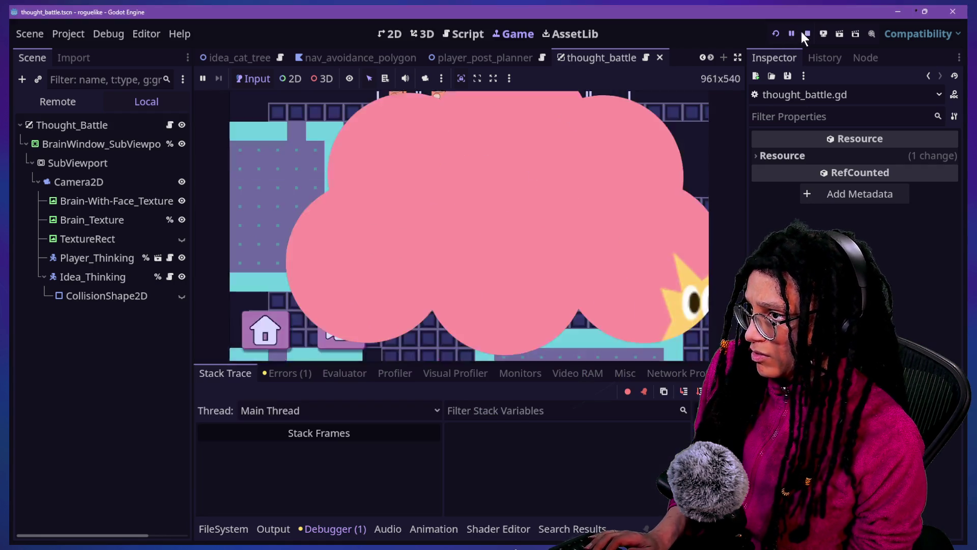
click(488, 187)
scroll(511, 239, down, 3)
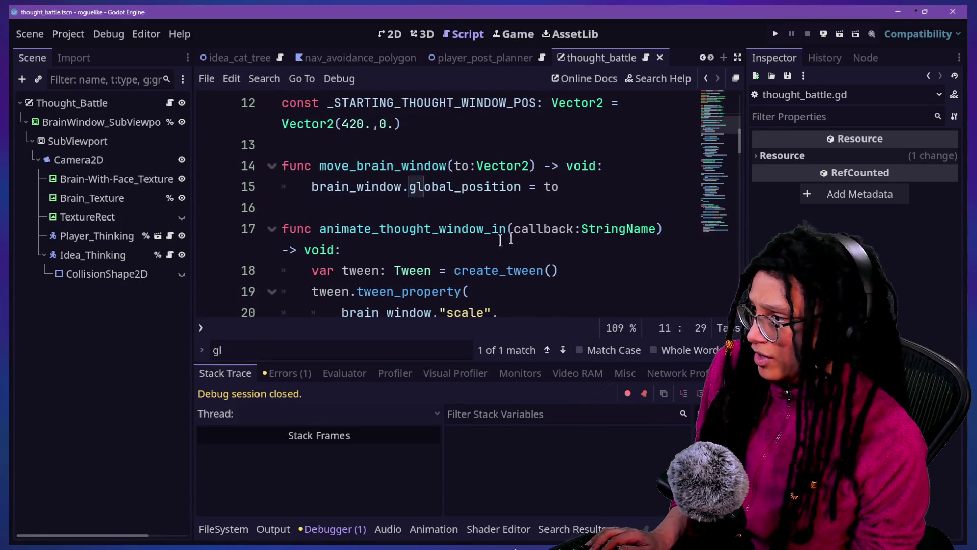
Comment out lines 14–15, the move_brain_window function in thought_battle.gd, and save
click(508, 249)
drag(495, 187, 534, 165)
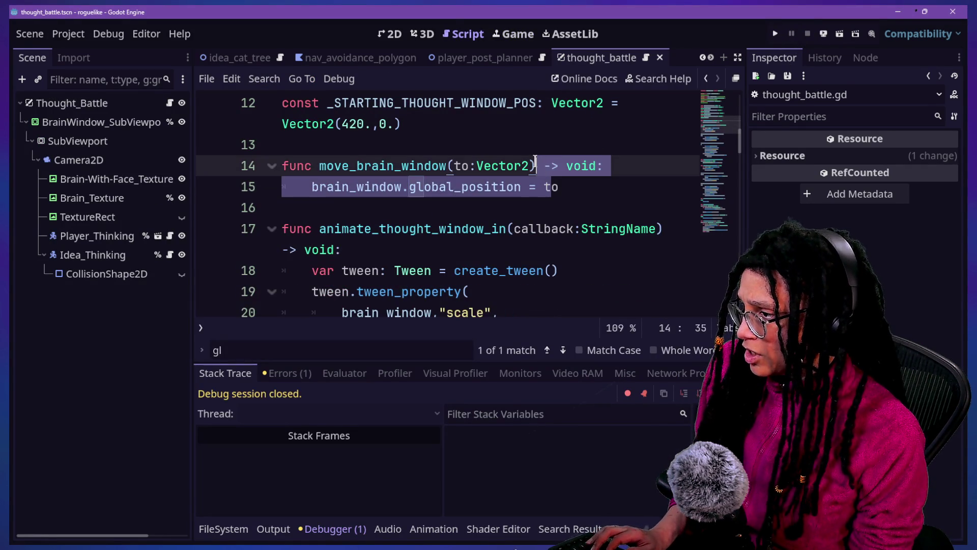
key(ctrl+k)
key(ctrl+s)
Open manage_thought_battles.gd by searching 'manage_th' in quick open
key(ctrl+alt+o)
text(manage)
key(Down)
key(Down)
key(Down)
text(_)
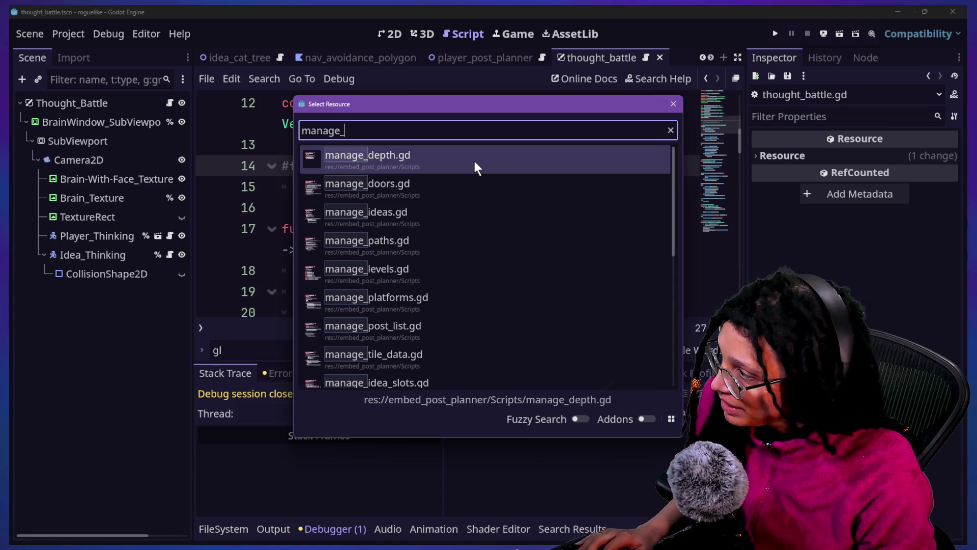
key(ctrl+a)
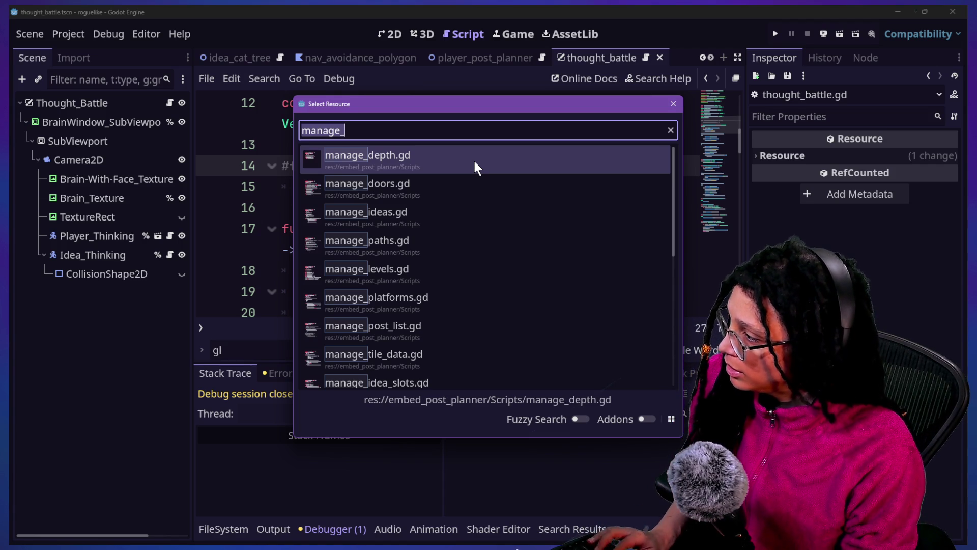
key(End)
text(th)
key(Return)
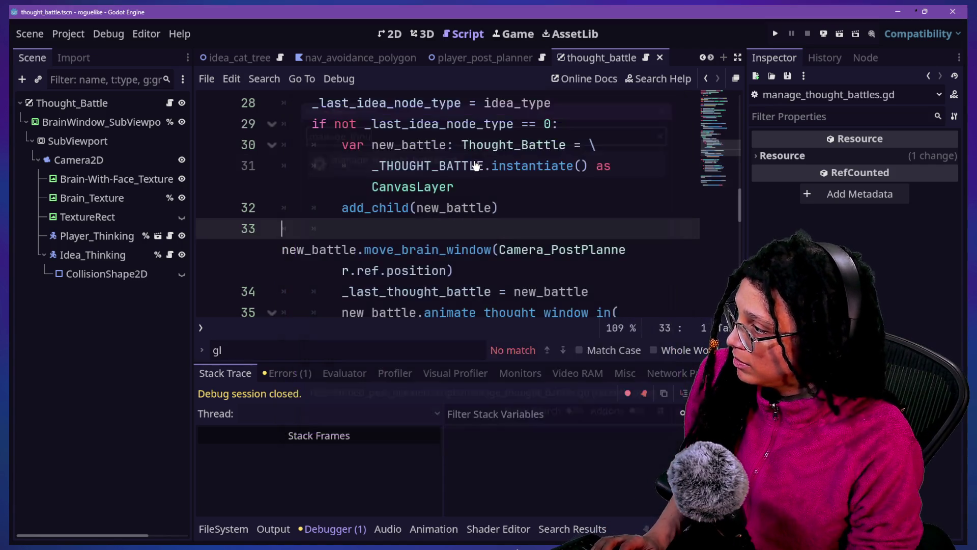
Comment out the move_brain_window call on line 33, save, and launch a test run
key(ctrl+shift+F11)
click(422, 208)
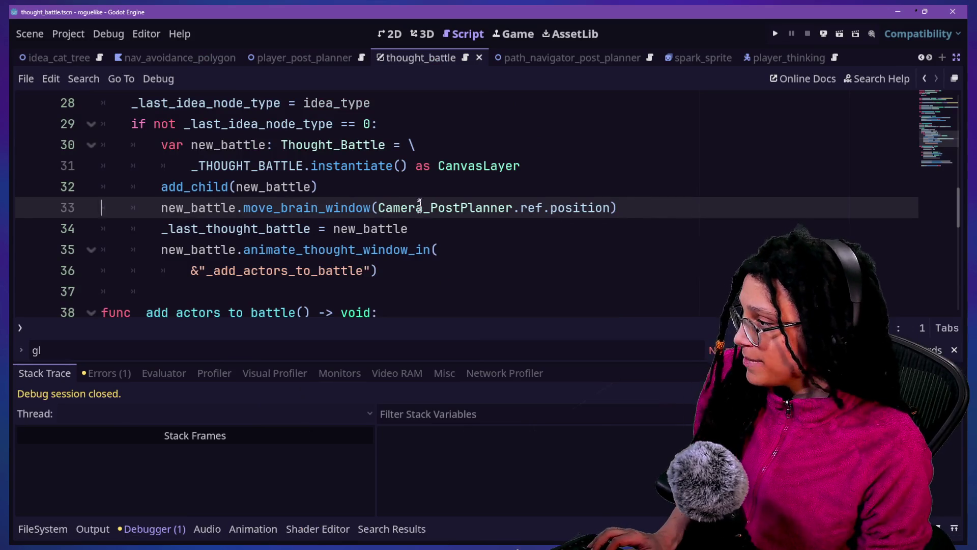
key(ctrl+k)
key(ctrl+s)
click(775, 33)
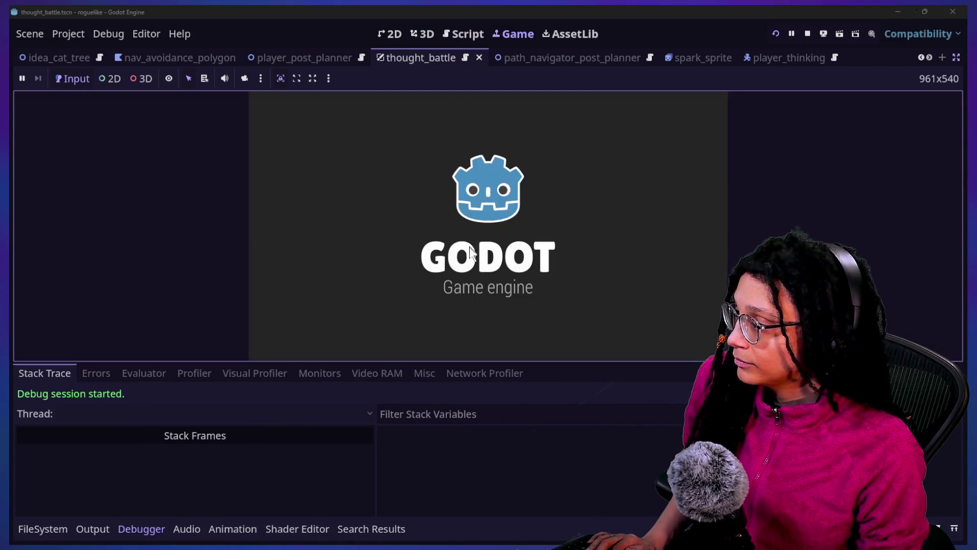
Start Planning, pick a platform to play the level, then stop the game
click(503, 232)
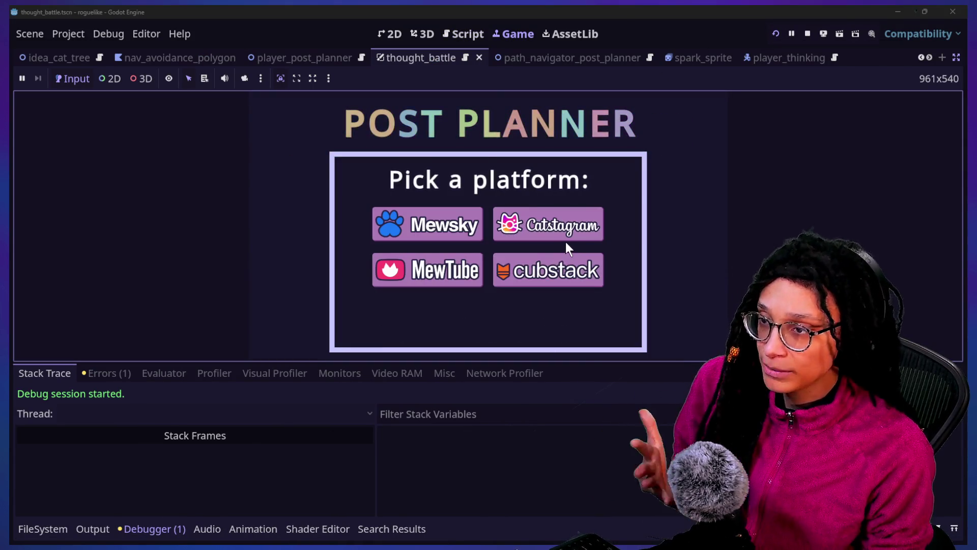
click(567, 239)
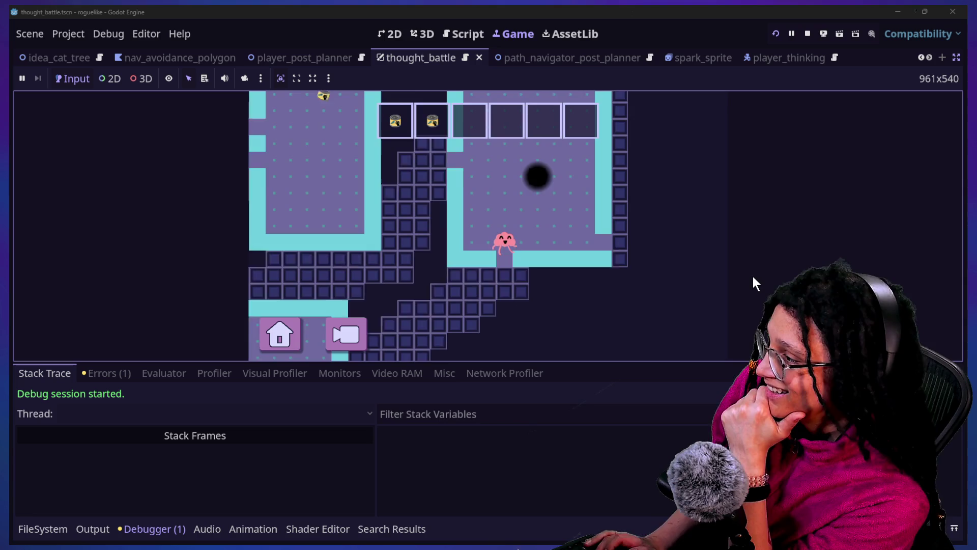
click(807, 34)
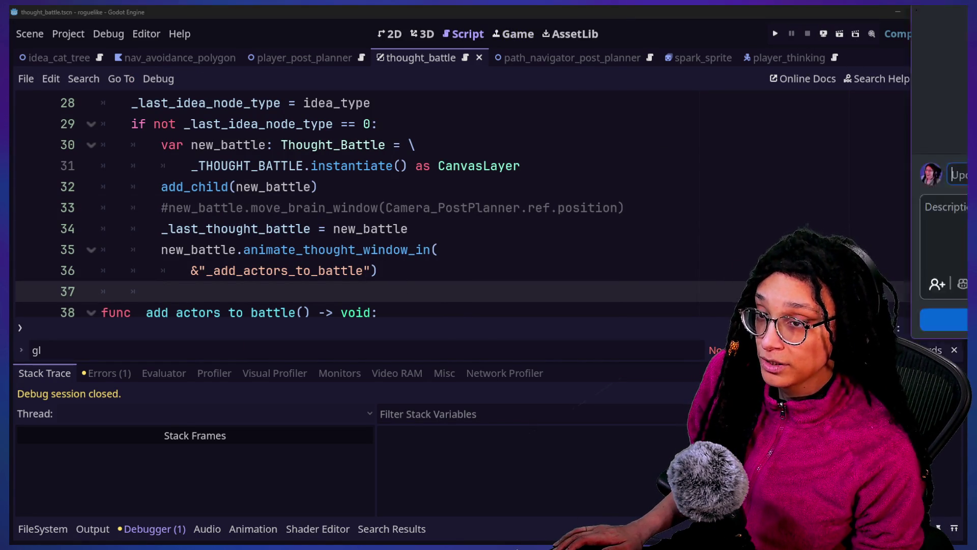
In GitHub Desktop, open the roguelike repository to list its 17 changed files
key(alt+Tab)
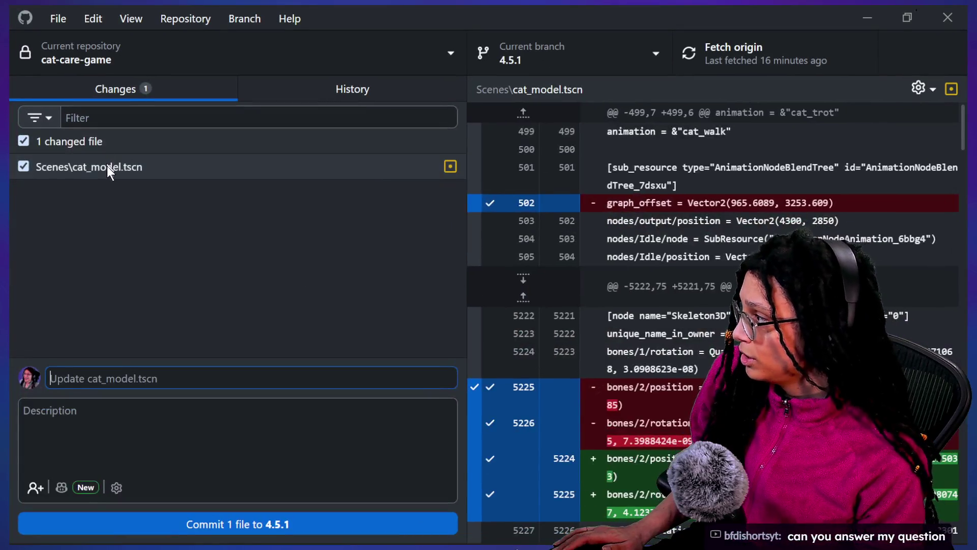
click(304, 165)
click(229, 61)
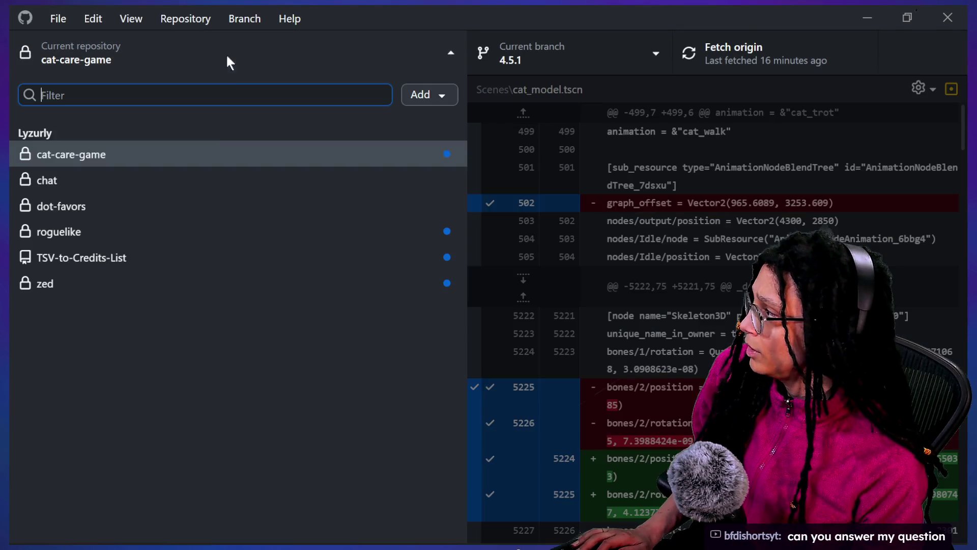
click(189, 232)
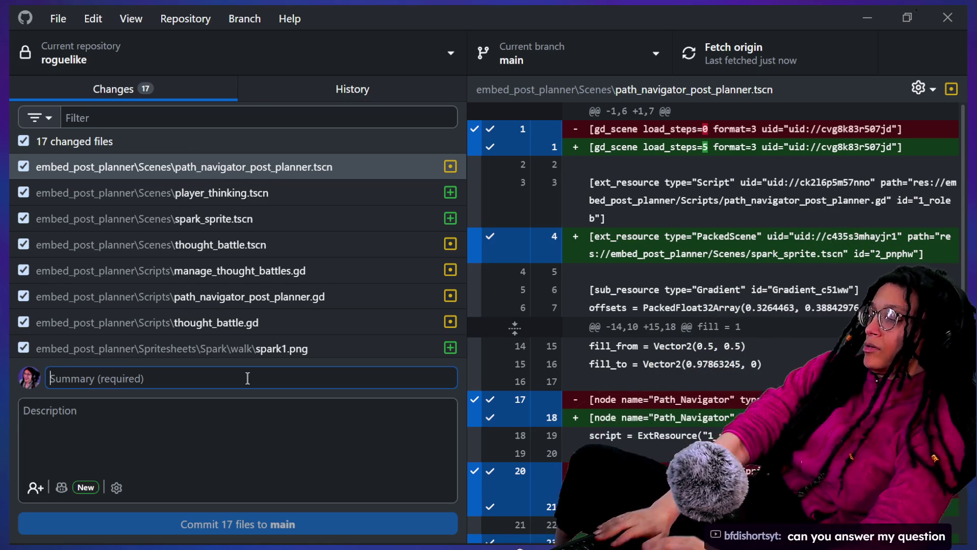
Commit the 17 files as 'Made brain window expand goodly; position a bit off' and push to origin
text(Made brain window expand goo)
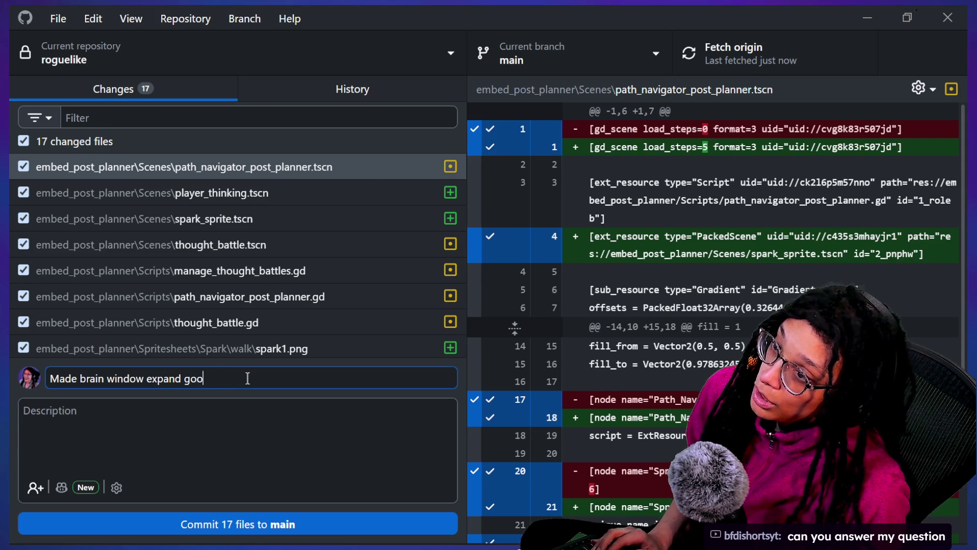
text(; position )
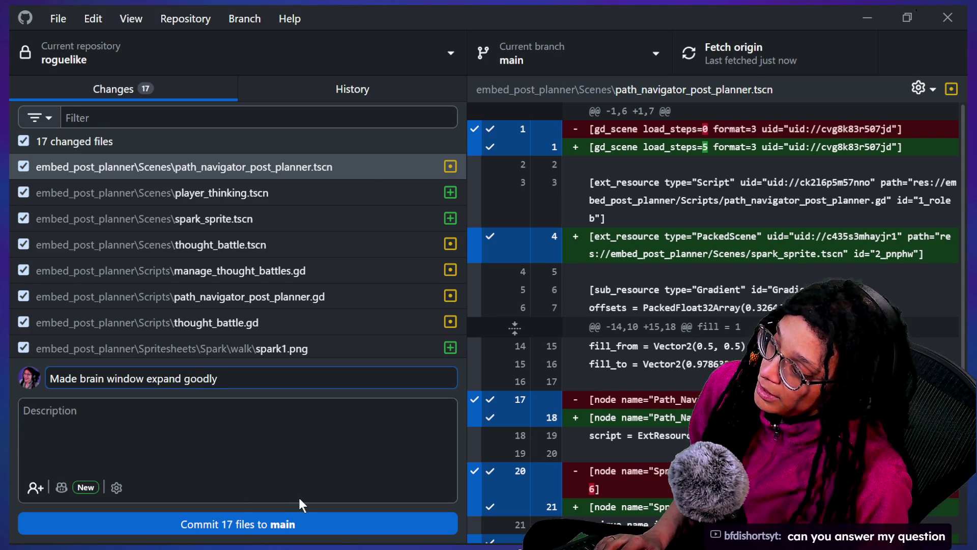
text(a bit off)
click(267, 529)
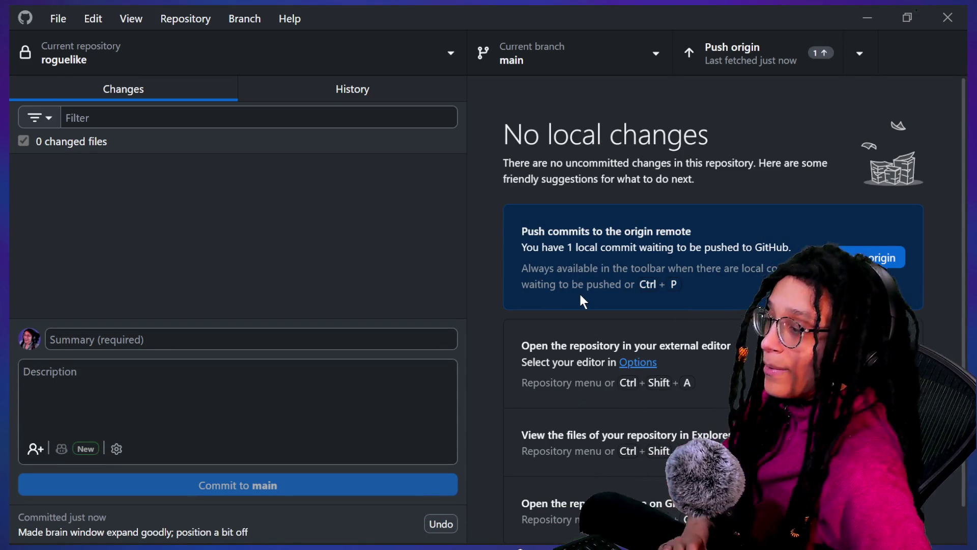
click(885, 254)
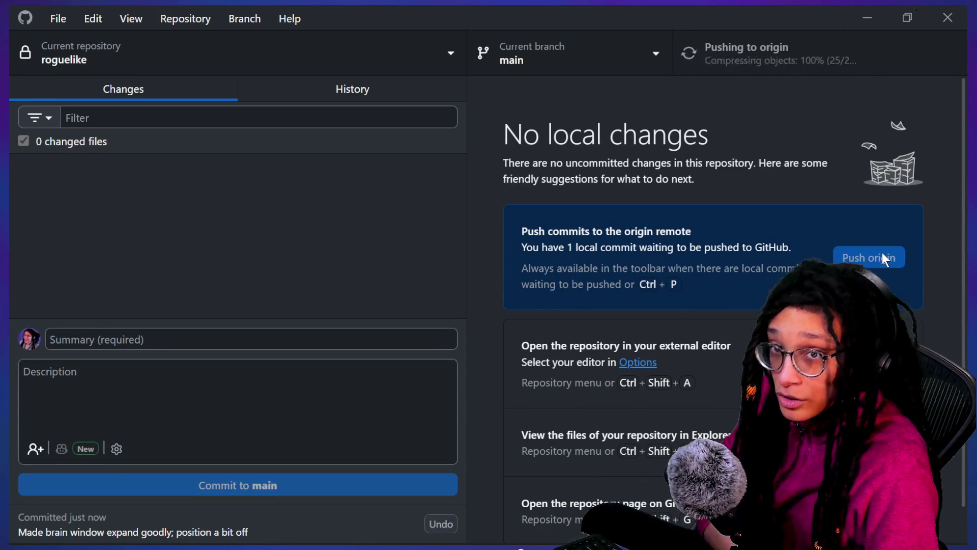